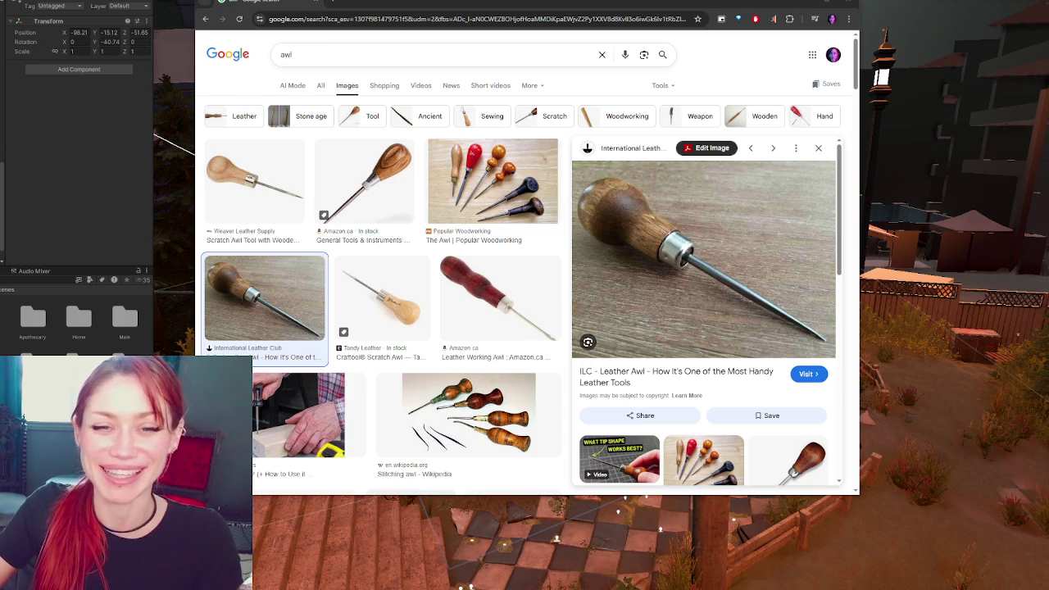
# Preview the Amazon T-handle hand auger wrench image in the hand auger results
pyautogui.click(745, 1)
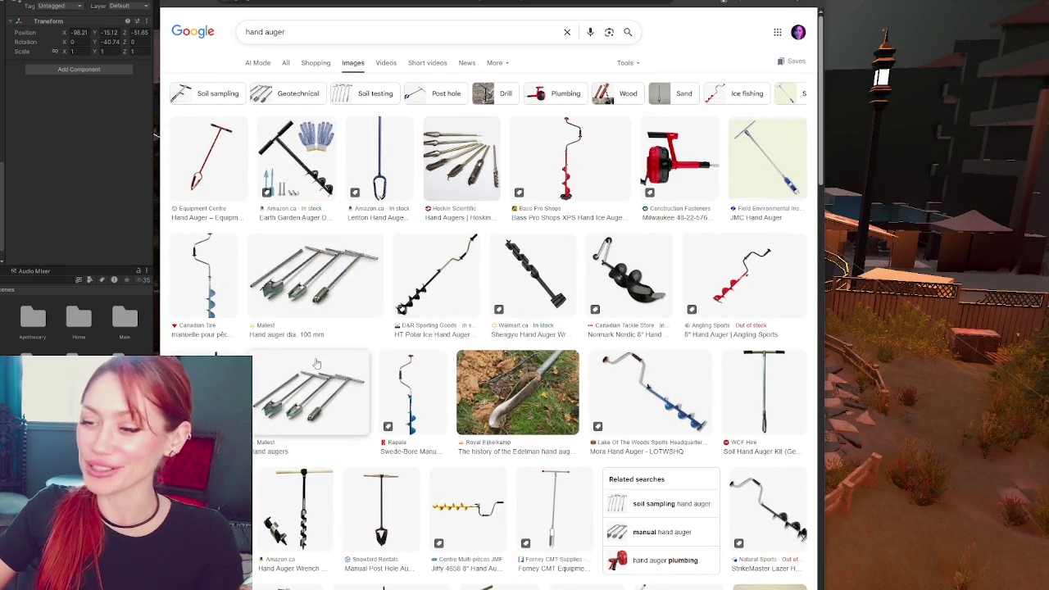
pyautogui.click(297, 508)
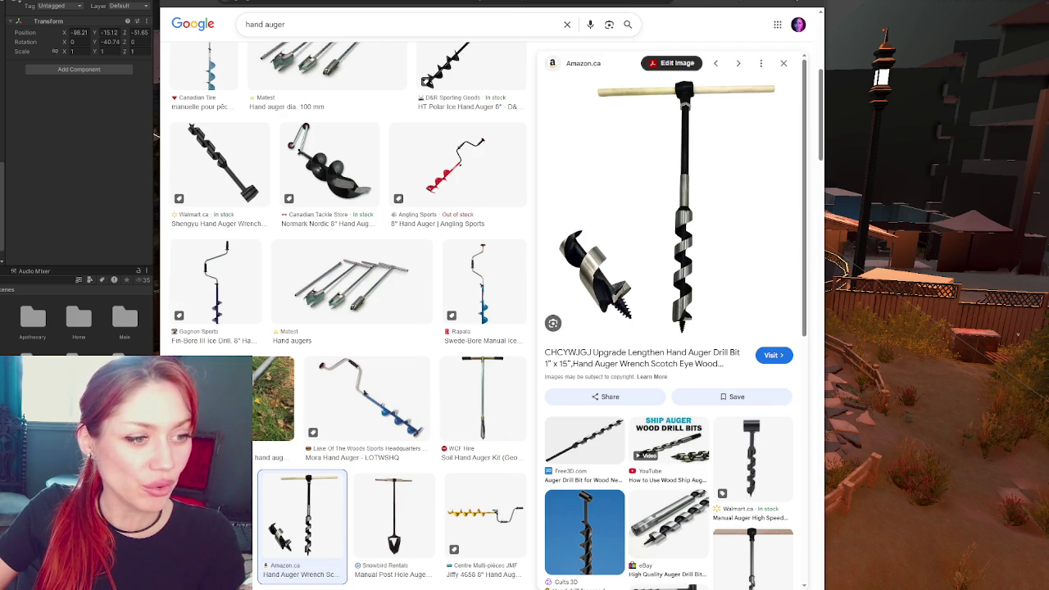
pyautogui.hotkey('alt', 'Tab')
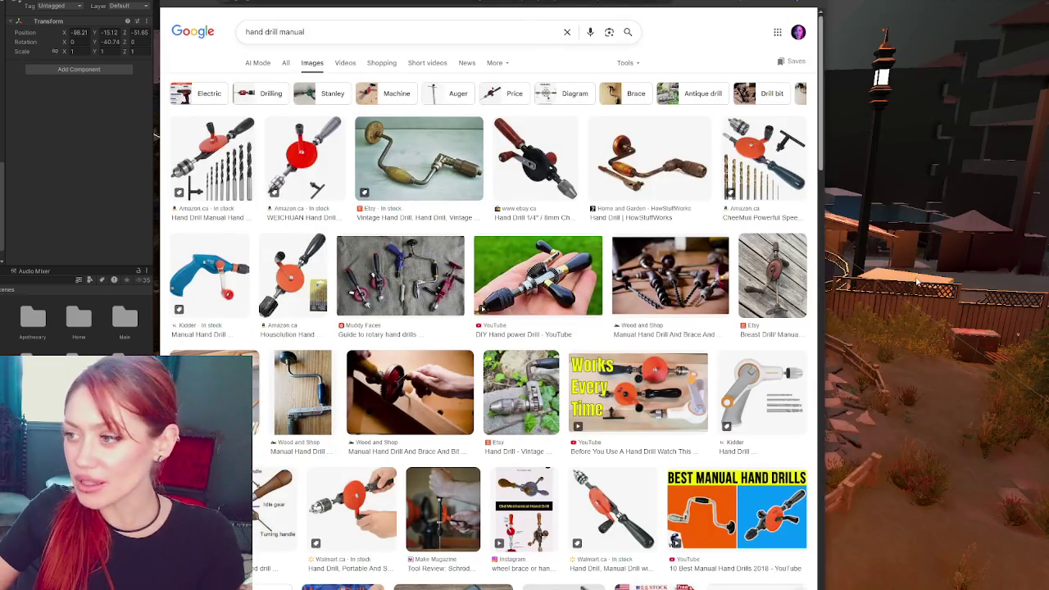
# Maximize the hand drill results and preview the DIY, rotary, eBay, Wood and Shop, Walmart and Amazon drills
pyautogui.press('super+Up')
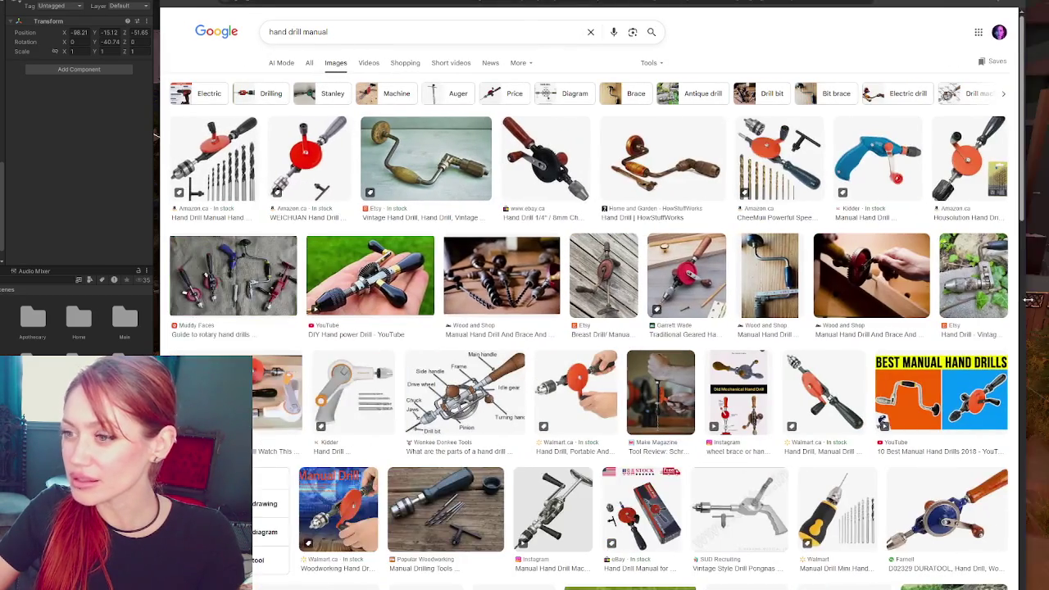
pyautogui.click(381, 278)
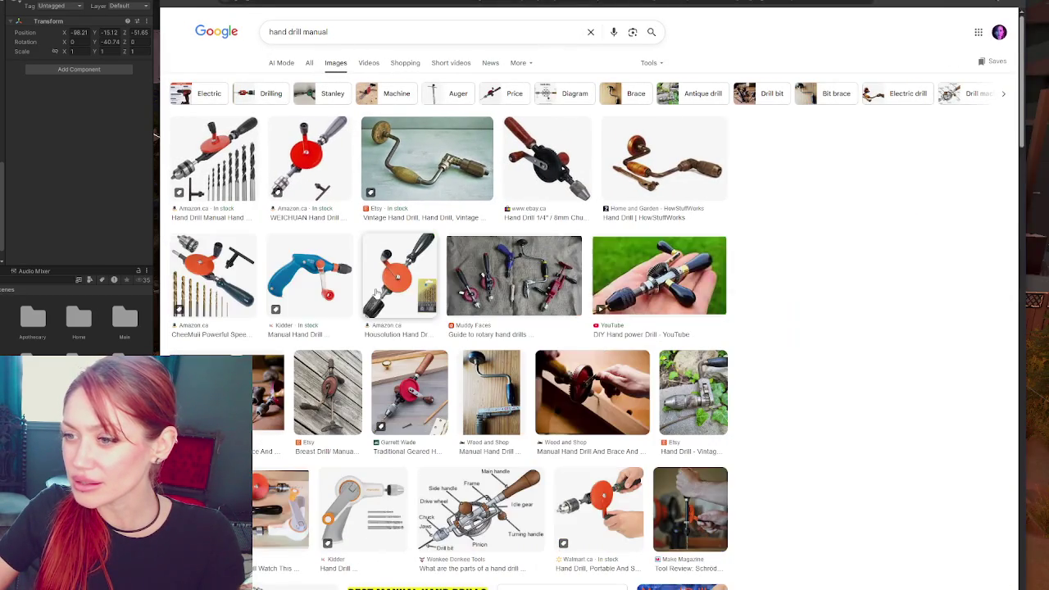
pyautogui.click(459, 288)
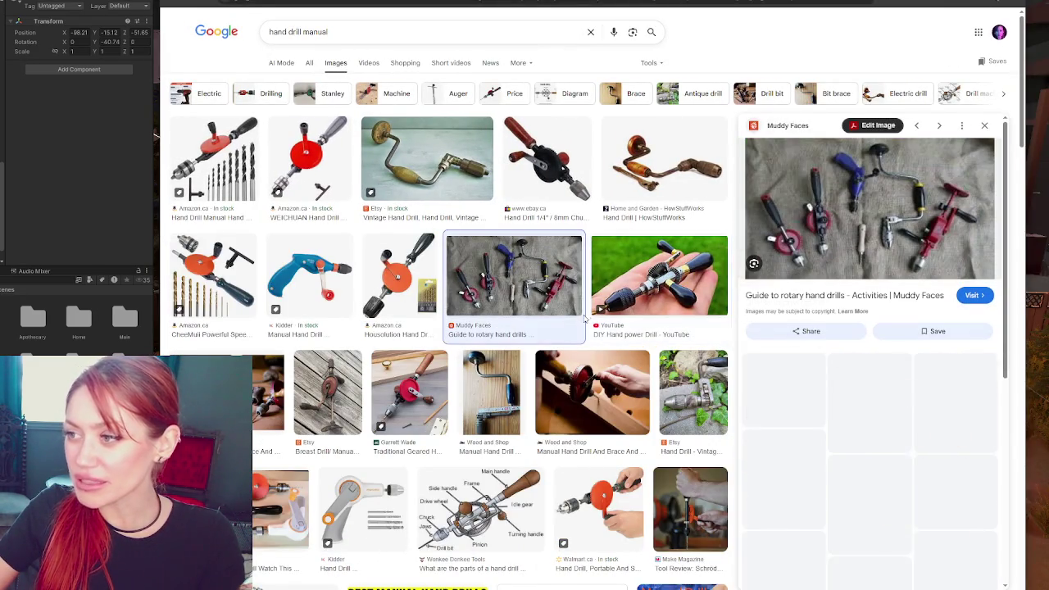
pyautogui.click(553, 164)
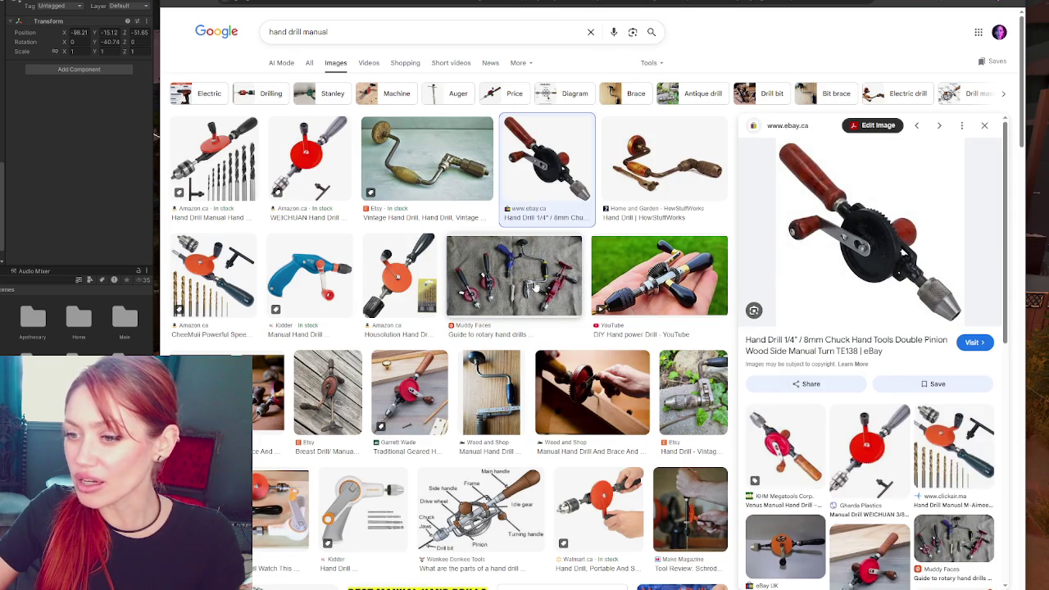
pyautogui.click(260, 363)
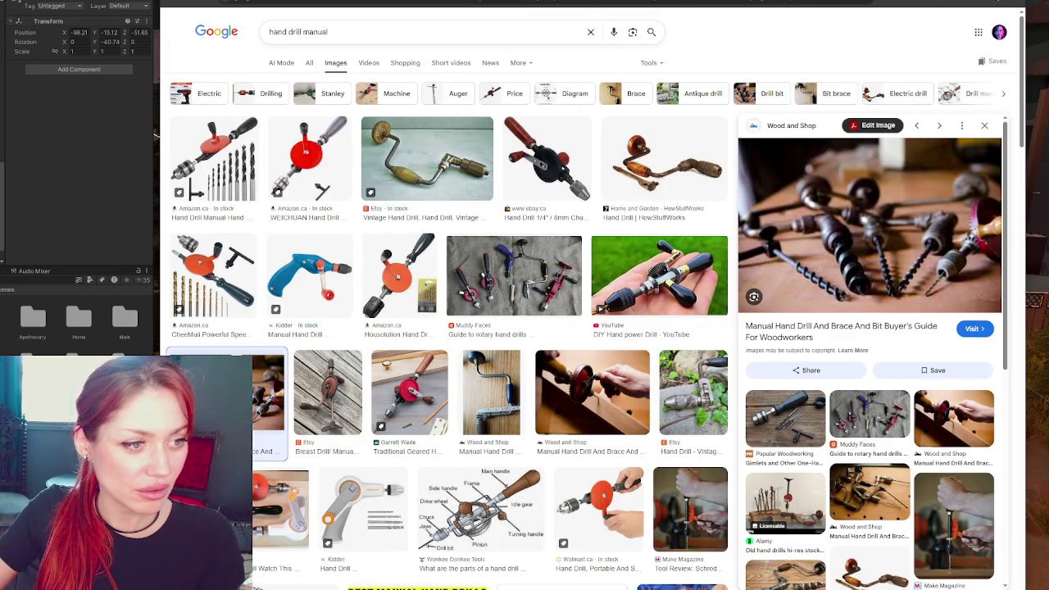
pyautogui.scroll(-1, 491, 193)
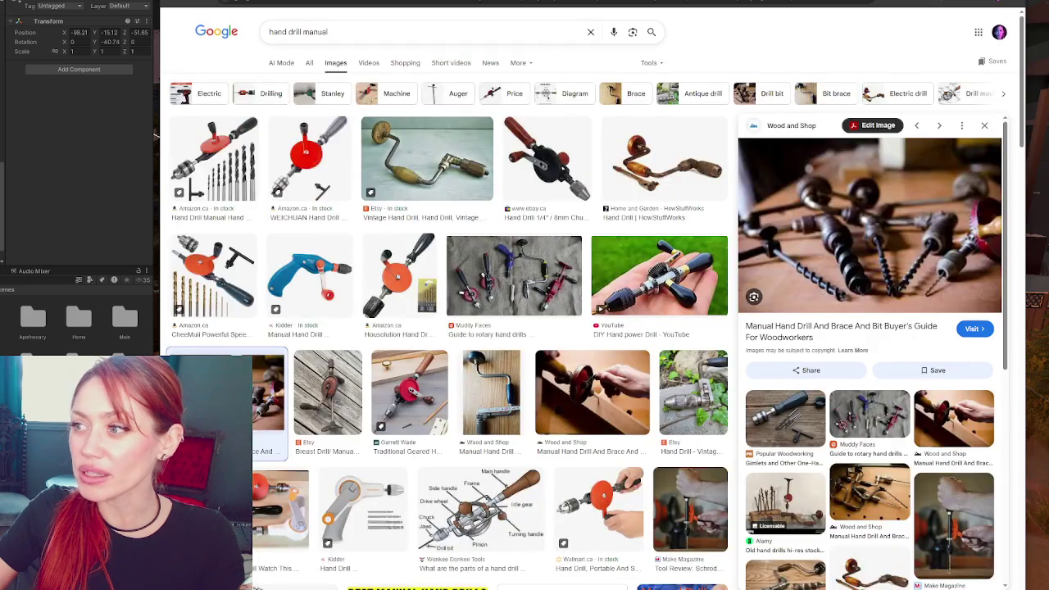
pyautogui.scroll(-3, 436, 316)
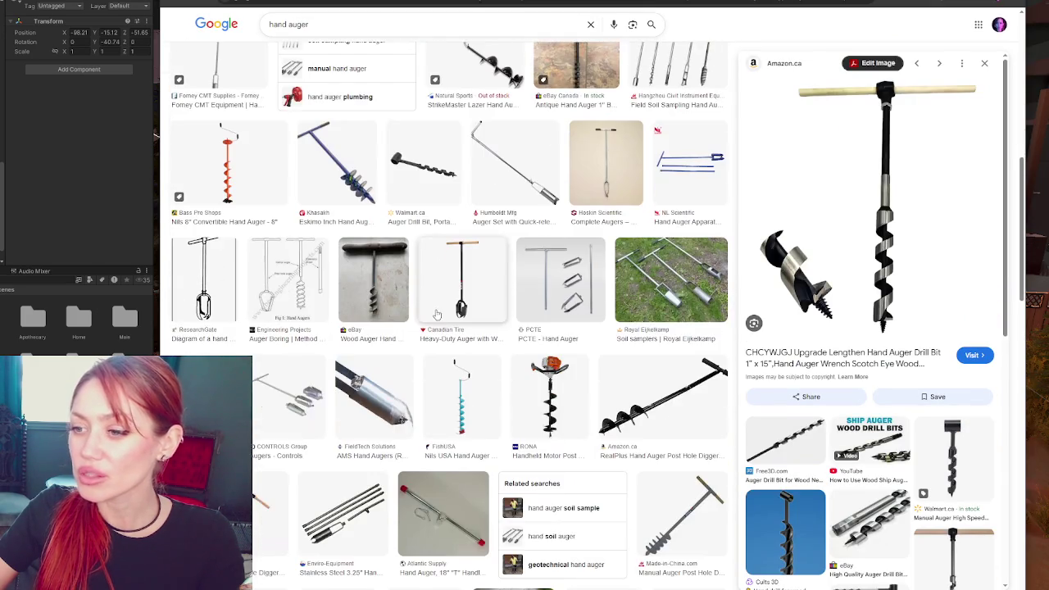
pyautogui.scroll(1, 414, 262)
pyautogui.click(408, 252)
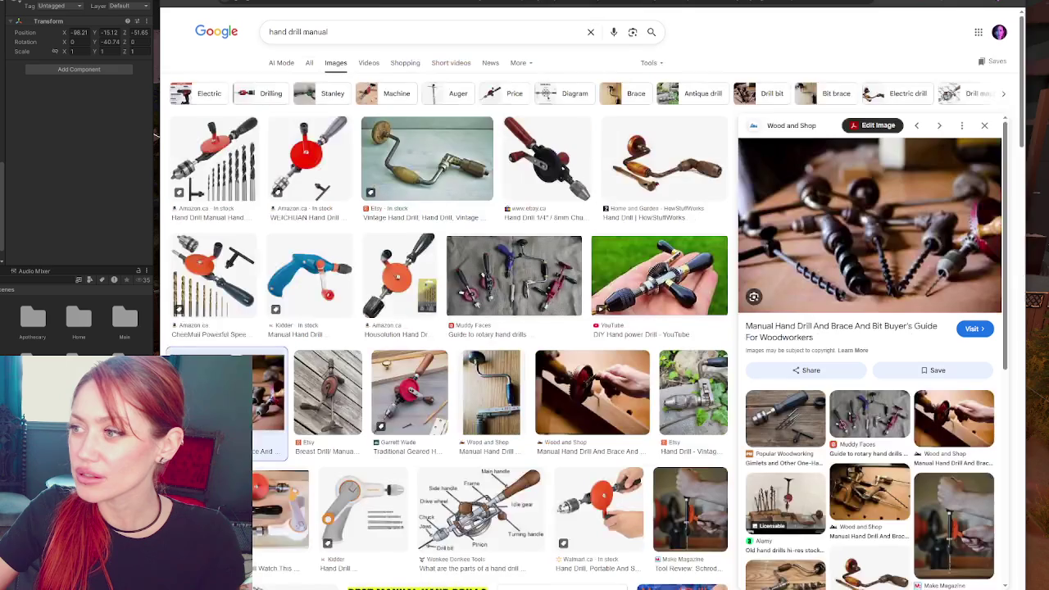
pyautogui.click(228, 161)
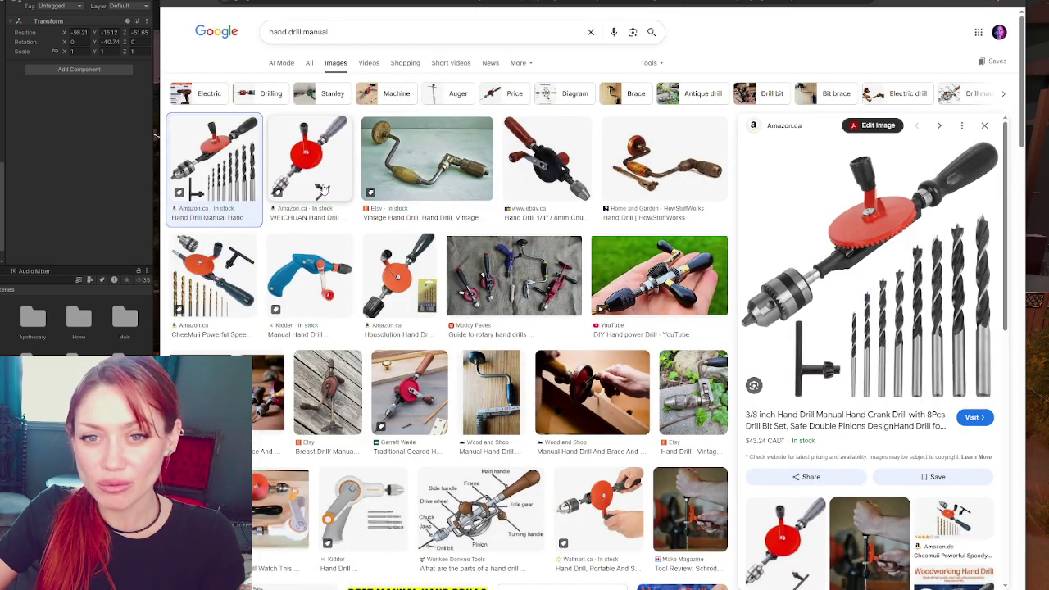
# Examine the Etsy vintage hand drill, comparing it with the HowStuffWorks hand drill image
pyautogui.click(425, 164)
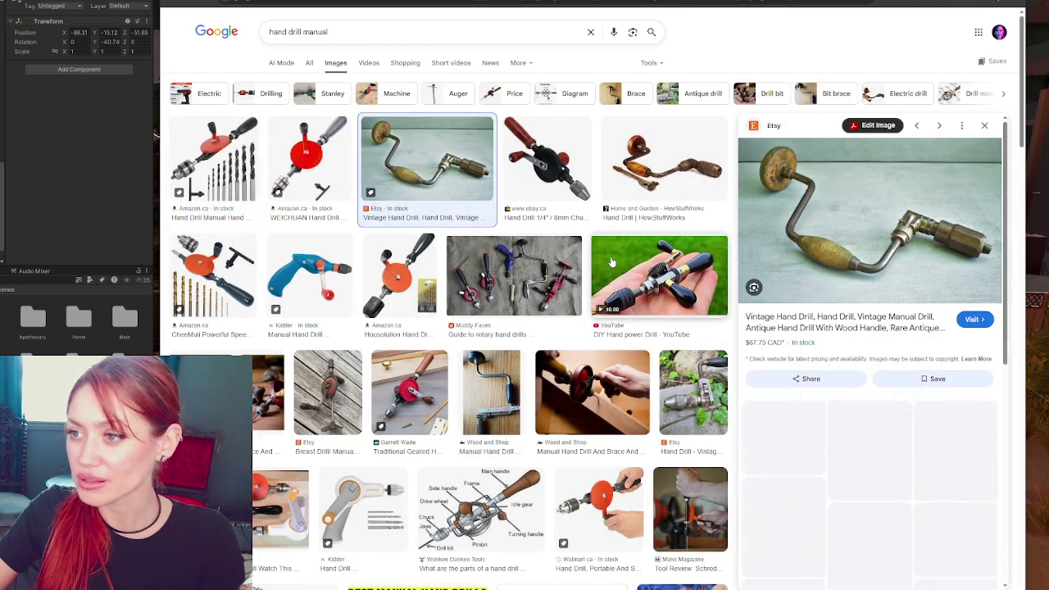
pyautogui.rightClick(824, 239)
pyautogui.click(860, 391)
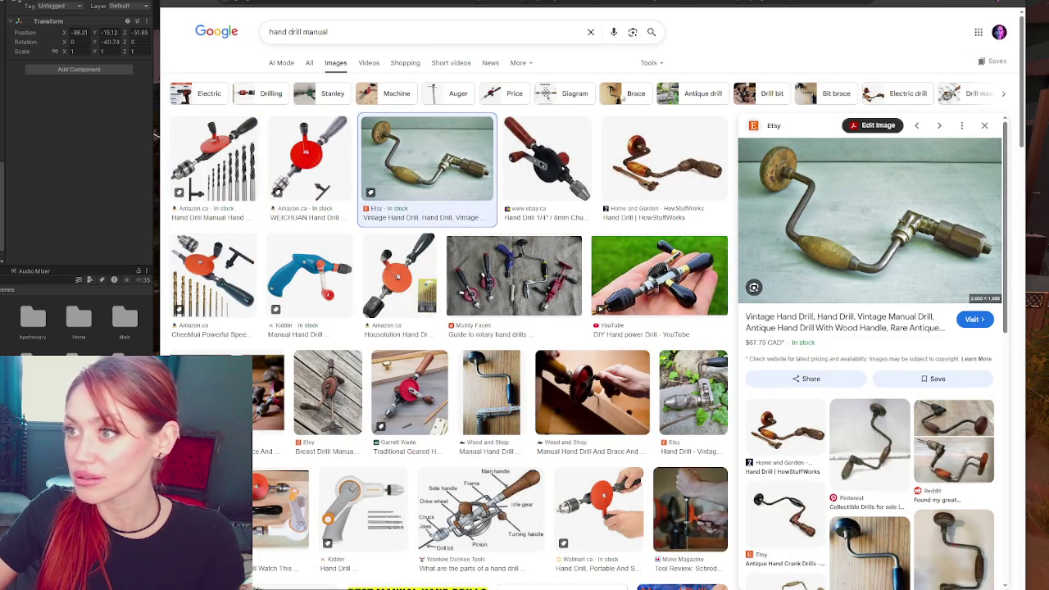
pyautogui.click(664, 164)
pyautogui.click(434, 188)
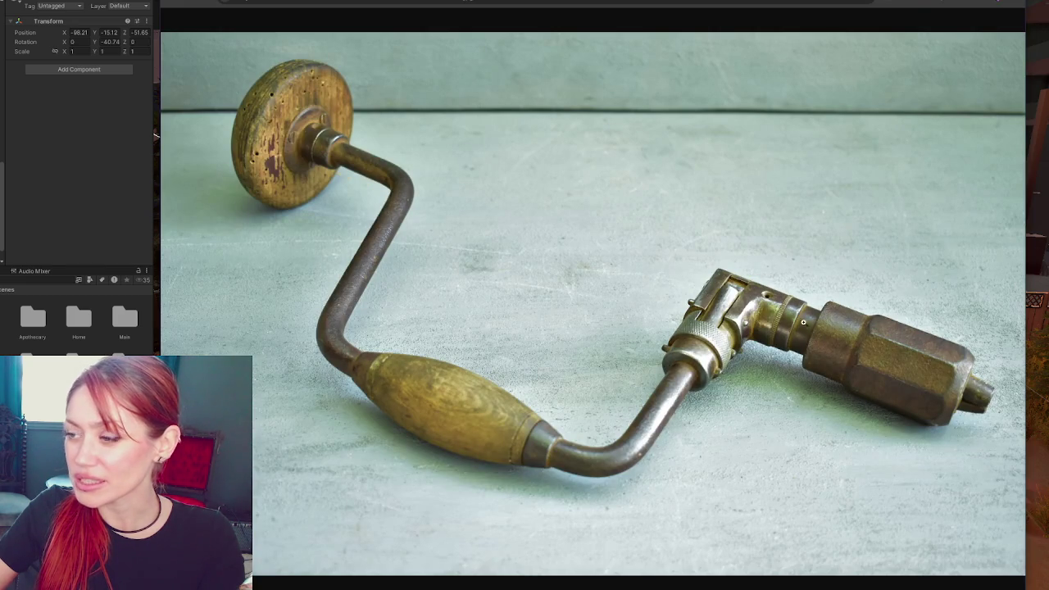
pyautogui.hotkey('alt', 'Left')
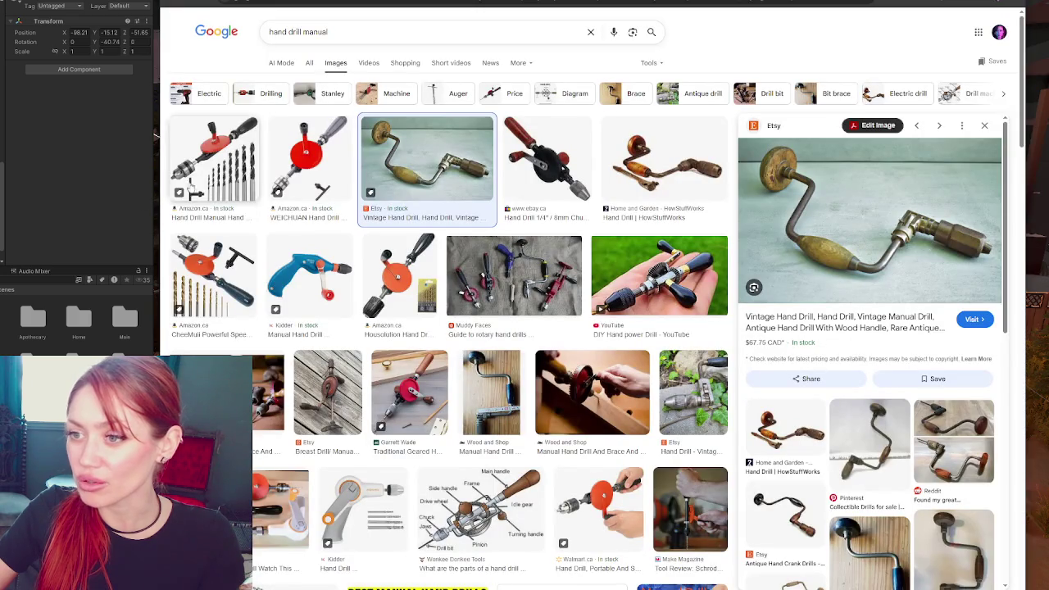
# Preview the Housolution and Garrett Wade drills, ending on the vintage Stanley No. 743 breast drill
pyautogui.click(399, 275)
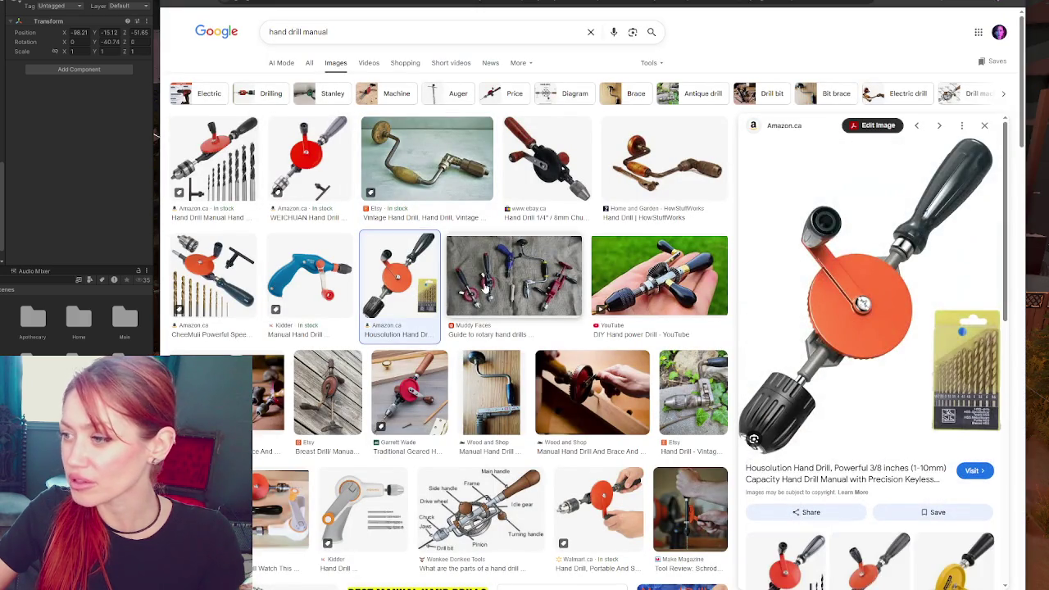
pyautogui.scroll(-2, 398, 270)
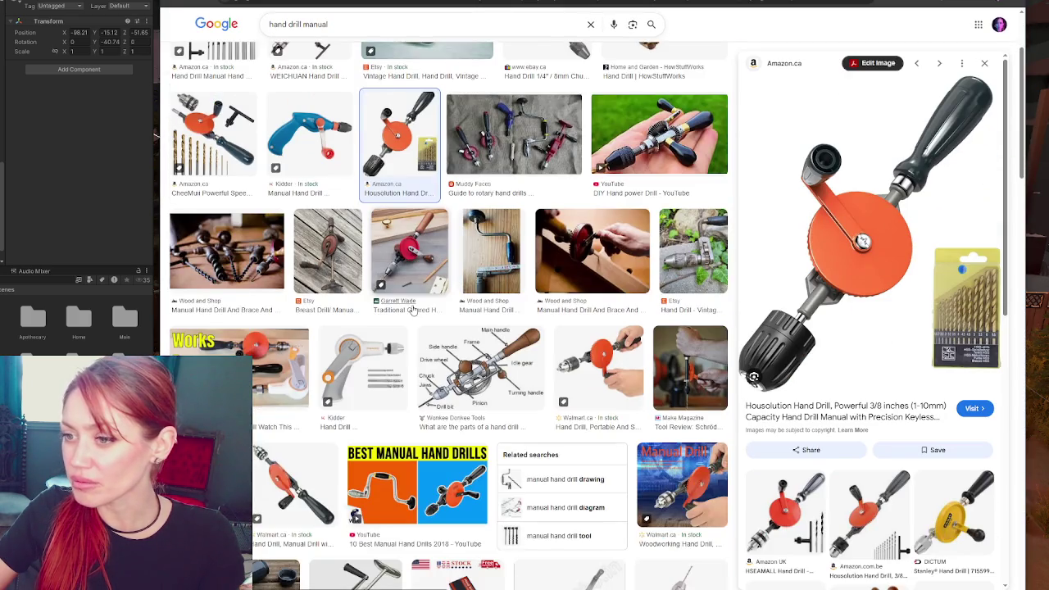
pyautogui.click(388, 243)
pyautogui.press('Left')
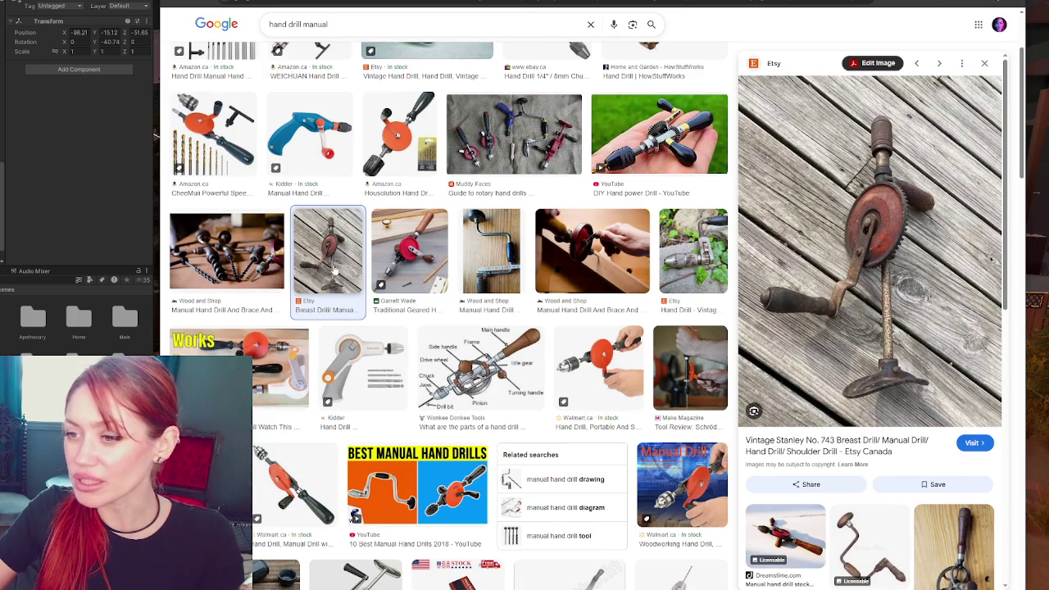
pyautogui.scroll(-2, 335, 267)
pyautogui.scroll(4, 341, 256)
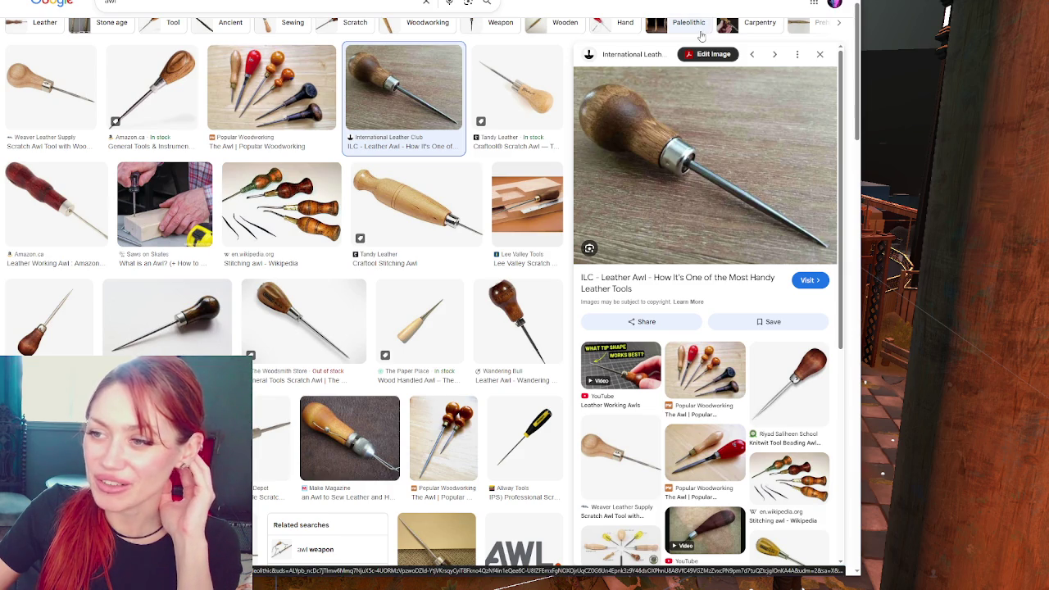
# Put the awl image results away and return to the 3D scene
pyautogui.hotkey('alt', 'Tab')
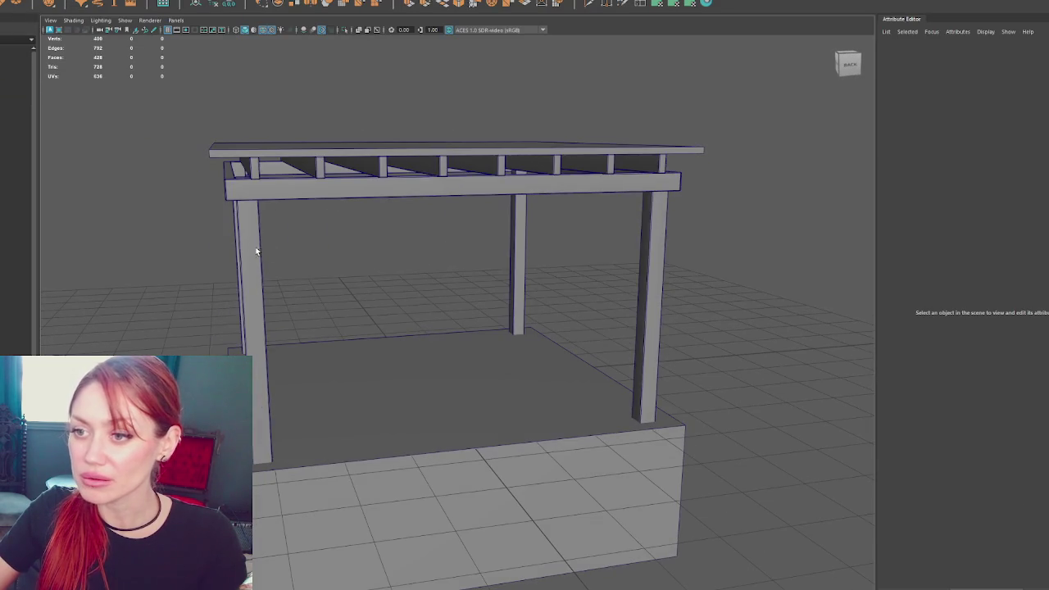
# Shorten the lone post and raise it under the roof beam beside the pergola corner
pyautogui.click(258, 248)
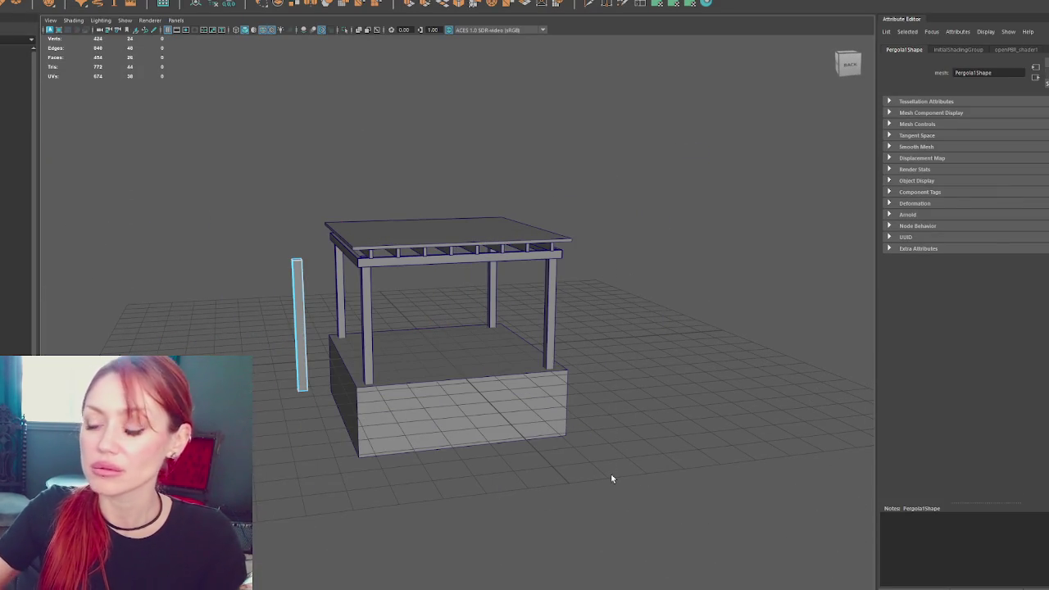
pyautogui.moveTo(219, 138); pyautogui.dragTo(418, 312)
pyautogui.moveTo(297, 261)
pyautogui.mouseDown()
pyautogui.moveTo(292, 200)
pyautogui.moveTo(294, 284)
pyautogui.mouseUp()
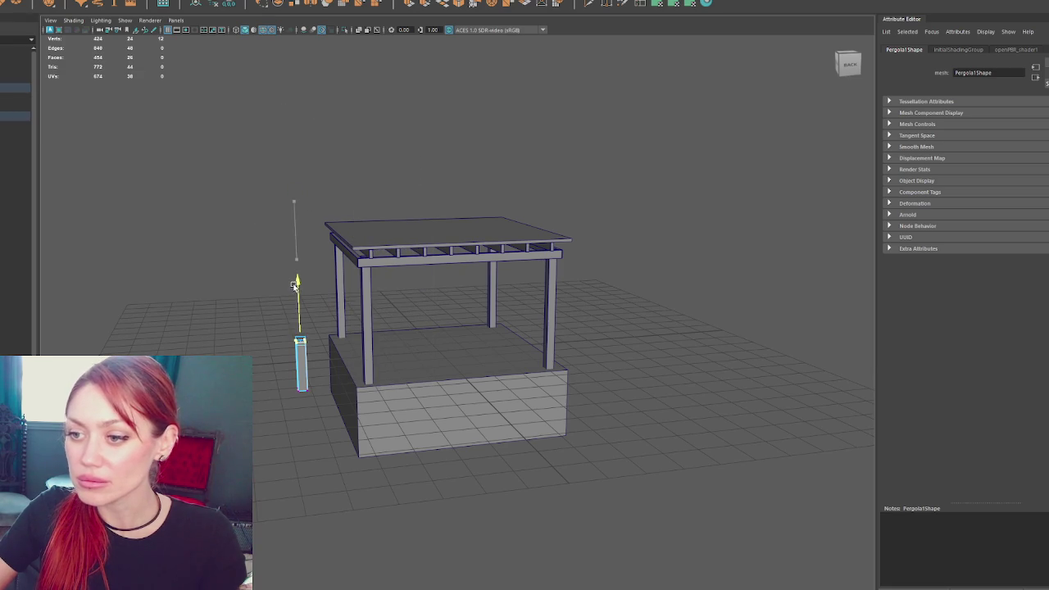
pyautogui.click(324, 166)
pyautogui.press('F8')
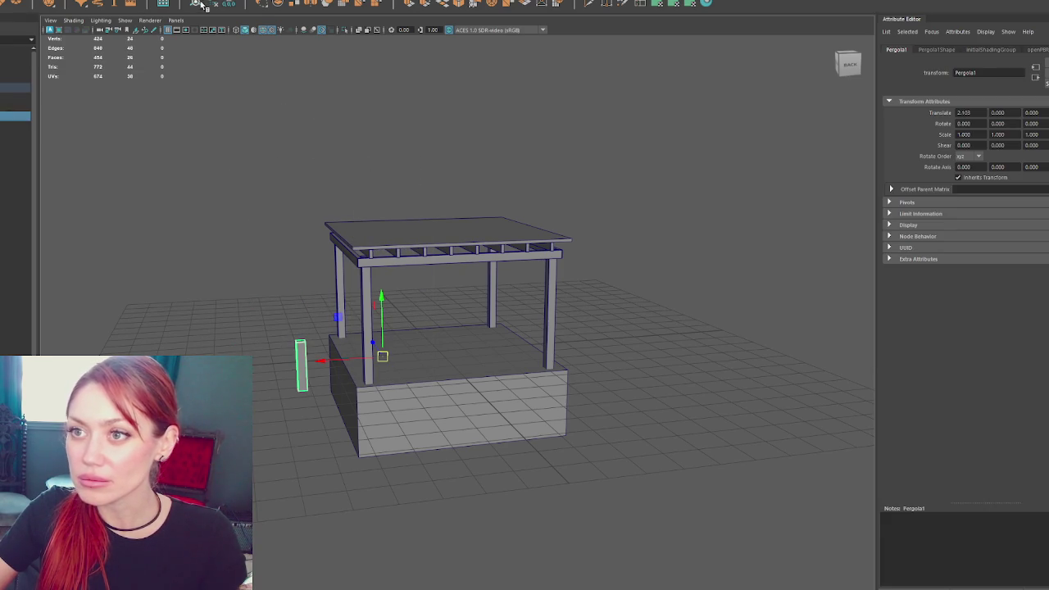
pyautogui.moveTo(312, 271); pyautogui.dragTo(312, 236)
pyautogui.moveTo(253, 306)
pyautogui.mouseDown()
pyautogui.moveTo(338, 305)
pyautogui.moveTo(324, 303)
pyautogui.mouseUp()
pyautogui.moveTo(367, 261); pyautogui.dragTo(369, 245)
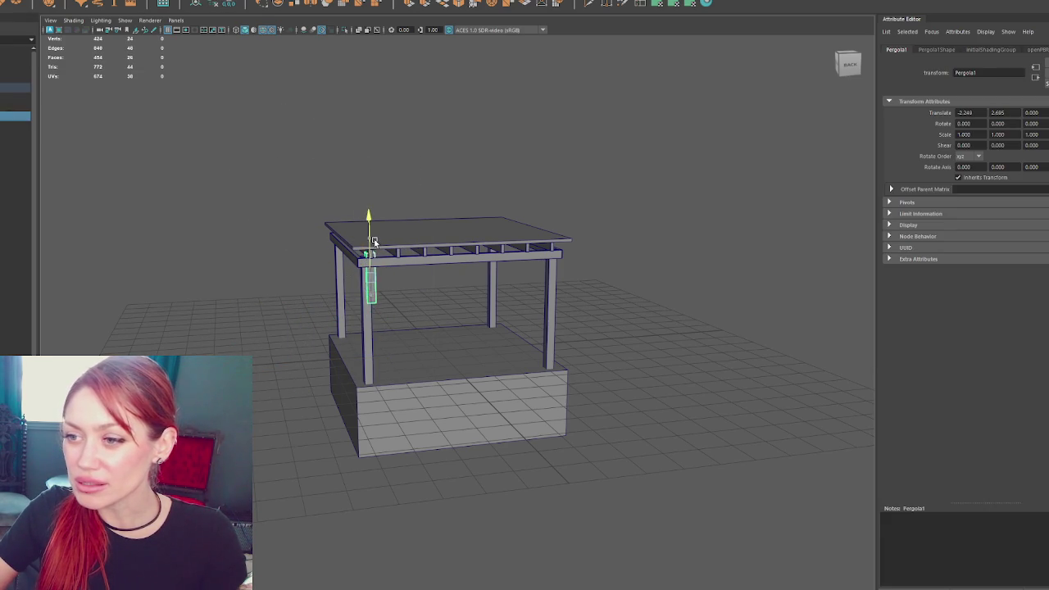
pyautogui.press('f')
pyautogui.scroll(-2, 472, 259)
# Tilt the post to 45° as a diagonal brace, slide it to the corner and narrow it
pyautogui.press('e')
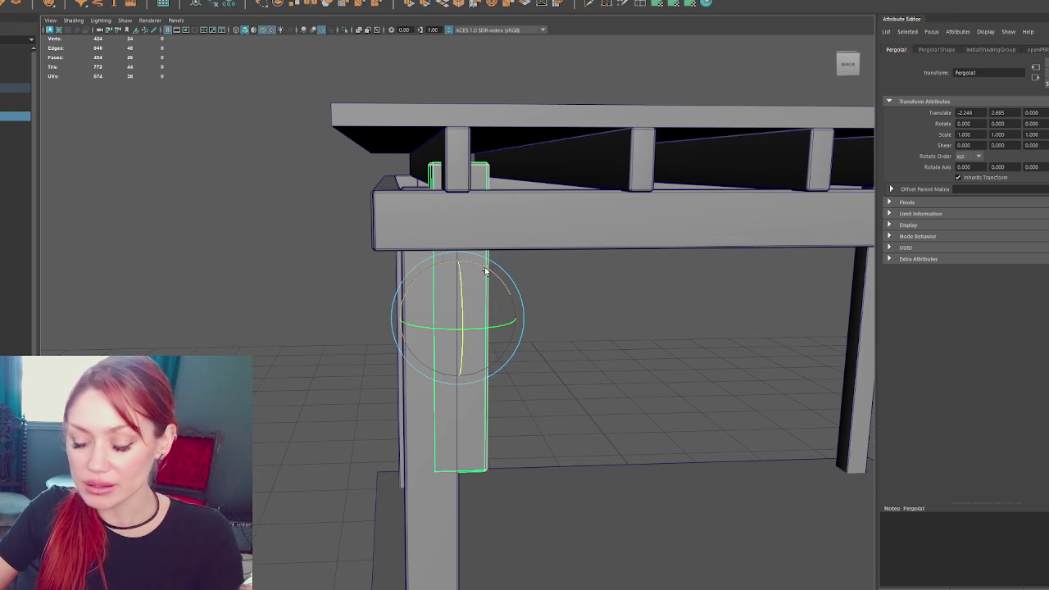
pyautogui.moveTo(483, 273); pyautogui.dragTo(520, 282)
pyautogui.press('w')
pyautogui.moveTo(405, 324); pyautogui.dragTo(821, 313)
pyautogui.moveTo(564, 301); pyautogui.dragTo(591, 334, button='right')
pyautogui.press('4')
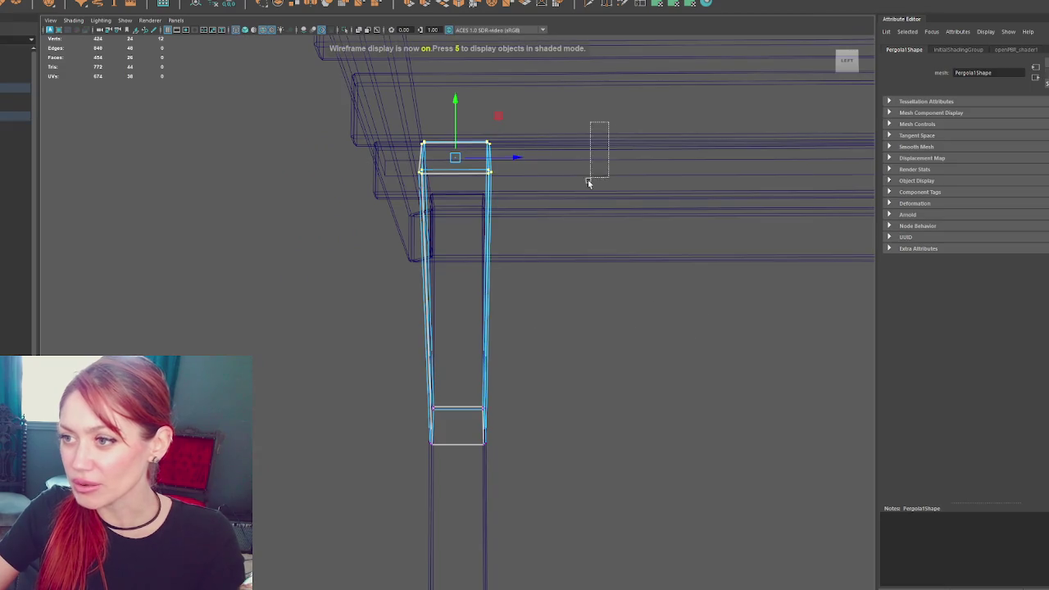
pyautogui.moveTo(608, 121); pyautogui.dragTo(468, 502)
pyautogui.press('5')
pyautogui.moveTo(564, 314); pyautogui.dragTo(524, 310)
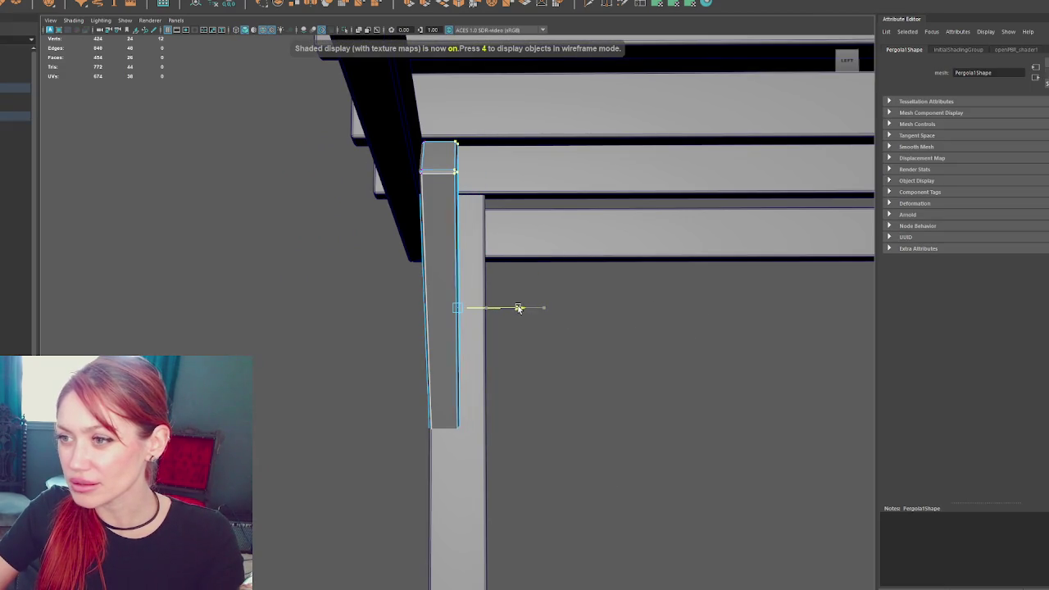
pyautogui.rightClick(633, 305)
pyautogui.click(634, 305)
# Inspect the brace in perspective and fine-tune its position against the corner post
pyautogui.moveTo(634, 305)
pyautogui.keyDown('alt'); pyautogui.mouseDown()
pyautogui.moveTo(637, 333)
pyautogui.moveTo(688, 340)
pyautogui.moveTo(532, 326)
pyautogui.moveTo(721, 326)
pyautogui.moveTo(416, 340)
pyautogui.mouseUp(); pyautogui.keyUp('alt')
pyautogui.click(415, 339)
pyautogui.moveTo(651, 377)
pyautogui.keyDown('alt'); pyautogui.mouseDown()
pyautogui.moveTo(575, 279)
pyautogui.moveTo(508, 339)
pyautogui.moveTo(654, 320)
pyautogui.moveTo(415, 162)
pyautogui.moveTo(527, 168)
pyautogui.moveTo(479, 157)
pyautogui.mouseUp(); pyautogui.keyUp('alt')
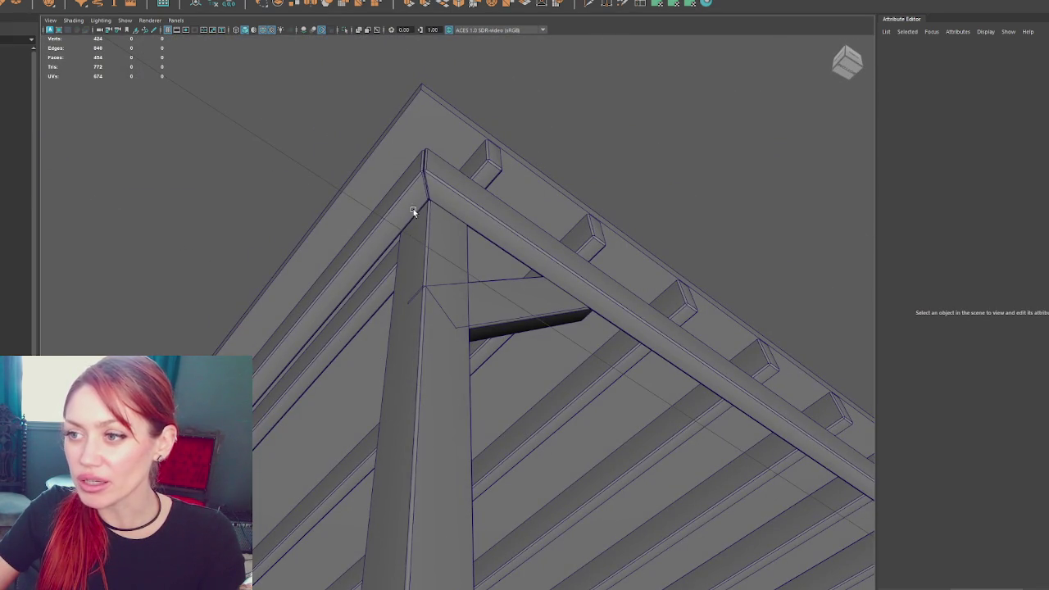
pyautogui.keyDown('alt'); pyautogui.moveTo(478, 244); pyautogui.dragTo(485, 275); pyautogui.keyUp('alt')
pyautogui.moveTo(439, 142)
pyautogui.keyDown('alt'); pyautogui.mouseDown()
pyautogui.moveTo(492, 136)
pyautogui.moveTo(440, 172)
pyautogui.moveTo(342, 159)
pyautogui.moveTo(219, 178)
pyautogui.moveTo(260, 185)
pyautogui.moveTo(419, 169)
pyautogui.moveTo(250, 178)
pyautogui.mouseUp(); pyautogui.keyUp('alt')
pyautogui.moveTo(452, 327)
pyautogui.keyDown('alt'); pyautogui.mouseDown()
pyautogui.moveTo(481, 267)
pyautogui.moveTo(408, 109)
pyautogui.mouseUp(); pyautogui.keyUp('alt')
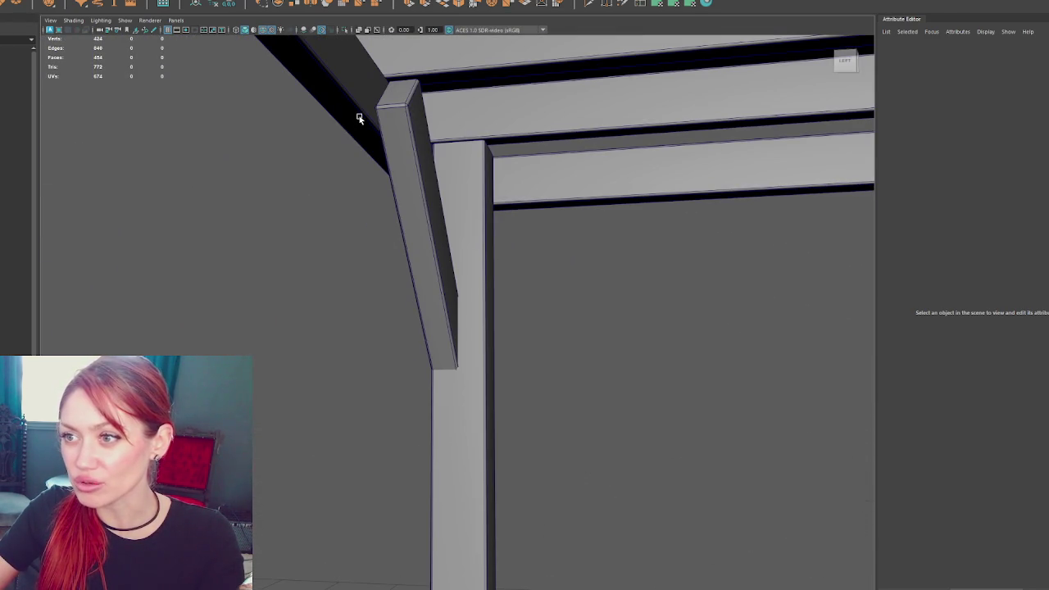
pyautogui.click(381, 131)
pyautogui.moveTo(445, 241); pyautogui.dragTo(409, 310)
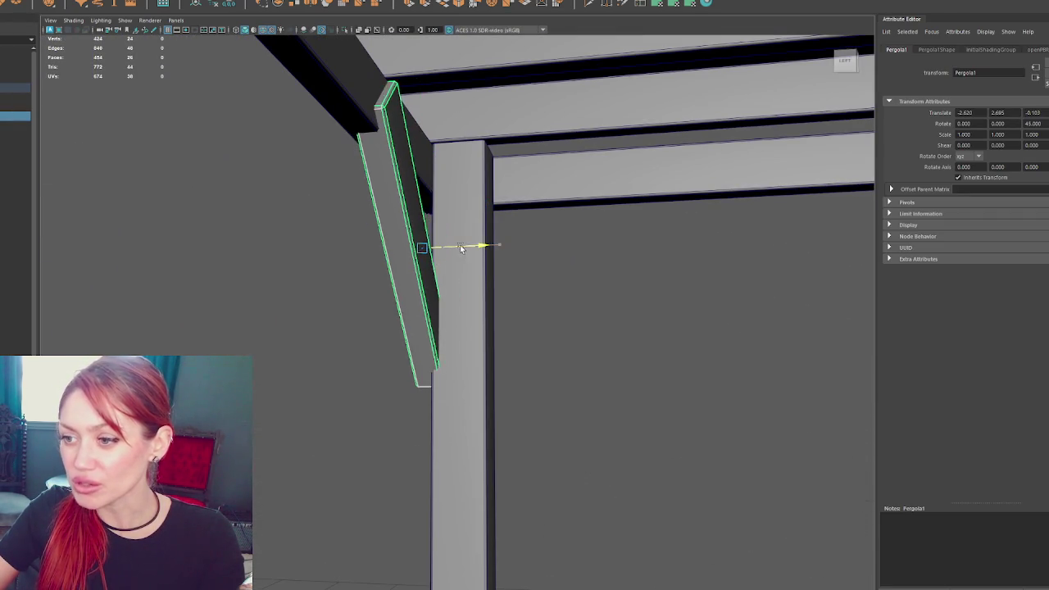
pyautogui.moveTo(441, 262)
pyautogui.mouseDown()
pyautogui.moveTo(534, 253)
pyautogui.moveTo(453, 259)
pyautogui.moveTo(534, 263)
pyautogui.mouseUp()
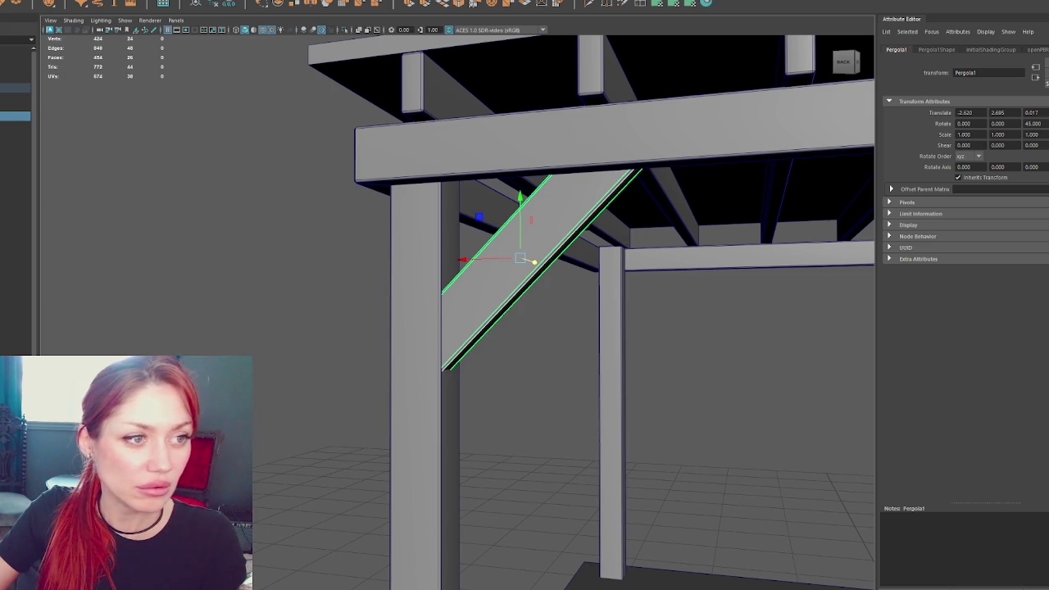
pyautogui.hotkey('alt', 'Tab')
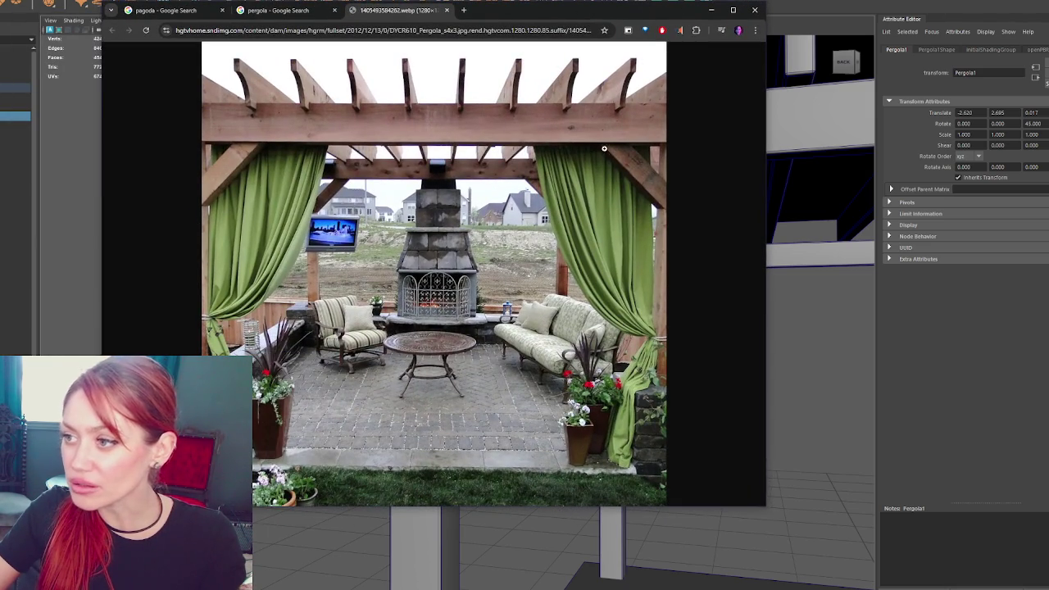
# View the pergola reference photo at full size, minimize it, and select the whole pergola in Maya
pyautogui.click(662, 198)
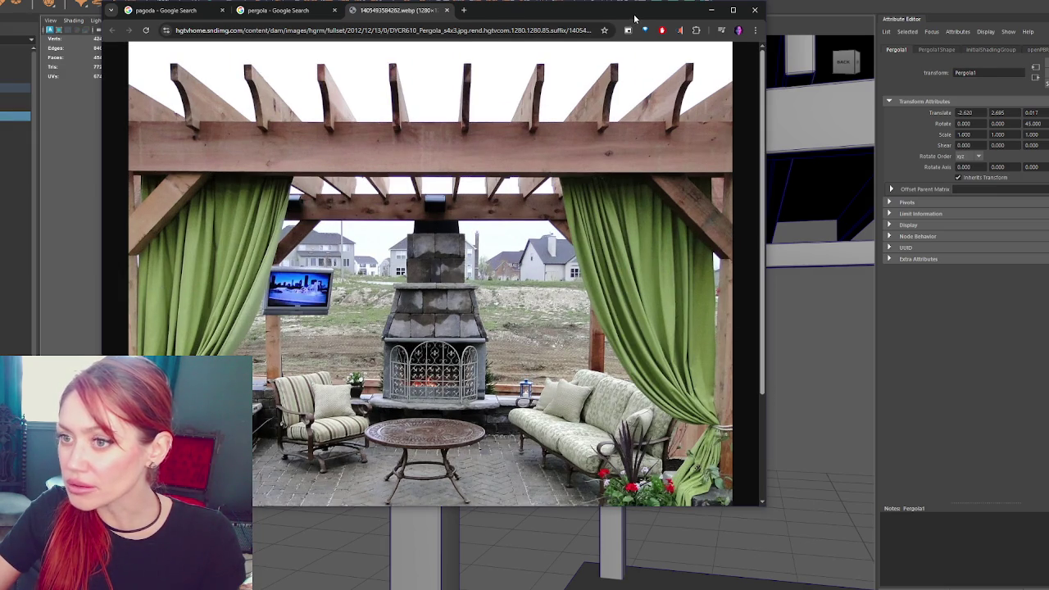
pyautogui.click(711, 10)
pyautogui.moveTo(124, 305)
pyautogui.keyDown('alt'); pyautogui.mouseDown()
pyautogui.moveTo(438, 405)
pyautogui.moveTo(410, 369)
pyautogui.mouseUp(); pyautogui.keyUp('alt')
pyautogui.click(438, 405)
pyautogui.scroll(-5, 410, 368)
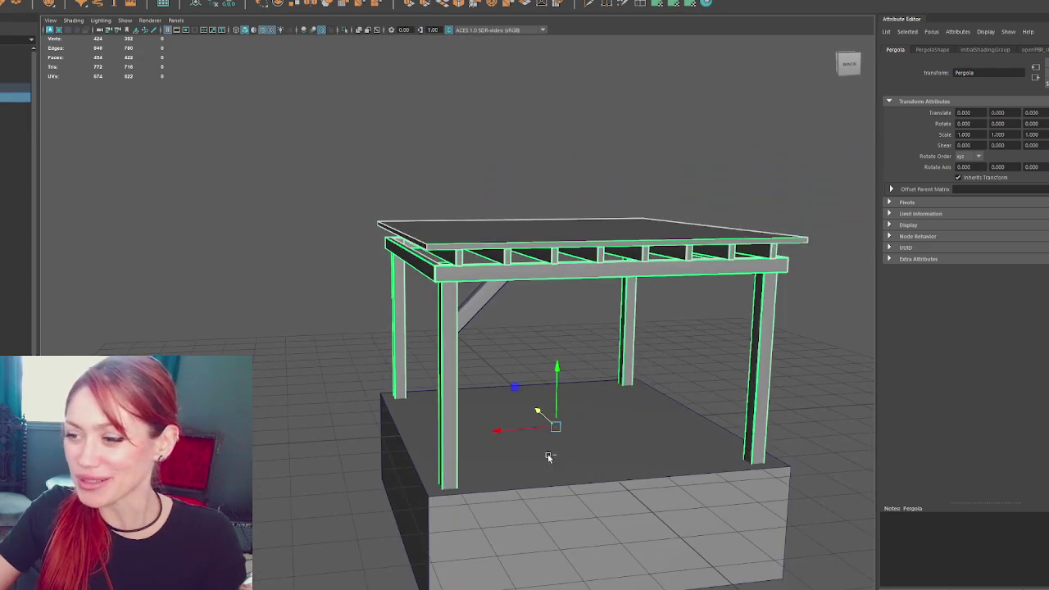
# Duplicate the pergola and delete every face except a single post
pyautogui.hotkey('ctrl', 'd')
pyautogui.moveTo(639, 207); pyautogui.dragTo(311, 208, button='middle')
pyautogui.press('F11')
pyautogui.scroll(-3, 299, 217)
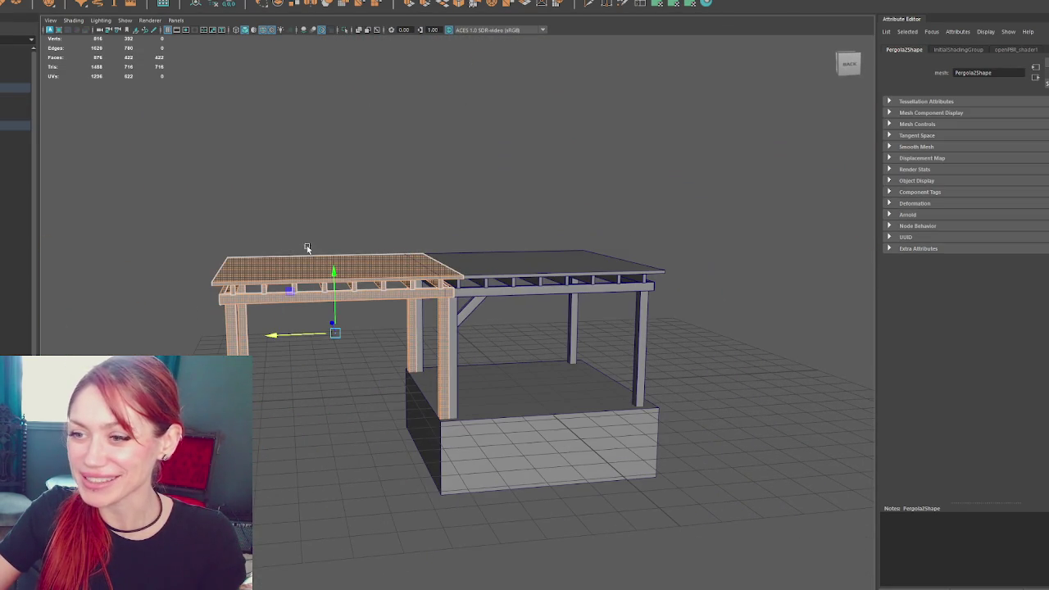
pyautogui.moveTo(162, 180); pyautogui.dragTo(601, 532)
pyautogui.press('Delete')
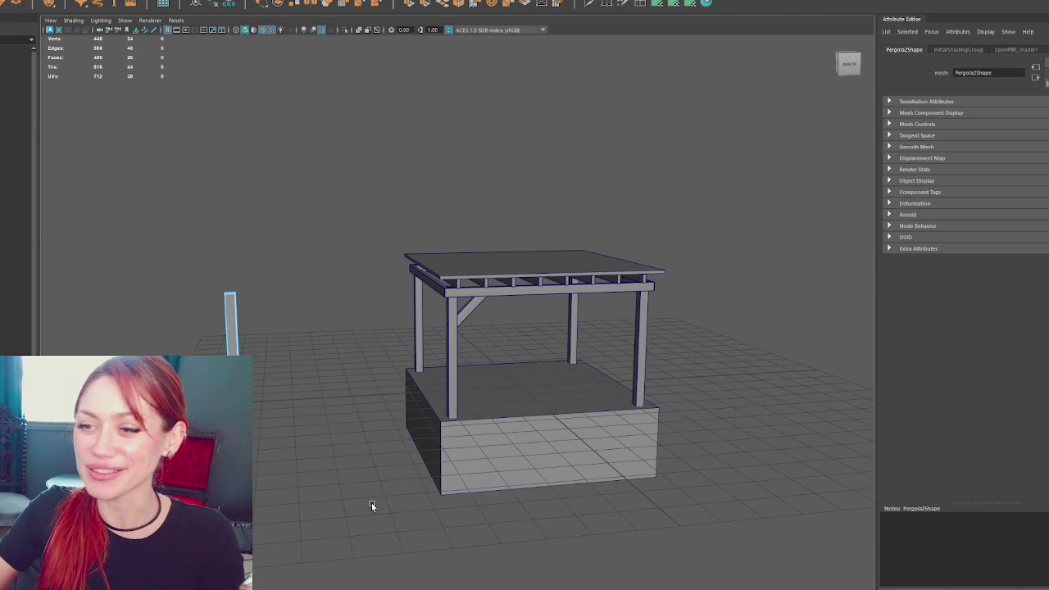
pyautogui.press('F8')
pyautogui.click(330, 200)
pyautogui.click(230, 319)
pyautogui.moveTo(319, 148); pyautogui.dragTo(187, 307, button='right')
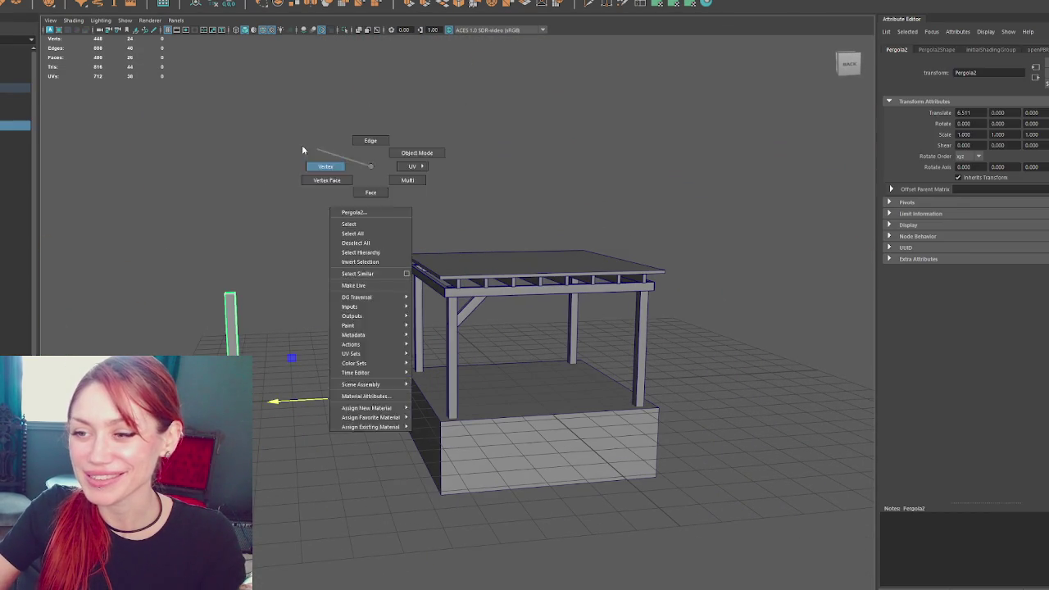
pyautogui.press('F9')
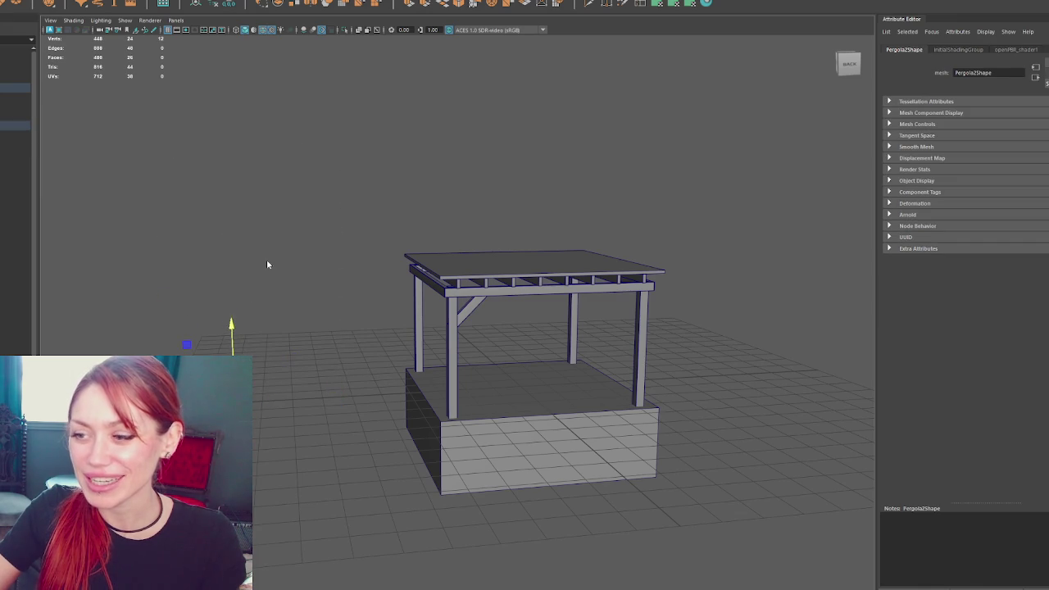
pyautogui.press('F8')
# Move the leftover post to the front-left corner, tilt it 45° and raise it under the beam
pyautogui.click(213, 5)
pyautogui.moveTo(190, 361); pyautogui.dragTo(404, 407)
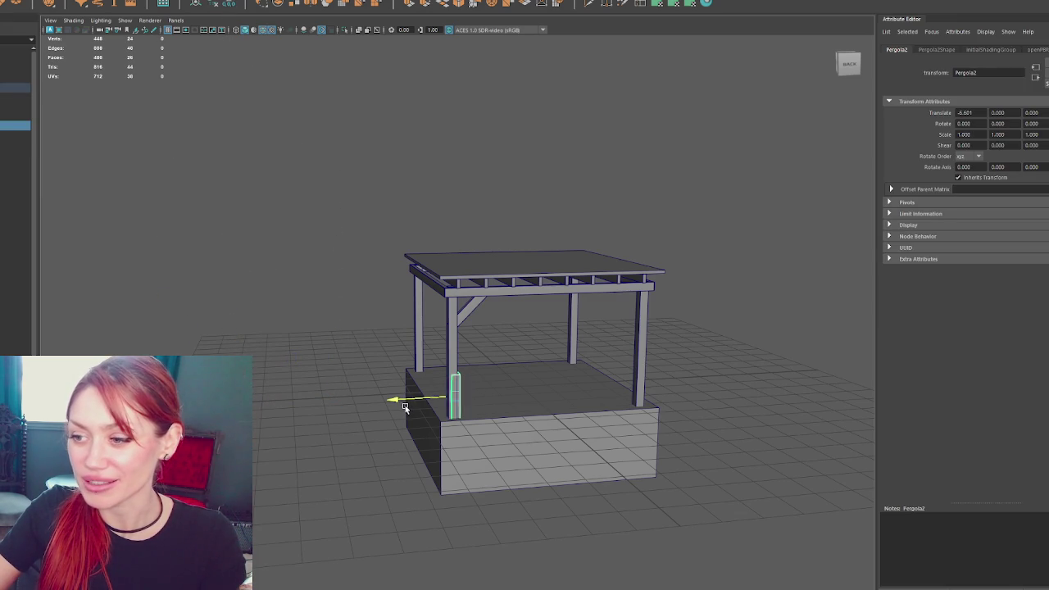
pyautogui.scroll(4, 464, 375)
pyautogui.moveTo(407, 480); pyautogui.dragTo(429, 475)
pyautogui.press('e')
pyautogui.moveTo(497, 421)
pyautogui.mouseDown()
pyautogui.moveTo(535, 426)
pyautogui.moveTo(529, 447)
pyautogui.mouseUp()
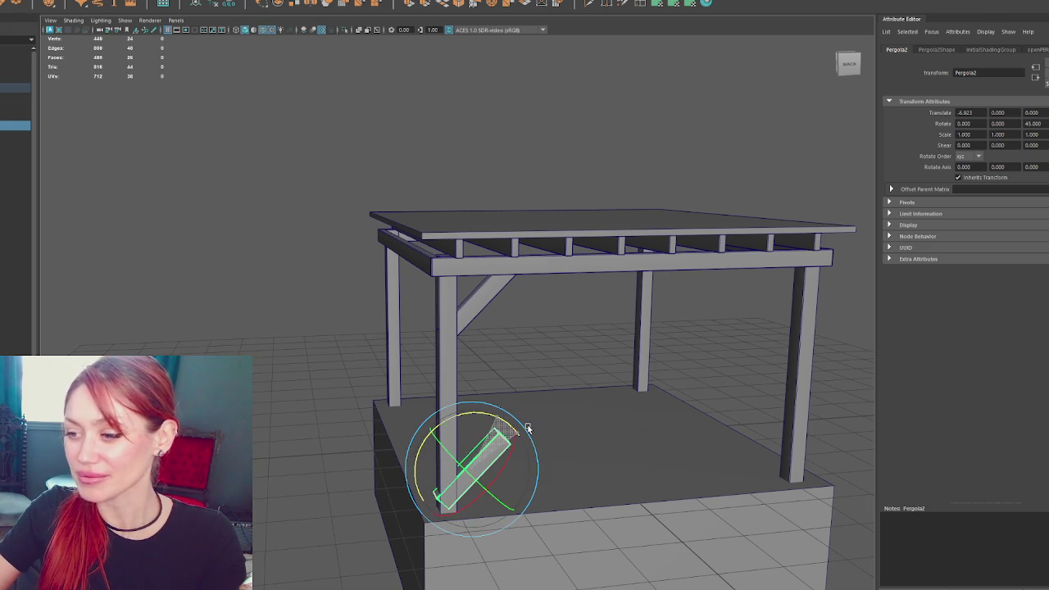
pyautogui.press('w')
pyautogui.moveTo(474, 426)
pyautogui.mouseDown()
pyautogui.moveTo(483, 277)
pyautogui.moveTo(459, 295)
pyautogui.mouseUp()
pyautogui.scroll(5, 409, 299)
pyautogui.moveTo(373, 304)
pyautogui.mouseDown()
pyautogui.moveTo(364, 301)
pyautogui.moveTo(378, 305)
pyautogui.mouseUp()
pyautogui.moveTo(423, 252); pyautogui.dragTo(425, 221)
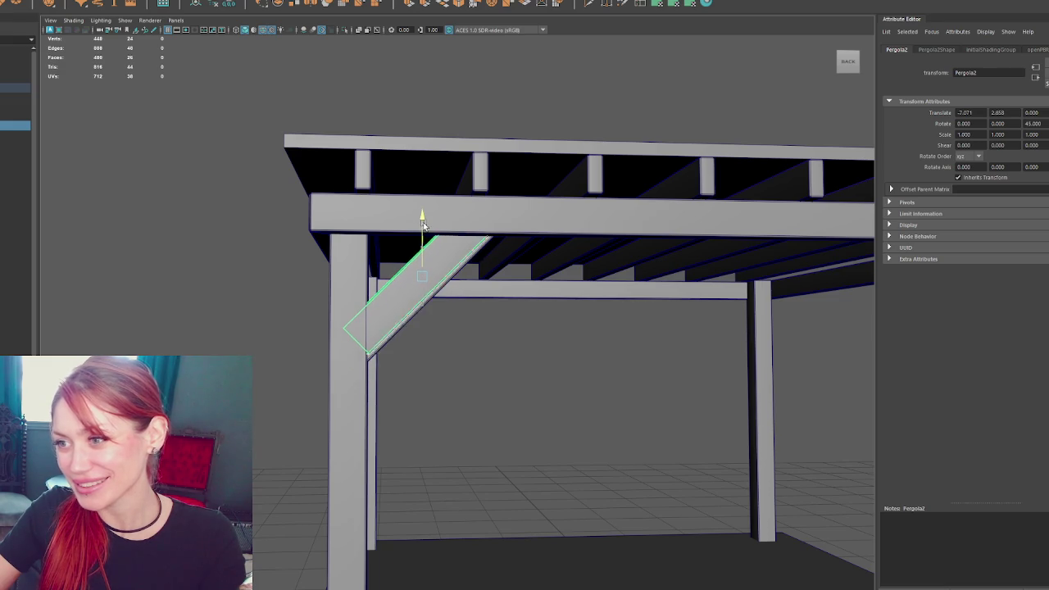
pyautogui.click(422, 306)
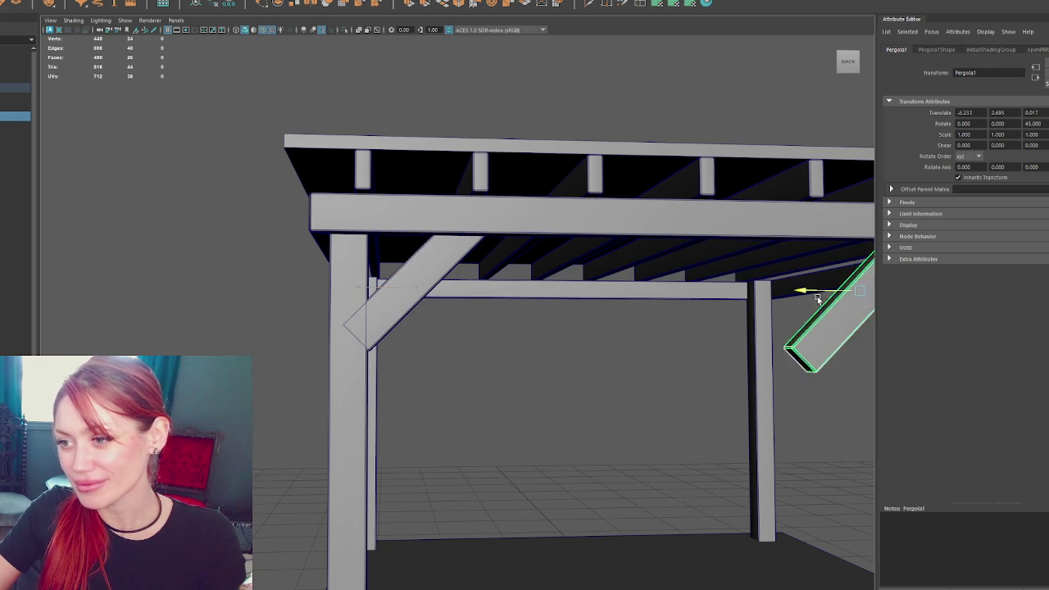
pyautogui.click(382, 316)
pyautogui.moveTo(377, 277)
pyautogui.mouseDown()
pyautogui.moveTo(376, 305)
pyautogui.moveTo(323, 305)
pyautogui.moveTo(351, 306)
pyautogui.moveTo(402, 349)
pyautogui.mouseUp()
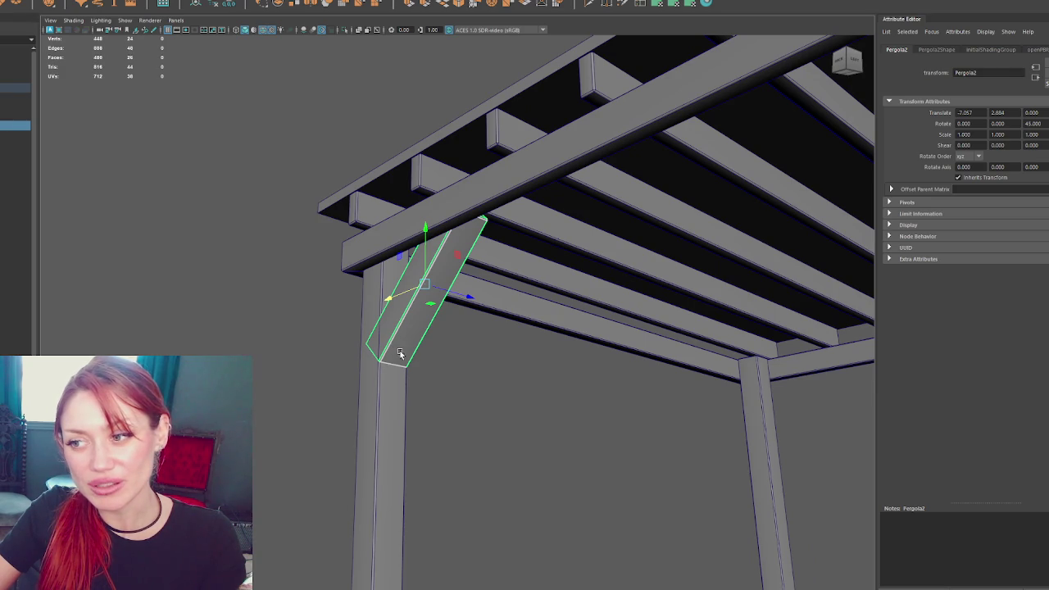
# Inspect the new brace from several angles and undo its tilt
pyautogui.moveTo(397, 345)
pyautogui.keyDown('alt'); pyautogui.mouseDown()
pyautogui.moveTo(368, 352)
pyautogui.moveTo(449, 224)
pyautogui.moveTo(609, 248)
pyautogui.mouseUp(); pyautogui.keyUp('alt')
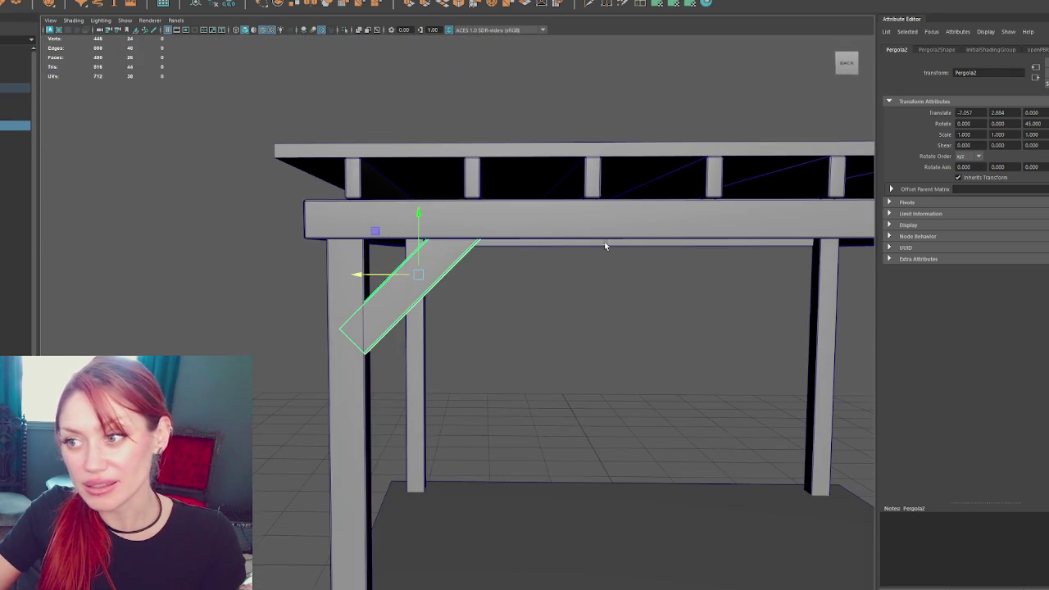
pyautogui.moveTo(293, 306)
pyautogui.keyDown('alt'); pyautogui.mouseDown()
pyautogui.moveTo(405, 279)
pyautogui.moveTo(341, 312)
pyautogui.moveTo(382, 316)
pyautogui.moveTo(443, 255)
pyautogui.mouseUp(); pyautogui.keyUp('alt')
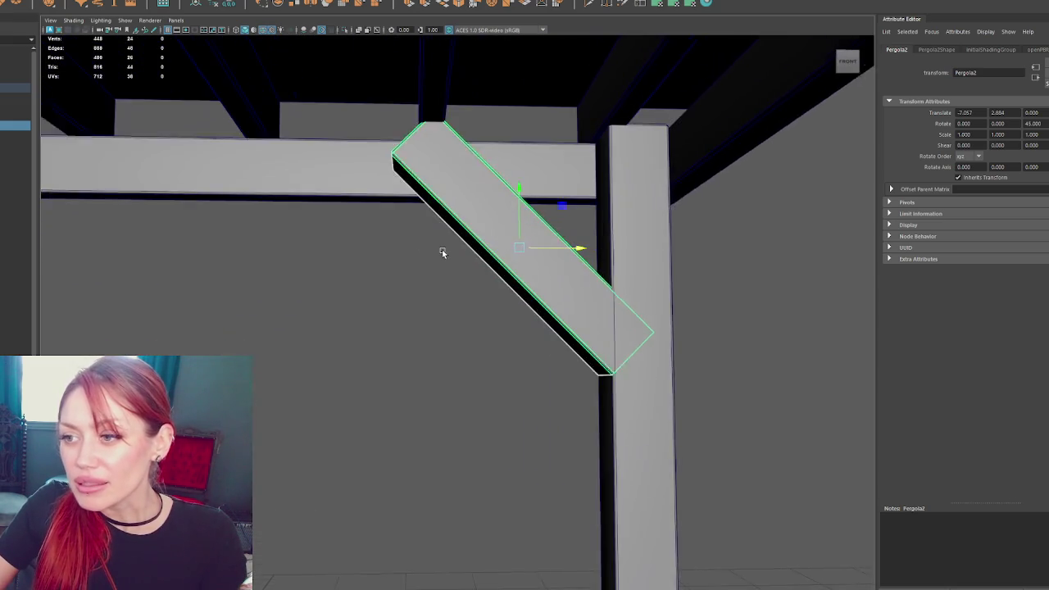
pyautogui.keyDown('alt'); pyautogui.moveTo(443, 255); pyautogui.dragTo(443, 286, button='middle'); pyautogui.keyUp('alt')
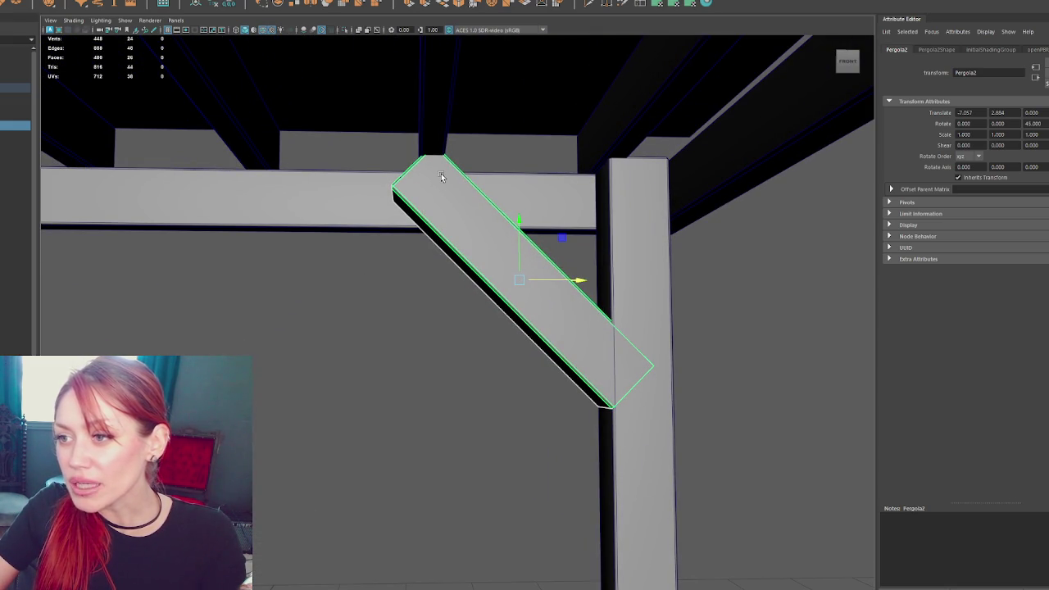
pyautogui.keyDown('alt'); pyautogui.moveTo(615, 407); pyautogui.dragTo(635, 333); pyautogui.keyUp('alt')
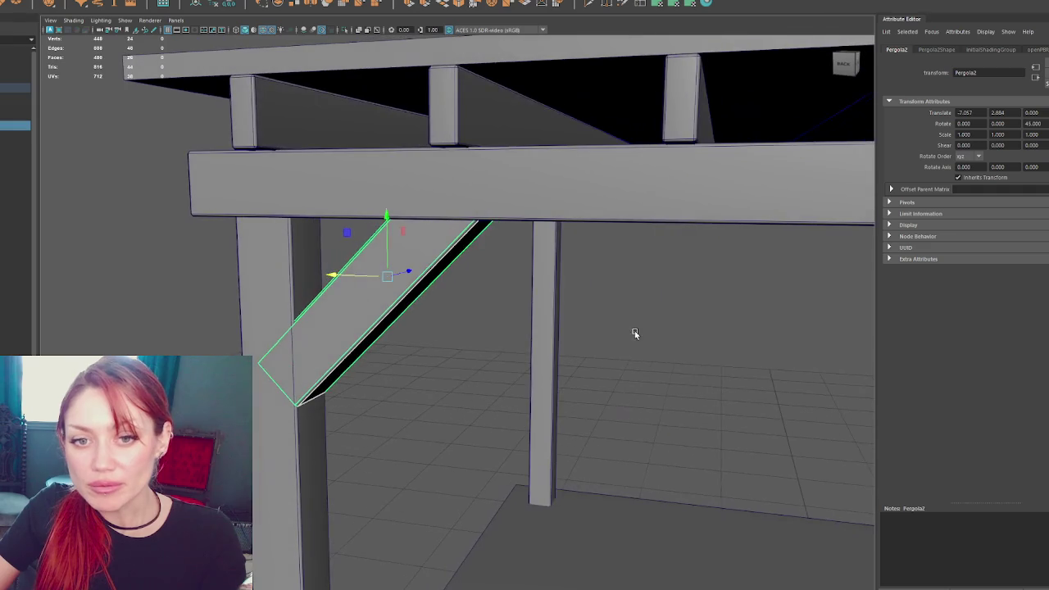
pyautogui.press('e')
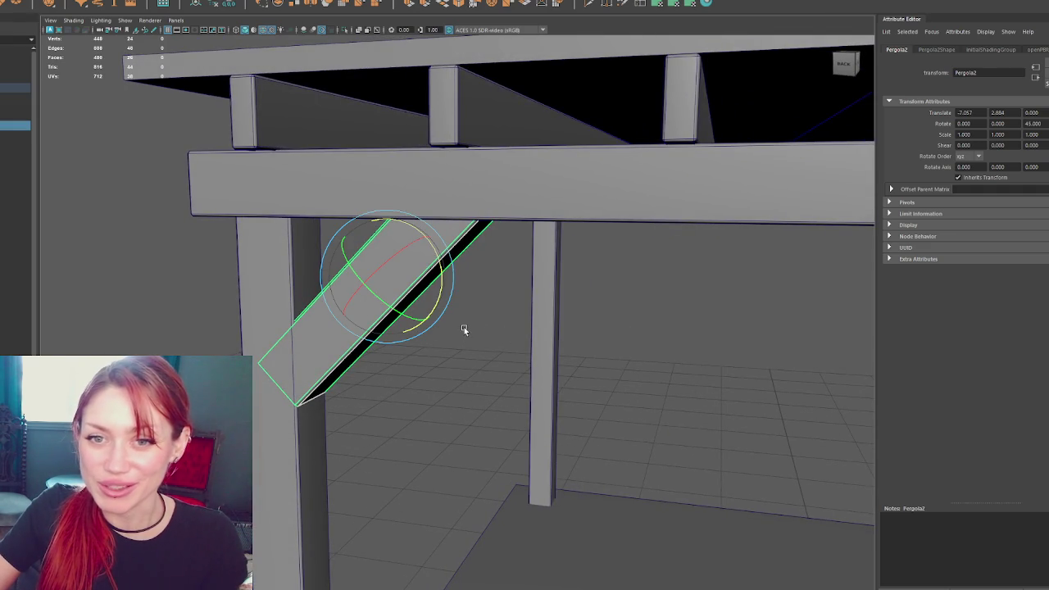
pyautogui.hotkey('ctrl', 'z')
pyautogui.press('w')
# Re-tilt the post to 45° and nudge the brace along X to -7.115 against the post
pyautogui.keyDown('alt'); pyautogui.moveTo(468, 293); pyautogui.dragTo(484, 299); pyautogui.keyUp('alt')
pyautogui.moveTo(492, 105); pyautogui.dragTo(504, 82, button='right')
pyautogui.click(453, 113)
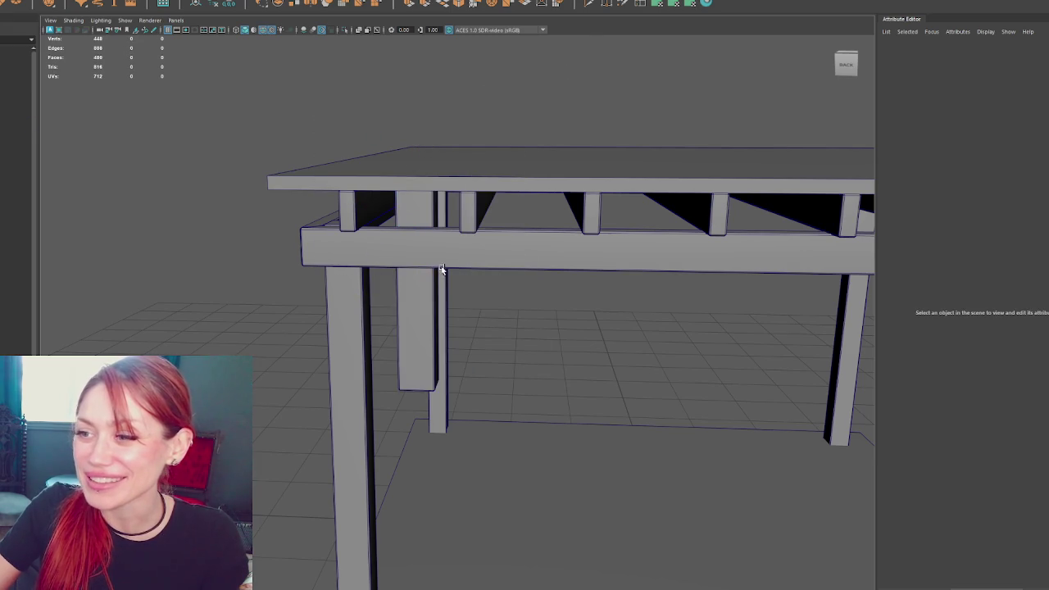
pyautogui.click(438, 259)
pyautogui.press('e')
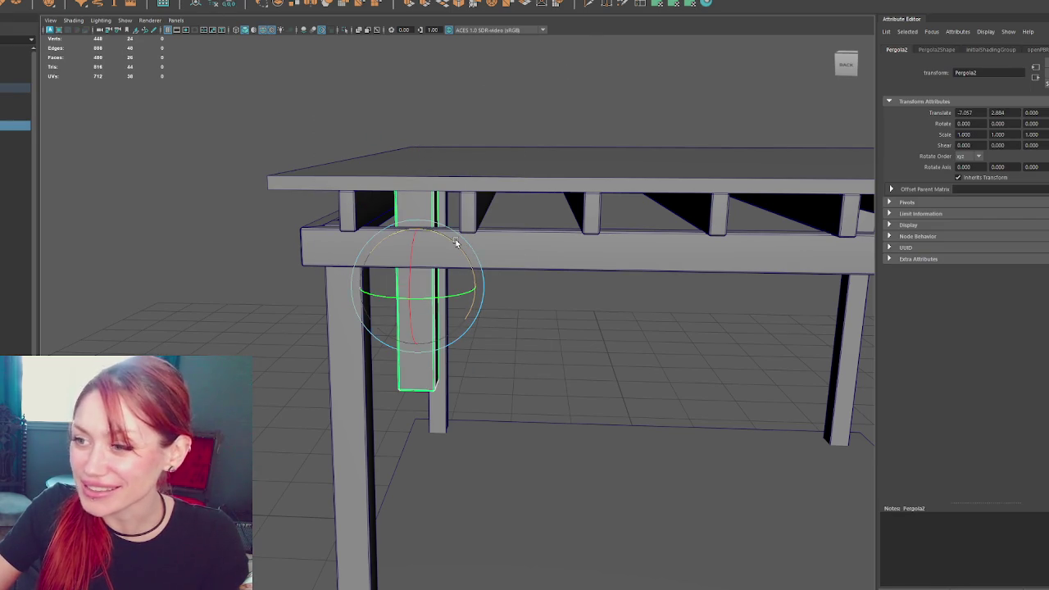
pyautogui.moveTo(457, 243)
pyautogui.mouseDown()
pyautogui.moveTo(566, 328)
pyautogui.moveTo(585, 310)
pyautogui.moveTo(421, 281)
pyautogui.moveTo(436, 300)
pyautogui.mouseUp()
pyautogui.scroll(3, 471, 302)
pyautogui.moveTo(487, 276)
pyautogui.mouseDown()
pyautogui.moveTo(500, 291)
pyautogui.moveTo(531, 291)
pyautogui.mouseUp()
pyautogui.hotkey('ctrl', 'z')
pyautogui.press('w')
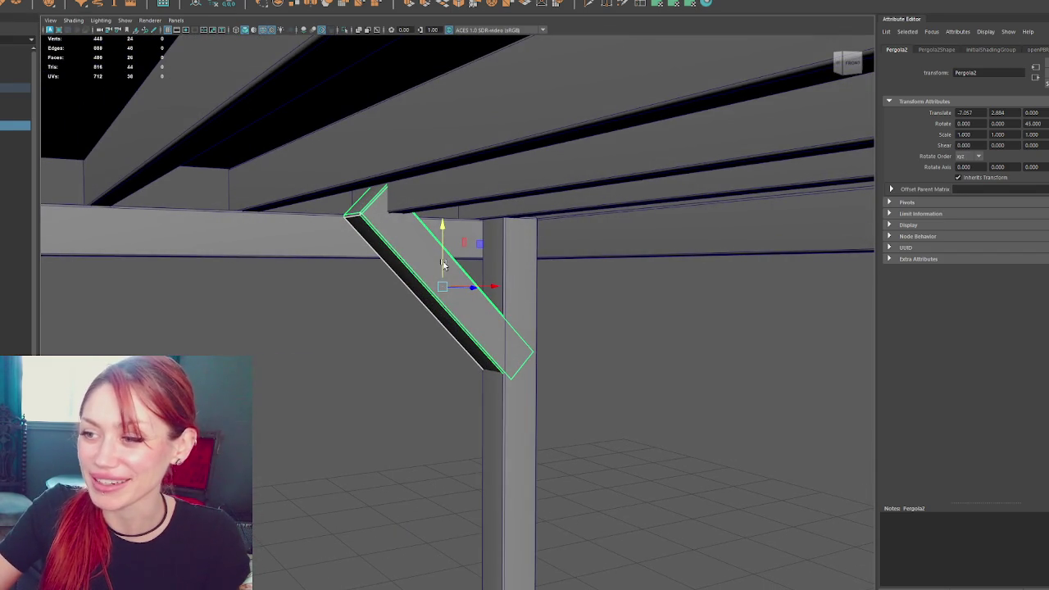
pyautogui.moveTo(447, 263)
pyautogui.keyDown('alt'); pyautogui.mouseDown()
pyautogui.moveTo(465, 293)
pyautogui.moveTo(481, 246)
pyautogui.mouseUp(); pyautogui.keyUp('alt')
pyautogui.moveTo(617, 275); pyautogui.dragTo(486, 373)
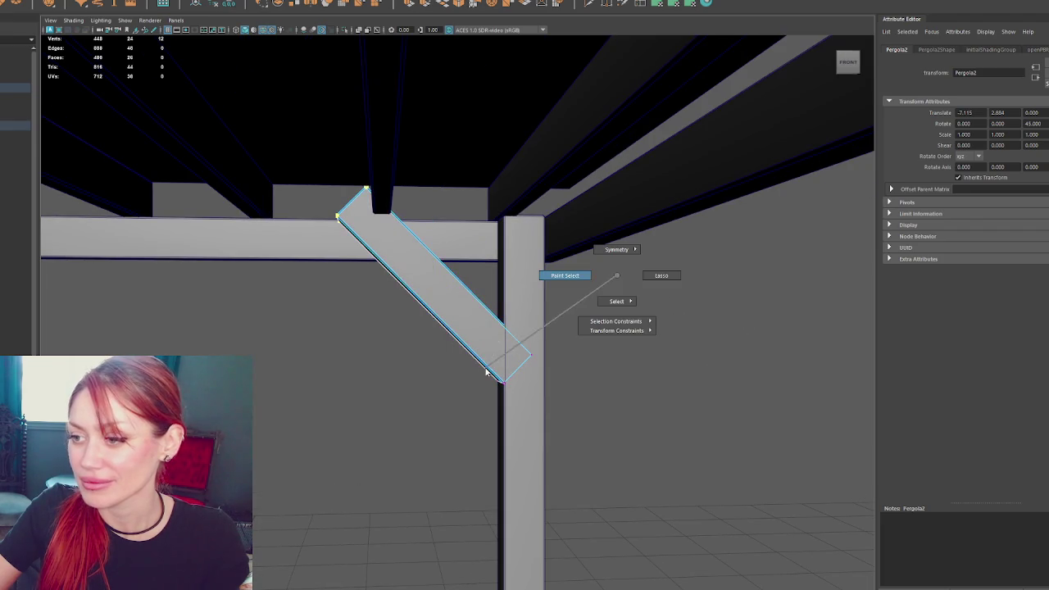
# Select the brace's end vertices and lower the top vertex onto the horizontal beam
pyautogui.moveTo(577, 286)
pyautogui.mouseDown()
pyautogui.moveTo(617, 301)
pyautogui.moveTo(495, 371)
pyautogui.moveTo(530, 353)
pyautogui.moveTo(499, 304)
pyautogui.moveTo(514, 302)
pyautogui.moveTo(525, 341)
pyautogui.mouseUp()
pyautogui.press('4')
pyautogui.press('6')
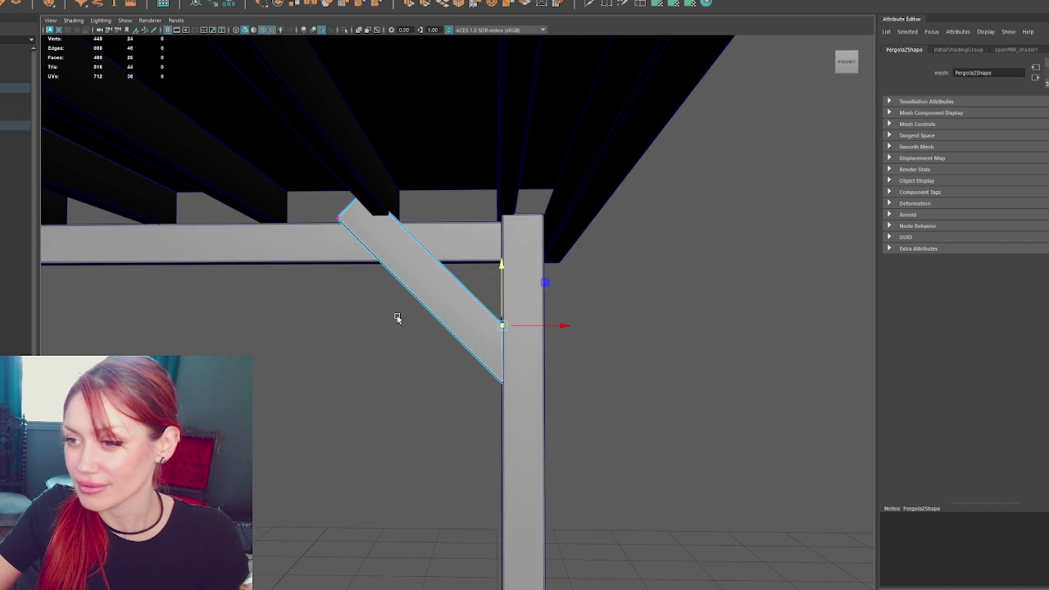
pyautogui.click(502, 381)
pyautogui.moveTo(555, 383)
pyautogui.keyDown('alt'); pyautogui.mouseDown()
pyautogui.moveTo(382, 293)
pyautogui.moveTo(416, 269)
pyautogui.mouseUp(); pyautogui.keyUp('alt')
pyautogui.moveTo(344, 160); pyautogui.dragTo(466, 234)
pyautogui.moveTo(385, 189); pyautogui.dragTo(385, 217)
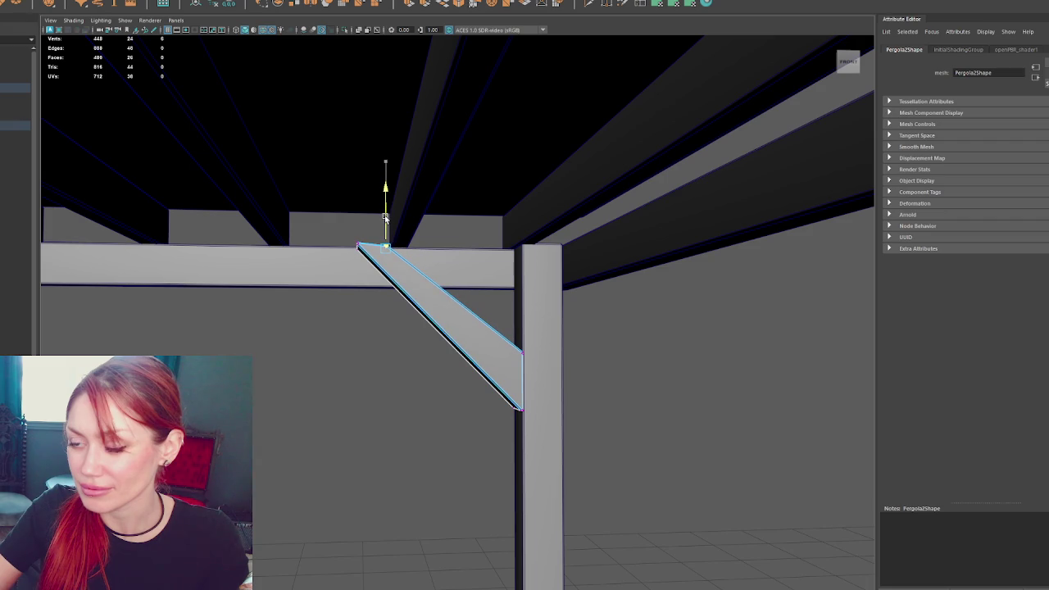
# Move the brace's end vertices flush with the beam, then deselect and review the pergola
pyautogui.press('f')
pyautogui.moveTo(382, 253)
pyautogui.keyDown('alt'); pyautogui.mouseDown()
pyautogui.moveTo(445, 292)
pyautogui.moveTo(599, 320)
pyautogui.moveTo(605, 344)
pyautogui.moveTo(533, 320)
pyautogui.mouseUp(); pyautogui.keyUp('alt')
pyautogui.scroll(-3, 548, 322)
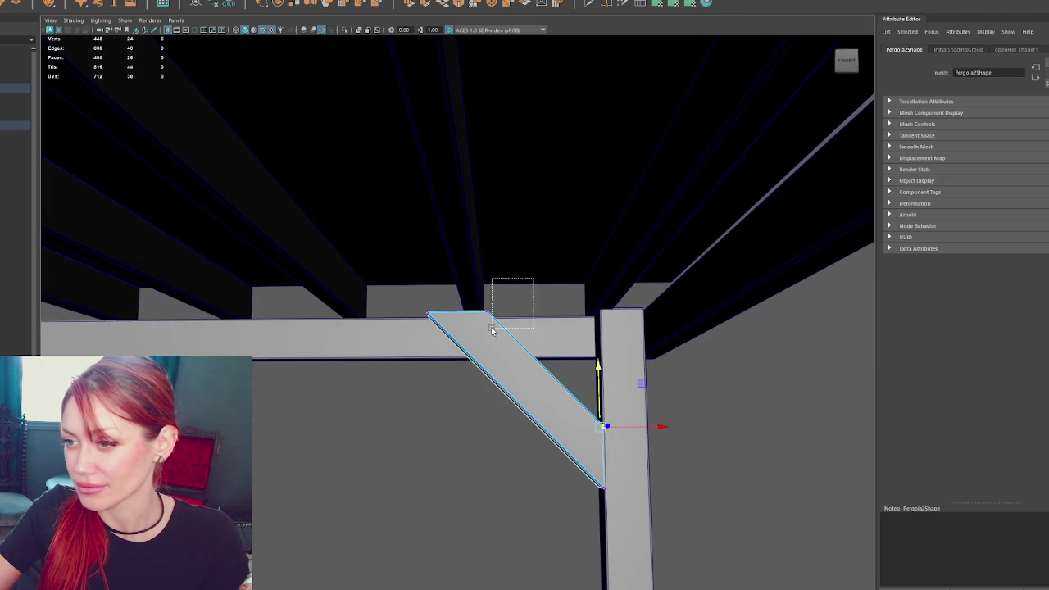
pyautogui.moveTo(572, 327)
pyautogui.keyDown('alt'); pyautogui.mouseDown()
pyautogui.moveTo(550, 327)
pyautogui.moveTo(600, 341)
pyautogui.moveTo(579, 324)
pyautogui.mouseUp(); pyautogui.keyUp('alt')
pyautogui.moveTo(457, 261)
pyautogui.mouseDown()
pyautogui.moveTo(745, 270)
pyautogui.moveTo(740, 279)
pyautogui.mouseUp()
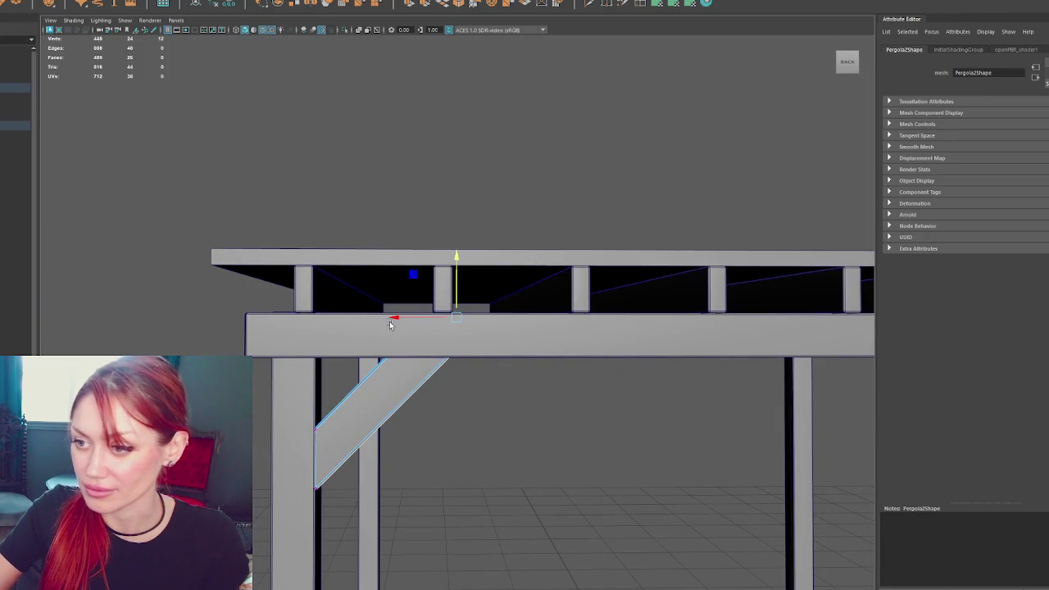
pyautogui.click(469, 200)
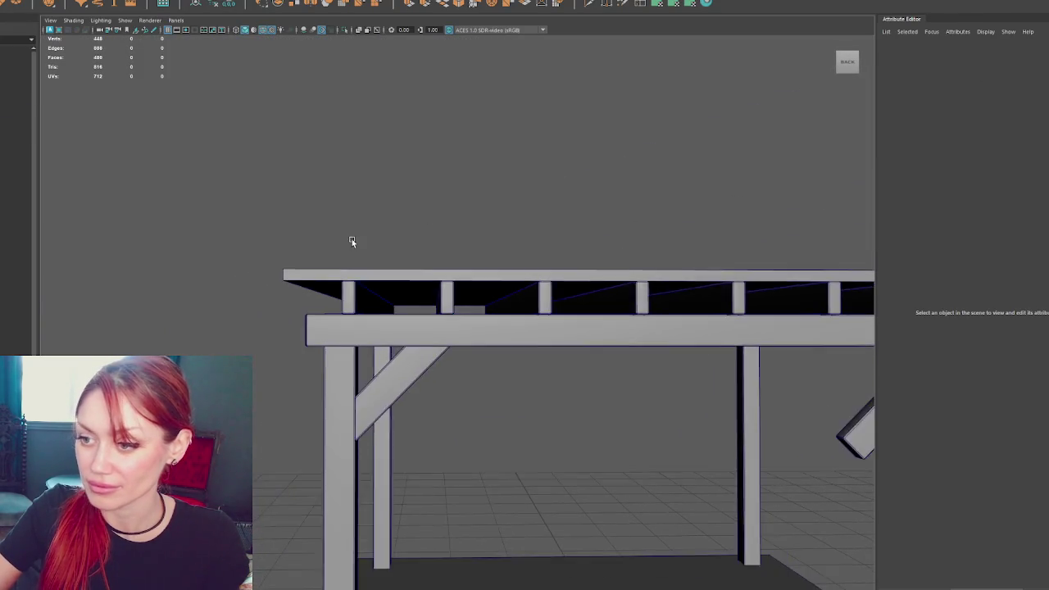
pyautogui.keyDown('alt'); pyautogui.moveTo(351, 239); pyautogui.dragTo(274, 244, button='right'); pyautogui.keyUp('alt')
pyautogui.moveTo(274, 243)
pyautogui.keyDown('alt'); pyautogui.mouseDown()
pyautogui.moveTo(346, 243)
pyautogui.moveTo(387, 260)
pyautogui.mouseUp(); pyautogui.keyUp('alt')
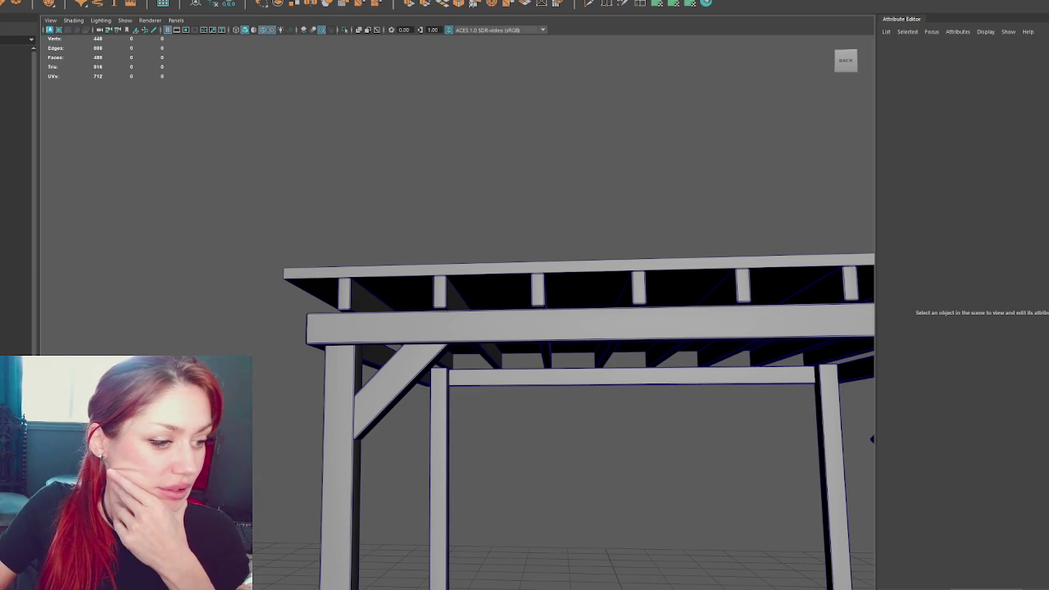
pyautogui.hotkey('alt', 'Tab')
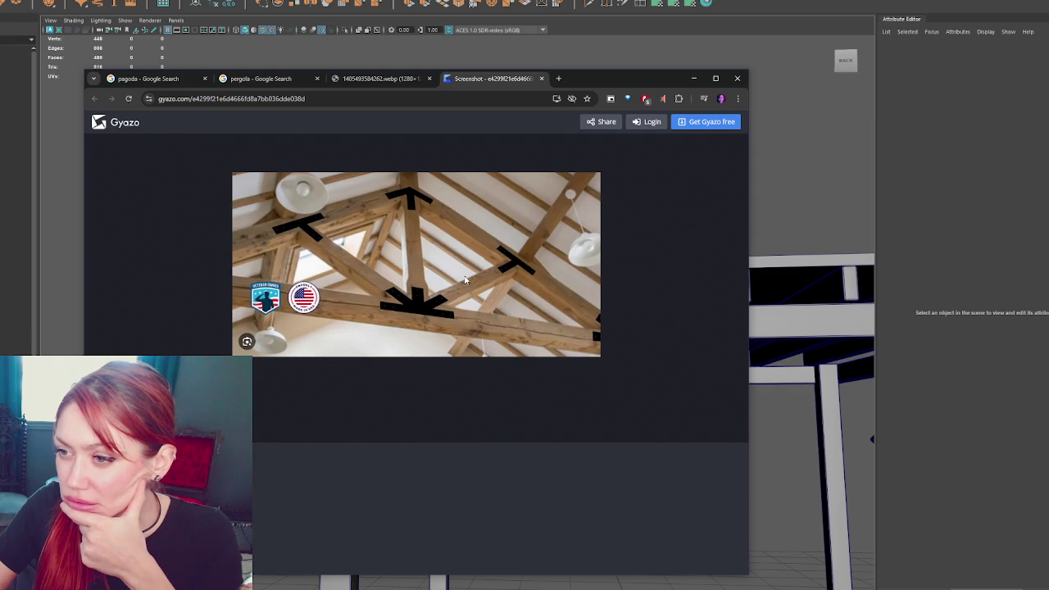
# Push the reference photo window aside and compare it against the pergola model from several angles
pyautogui.moveTo(611, 82); pyautogui.dragTo(0, 193)
pyautogui.moveTo(8, 79)
pyautogui.mouseDown()
pyautogui.moveTo(517, 79)
pyautogui.moveTo(98, 79)
pyautogui.mouseUp()
pyautogui.click(552, 237)
pyautogui.click(498, 321)
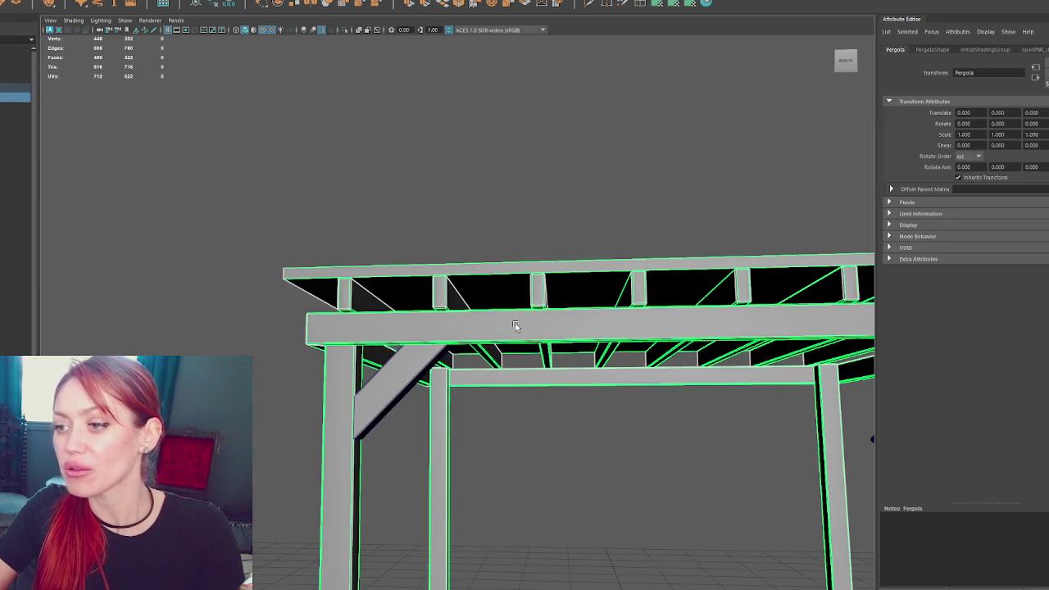
pyautogui.keyDown('alt'); pyautogui.moveTo(499, 321); pyautogui.dragTo(519, 335); pyautogui.keyUp('alt')
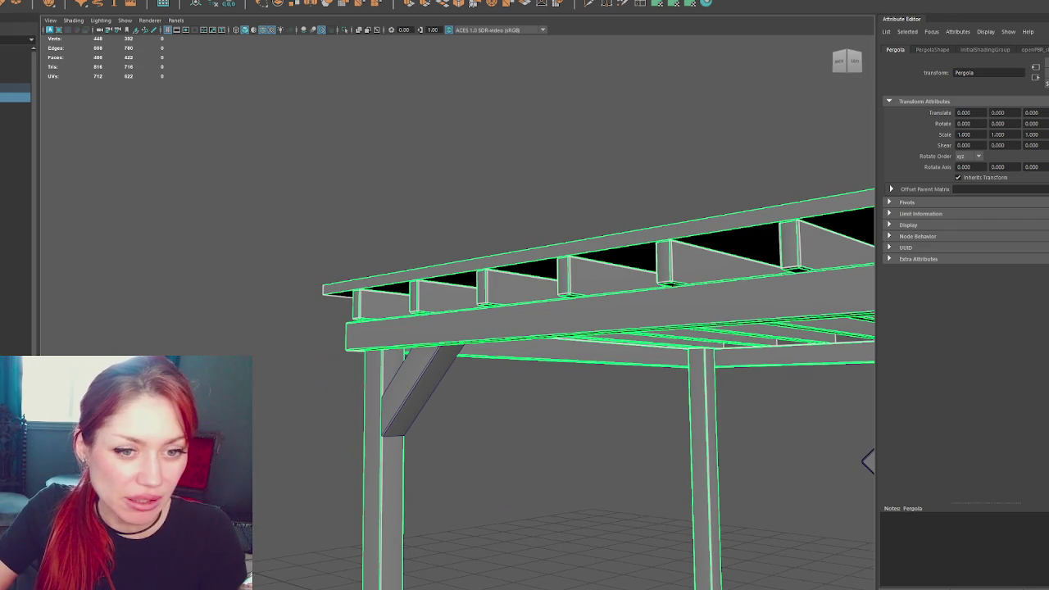
pyautogui.hotkey('alt', 'Tab')
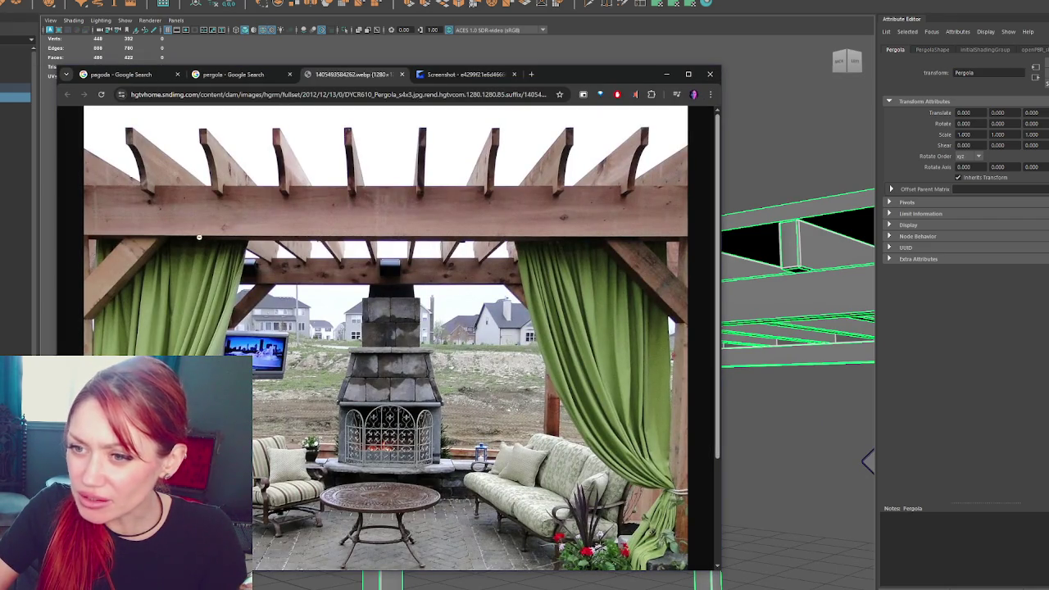
pyautogui.hotkey('alt', 'Tab')
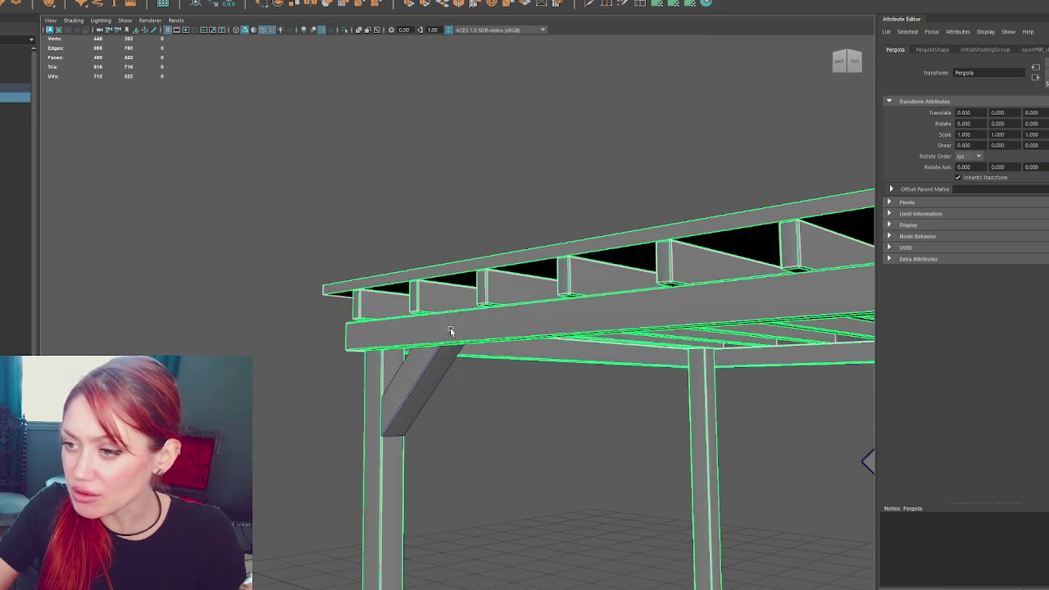
pyautogui.keyDown('alt'); pyautogui.moveTo(450, 330); pyautogui.dragTo(610, 343); pyautogui.keyUp('alt')
# In wireframe, marquee the top-beam vertices and move them slightly down
pyautogui.press('4')
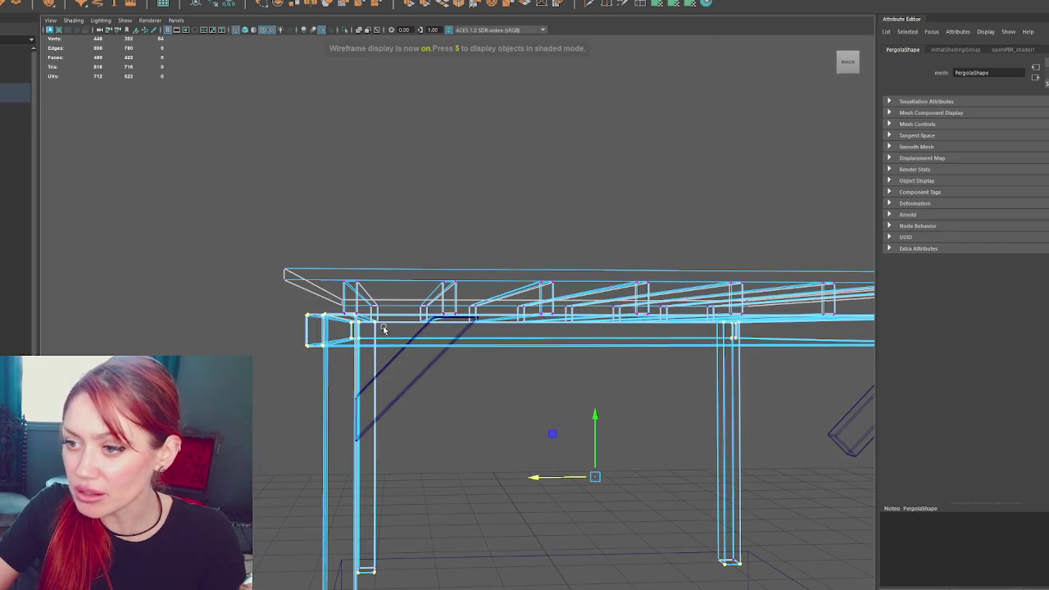
pyautogui.moveTo(388, 383); pyautogui.dragTo(389, 382)
pyautogui.keyDown('alt'); pyautogui.moveTo(389, 383); pyautogui.dragTo(398, 359); pyautogui.keyUp('alt')
pyautogui.moveTo(532, 335); pyautogui.dragTo(532, 335)
pyautogui.press('6')
pyautogui.moveTo(370, 293)
pyautogui.mouseDown()
pyautogui.moveTo(372, 305)
pyautogui.moveTo(555, 265)
pyautogui.mouseUp()
pyautogui.click(590, 164)
pyautogui.moveTo(591, 164)
pyautogui.keyDown('alt'); pyautogui.mouseDown()
pyautogui.moveTo(359, 210)
pyautogui.moveTo(423, 216)
pyautogui.moveTo(414, 216)
pyautogui.mouseUp(); pyautogui.keyUp('alt')
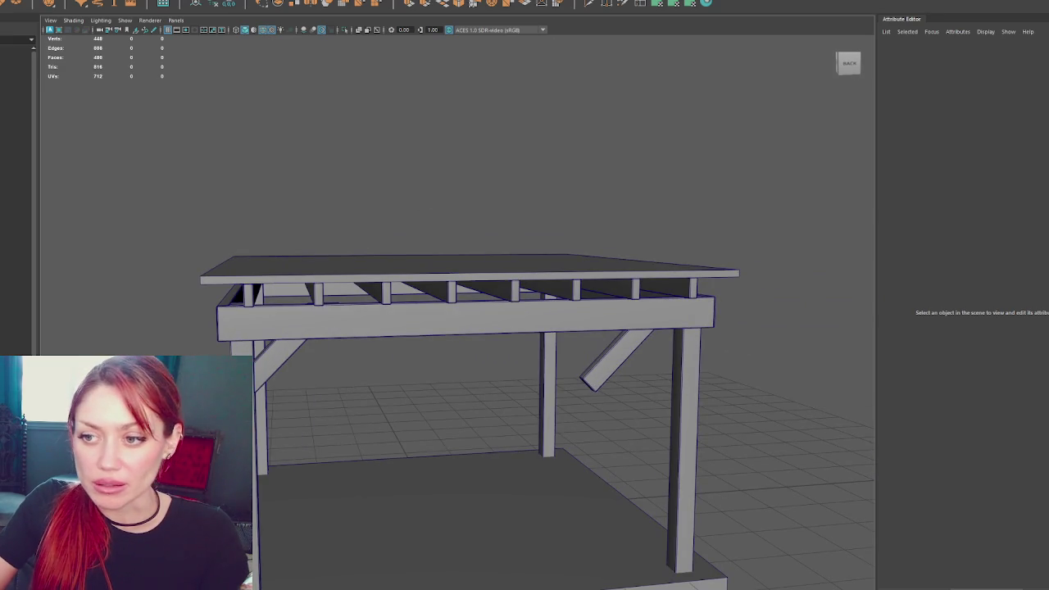
# Reselect the pergola's vertices, check it in wireframe, then return to shaded display and deselect
pyautogui.click(270, 318)
pyautogui.moveTo(363, 156); pyautogui.dragTo(335, 180, button='right')
pyautogui.press('4')
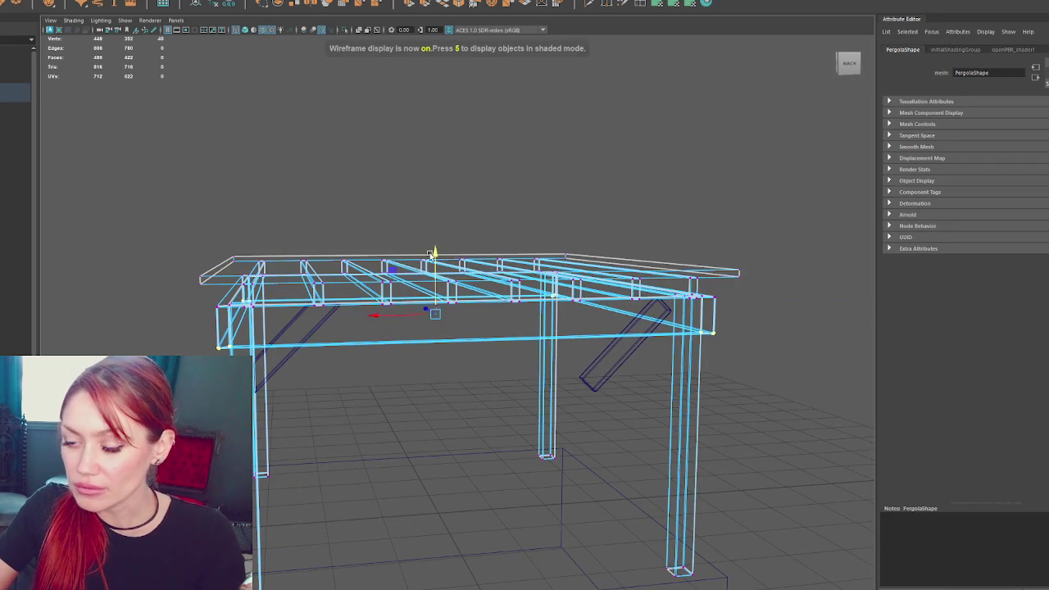
pyautogui.press('5')
pyautogui.click(353, 212)
pyautogui.moveTo(370, 194)
pyautogui.keyDown('alt'); pyautogui.mouseDown()
pyautogui.moveTo(404, 193)
pyautogui.moveTo(368, 278)
pyautogui.moveTo(340, 294)
pyautogui.mouseUp(); pyautogui.keyUp('alt')
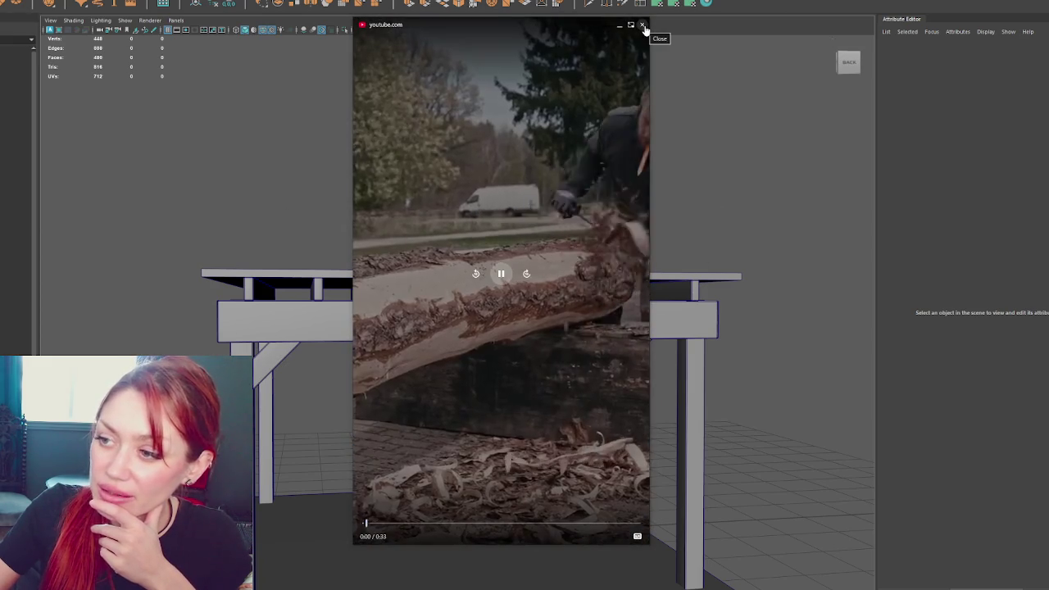
# Close the floating YouTube player showing the log-carving clip
pyautogui.click(644, 25)
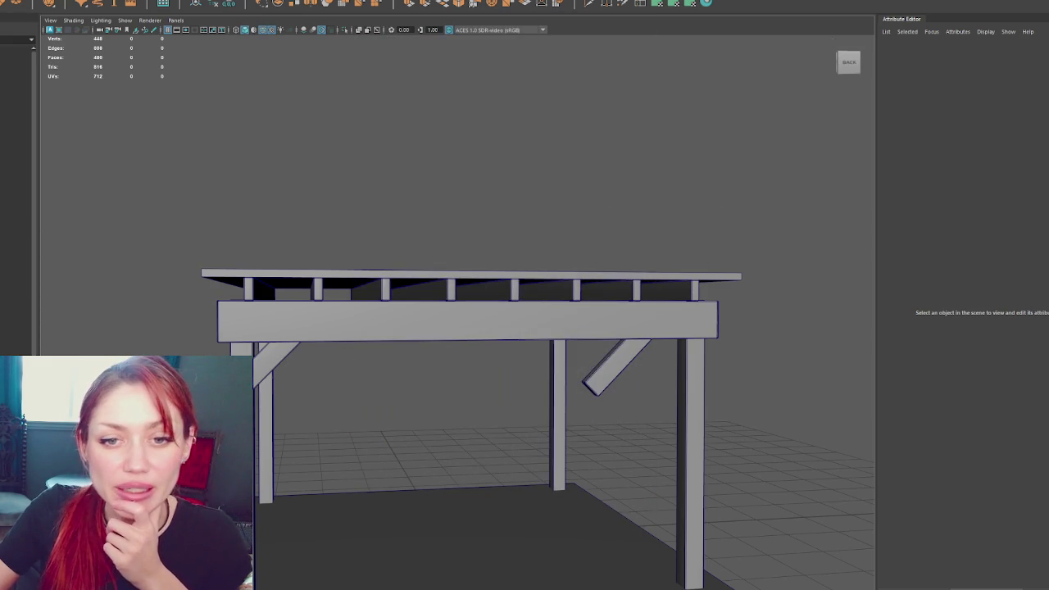
# Orbit to a front view and select the left diagonal brace for vertex editing
pyautogui.moveTo(280, 312)
pyautogui.keyDown('alt'); pyautogui.mouseDown()
pyautogui.moveTo(266, 311)
pyautogui.moveTo(416, 322)
pyautogui.moveTo(209, 318)
pyautogui.mouseUp(); pyautogui.keyUp('alt')
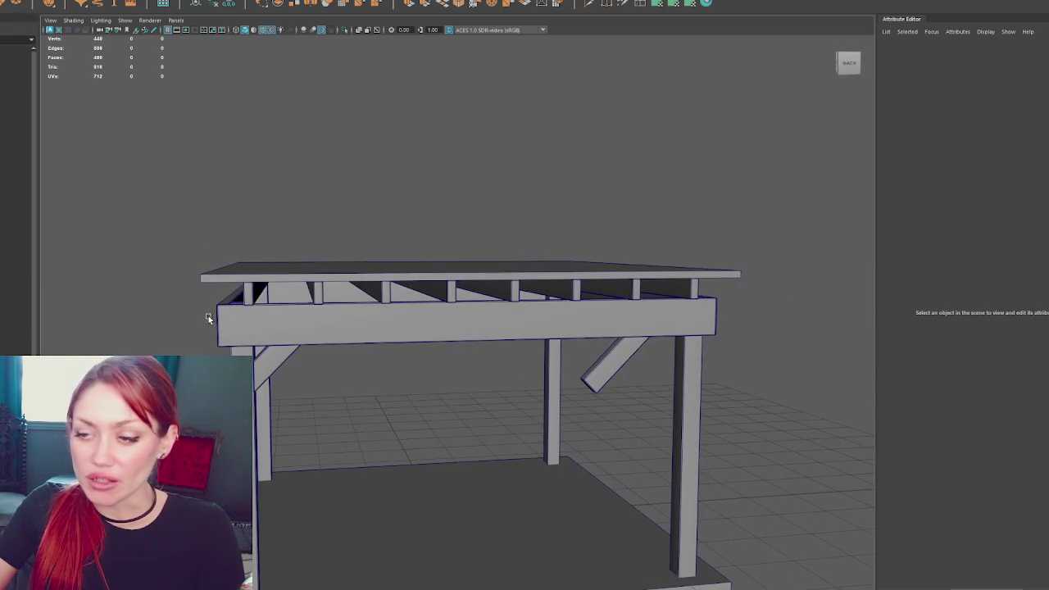
pyautogui.moveTo(518, 259)
pyautogui.keyDown('alt'); pyautogui.mouseDown()
pyautogui.moveTo(648, 259)
pyautogui.moveTo(634, 387)
pyautogui.mouseUp(); pyautogui.keyUp('alt')
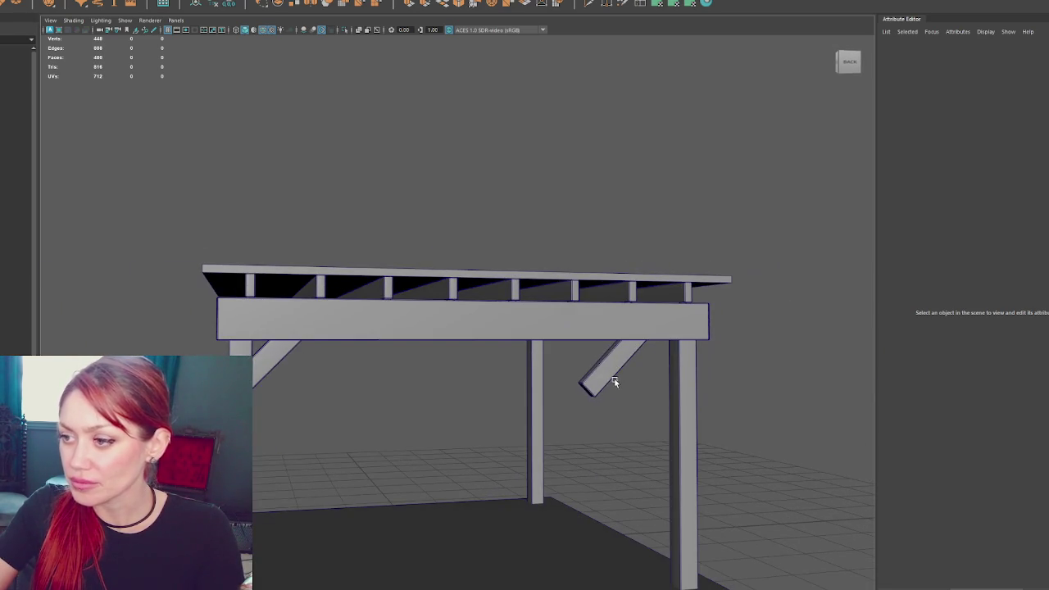
pyautogui.click(295, 364)
pyautogui.moveTo(352, 271)
pyautogui.keyDown('alt'); pyautogui.mouseDown()
pyautogui.moveTo(417, 332)
pyautogui.moveTo(198, 344)
pyautogui.mouseUp(); pyautogui.keyUp('alt')
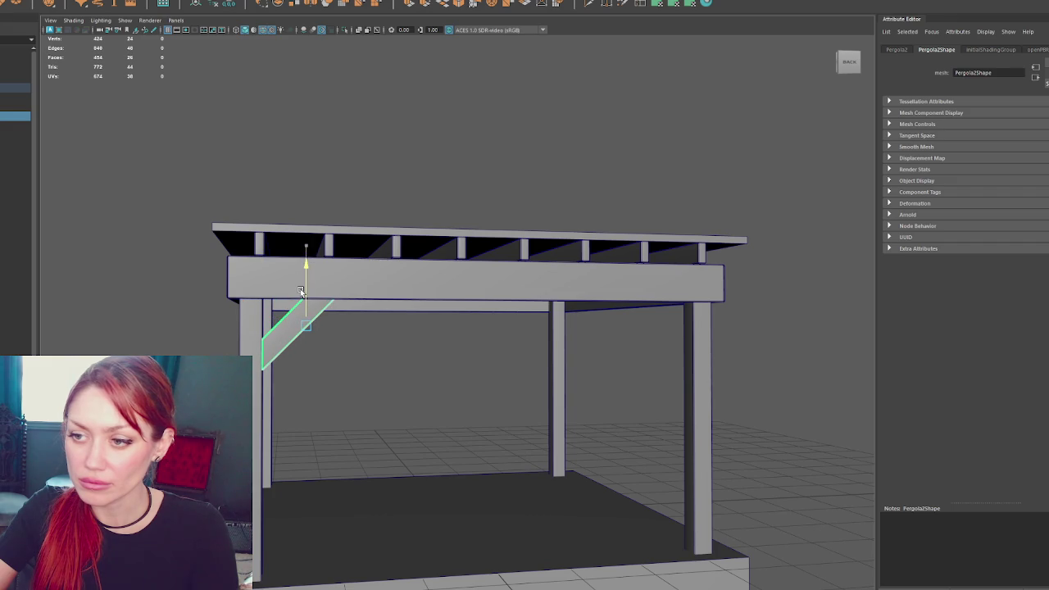
pyautogui.moveTo(445, 175); pyautogui.dragTo(406, 175, button='right')
# Raise the brace's top vertices to the beam's top edge and slide them left along the beam
pyautogui.moveTo(253, 206); pyautogui.dragTo(527, 353)
pyautogui.press('f')
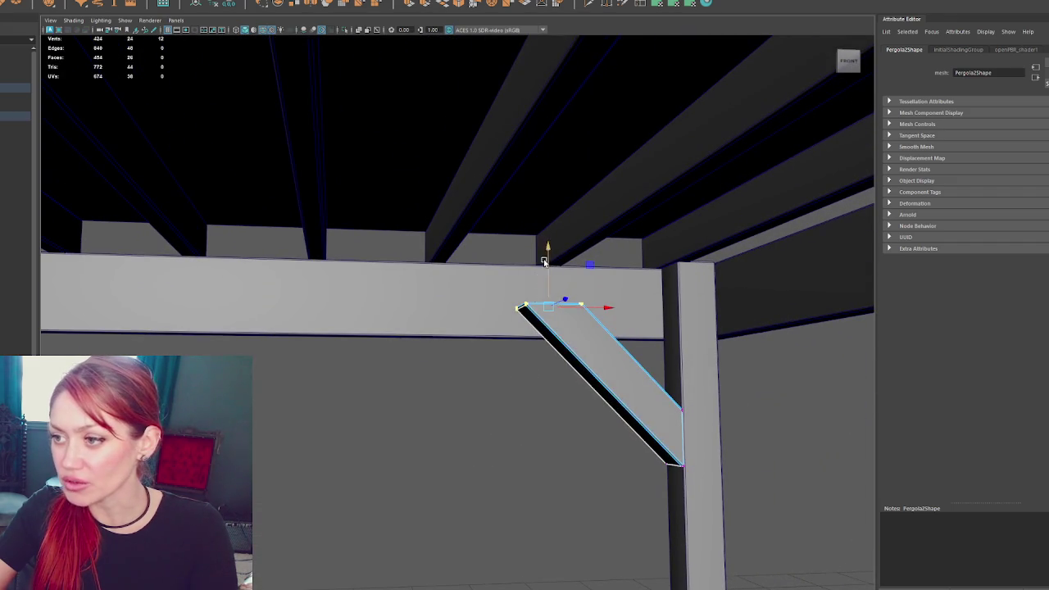
pyautogui.moveTo(544, 261); pyautogui.dragTo(560, 216)
pyautogui.moveTo(618, 262)
pyautogui.mouseDown()
pyautogui.moveTo(569, 268)
pyautogui.moveTo(562, 286)
pyautogui.moveTo(555, 262)
pyautogui.mouseUp()
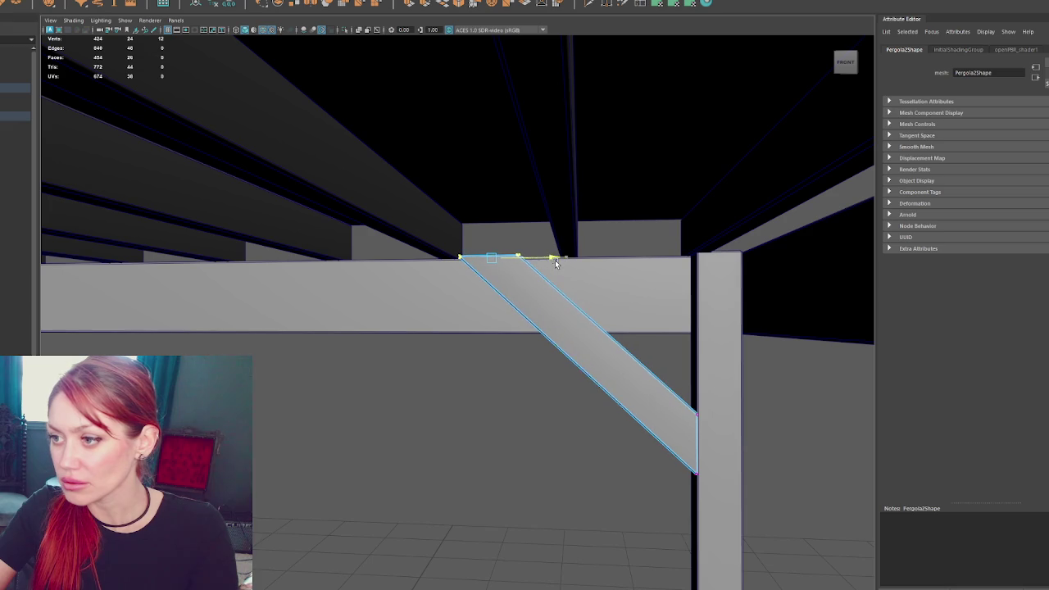
pyautogui.moveTo(492, 231); pyautogui.dragTo(492, 235)
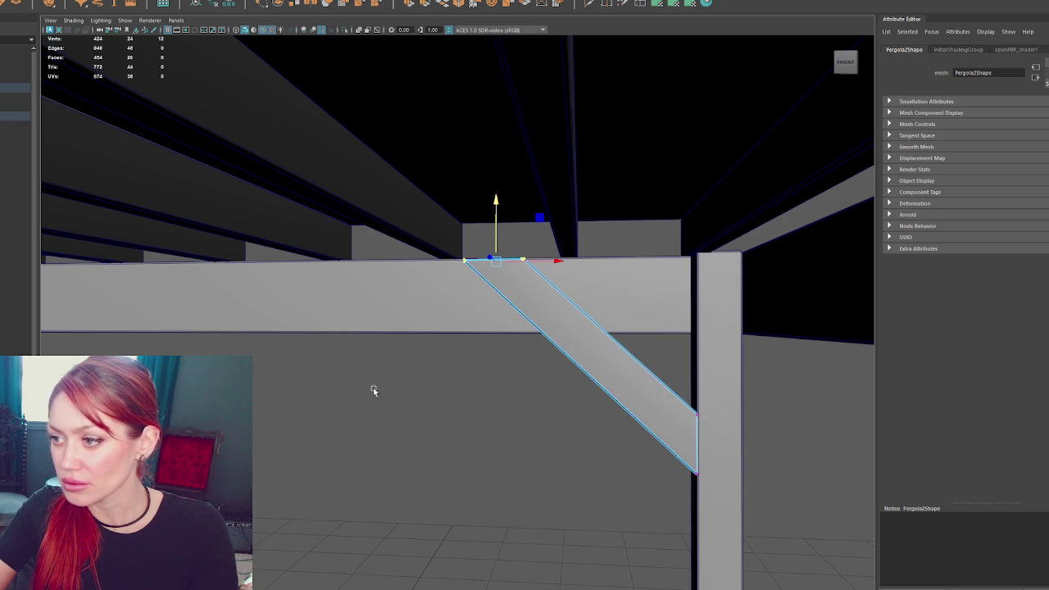
# Return to object mode, check the brace fit in wireframe, and duplicate the whole brace with Ctrl+D
pyautogui.keyDown('alt'); pyautogui.moveTo(466, 310); pyautogui.dragTo(657, 391); pyautogui.keyUp('alt')
pyautogui.keyDown('alt'); pyautogui.moveTo(657, 391); pyautogui.dragTo(462, 205, button='right'); pyautogui.keyUp('alt')
pyautogui.keyDown('alt'); pyautogui.moveTo(463, 205); pyautogui.dragTo(541, 157); pyautogui.keyUp('alt')
pyautogui.keyDown('alt'); pyautogui.moveTo(541, 157); pyautogui.dragTo(543, 226, button='right'); pyautogui.keyUp('alt')
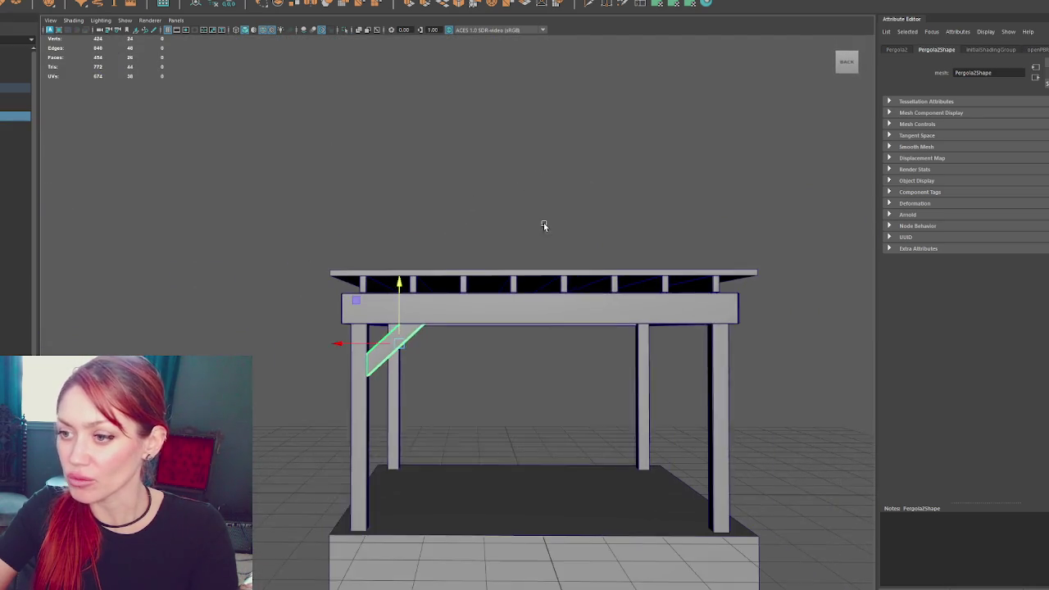
pyautogui.keyDown('alt'); pyautogui.moveTo(543, 226); pyautogui.dragTo(508, 200, button='middle'); pyautogui.keyUp('alt')
pyautogui.moveTo(293, 182); pyautogui.dragTo(301, 297, button='right')
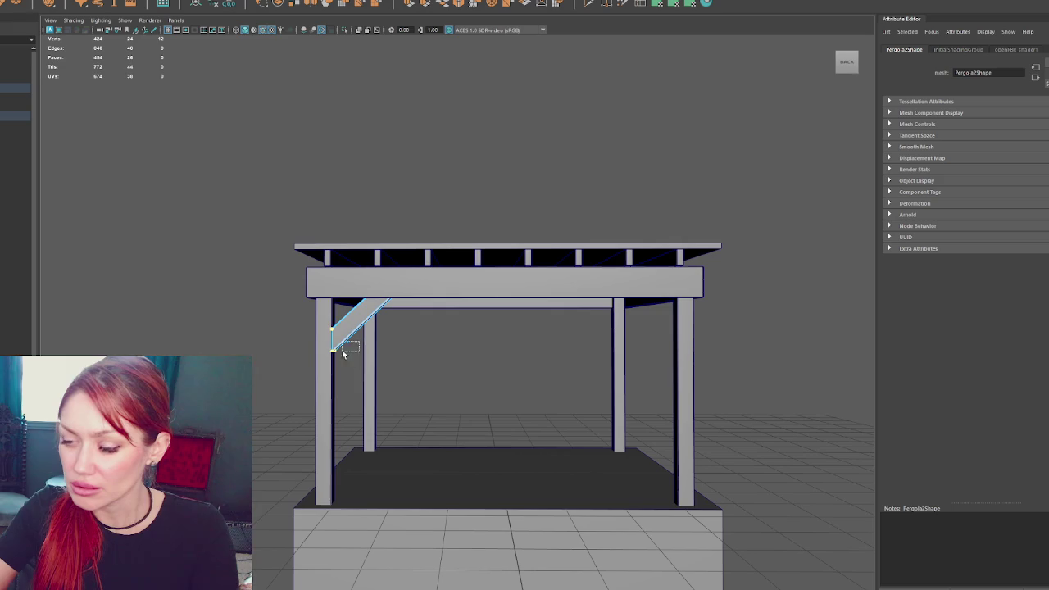
pyautogui.press('4')
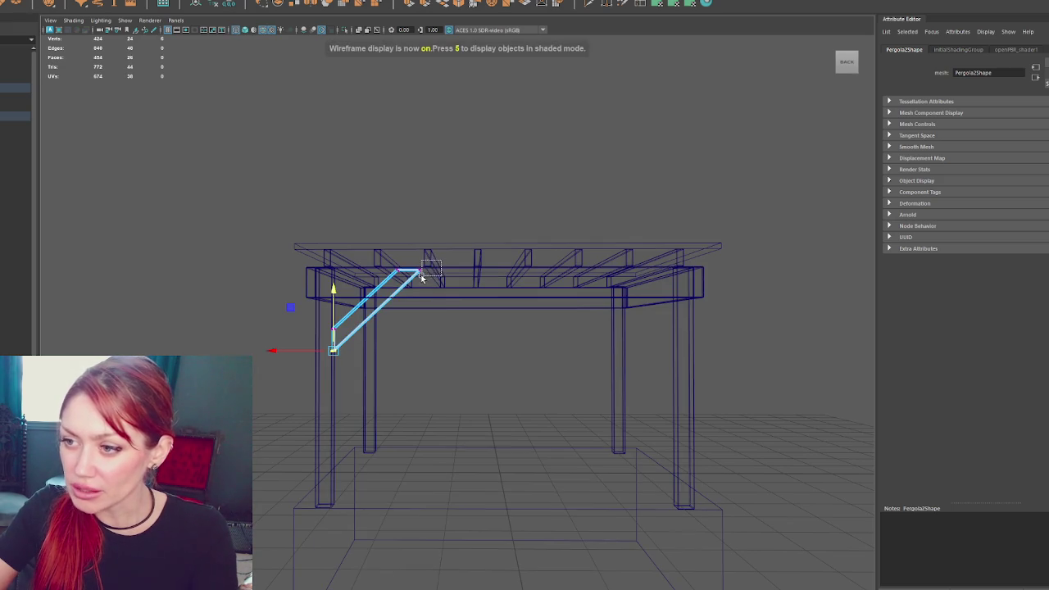
pyautogui.press('5')
pyautogui.press('F8')
pyautogui.keyDown('alt'); pyautogui.moveTo(514, 198); pyautogui.dragTo(607, 156); pyautogui.keyUp('alt')
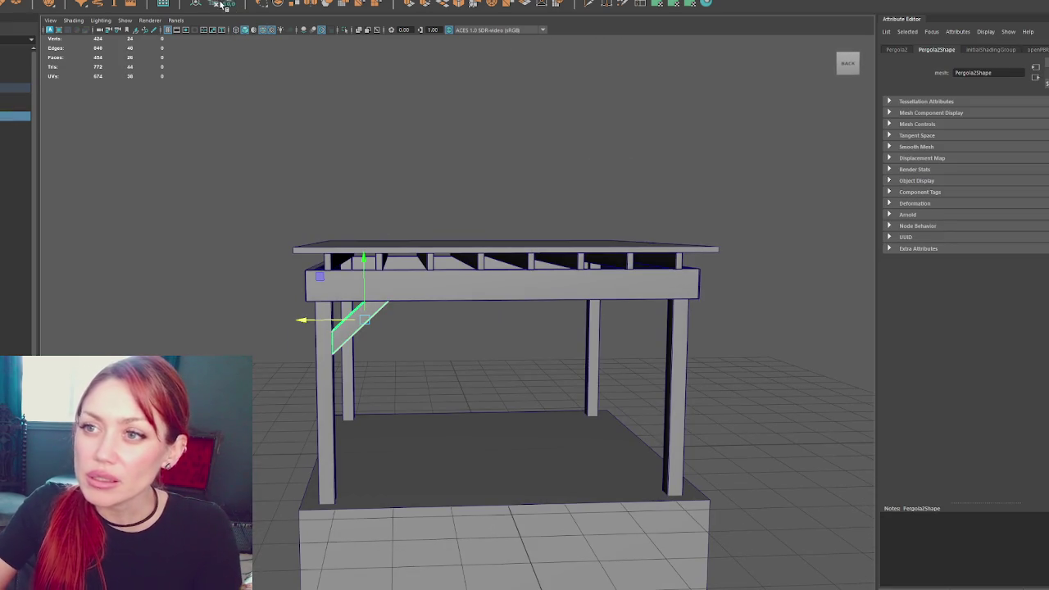
pyautogui.hotkey('ctrl', 'd')
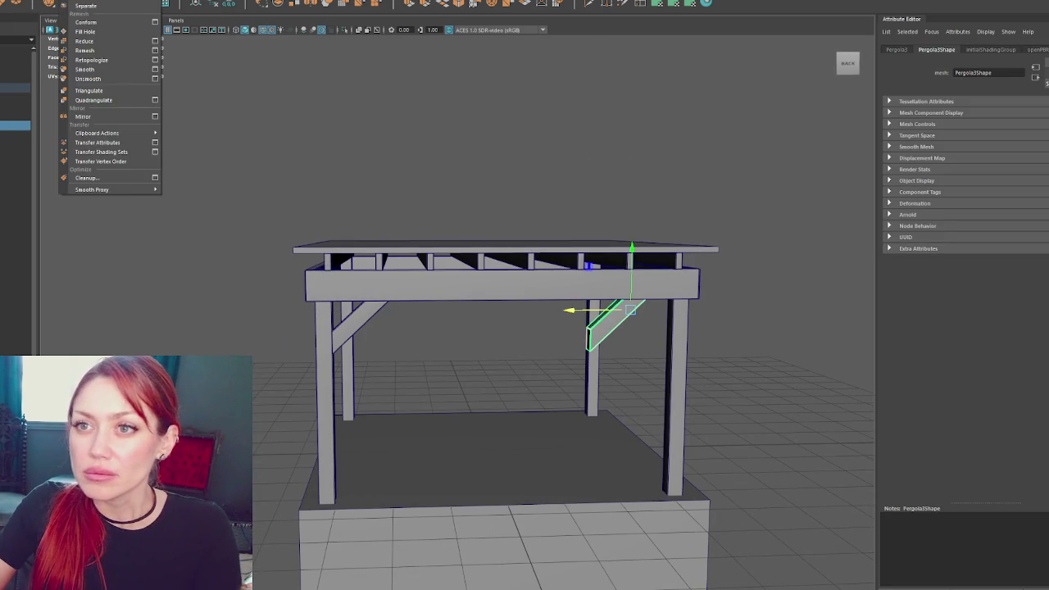
# Mirror the duplicated brace with Mesh > Mirror and move it onto the right post
pyautogui.click(156, 118)
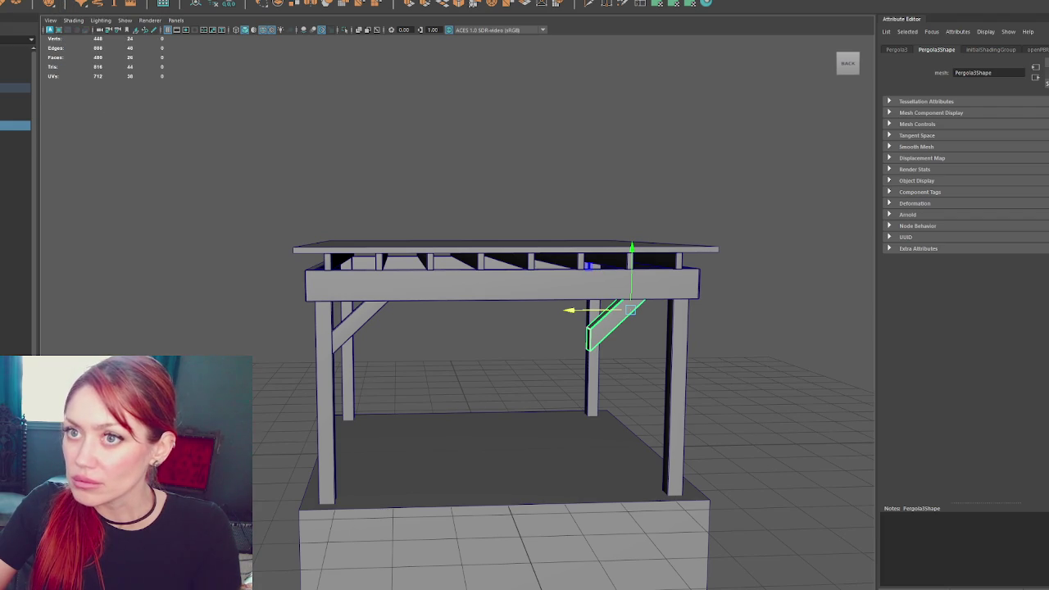
pyautogui.click(607, 331)
pyautogui.moveTo(607, 331)
pyautogui.keyDown('alt'); pyautogui.mouseDown()
pyautogui.moveTo(717, 329)
pyautogui.moveTo(620, 339)
pyautogui.mouseUp(); pyautogui.keyUp('alt')
pyautogui.click(619, 336)
pyautogui.click(90, 2)
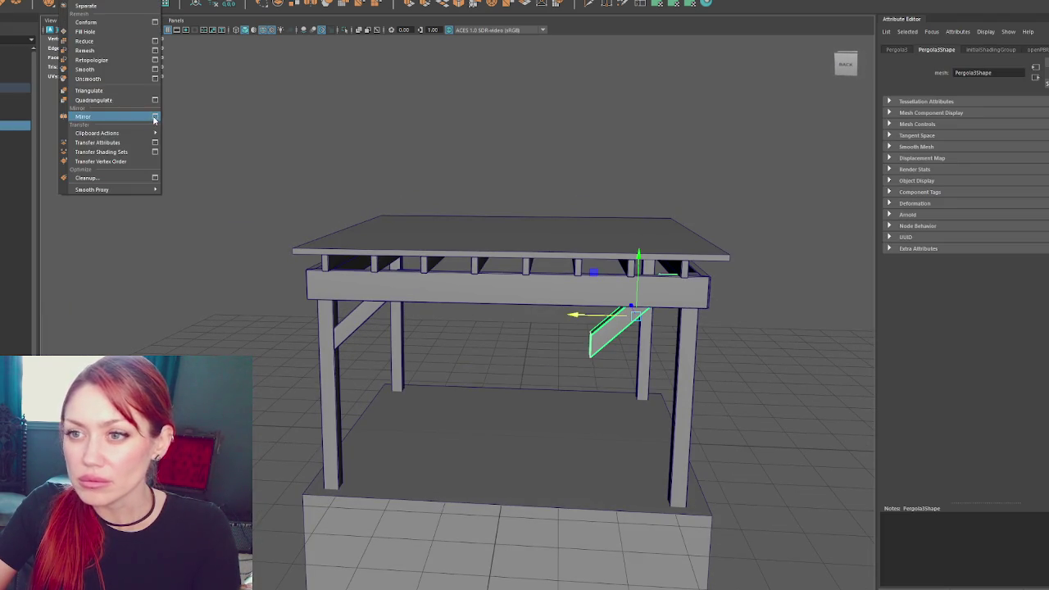
pyautogui.click(154, 118)
pyautogui.click(590, 277)
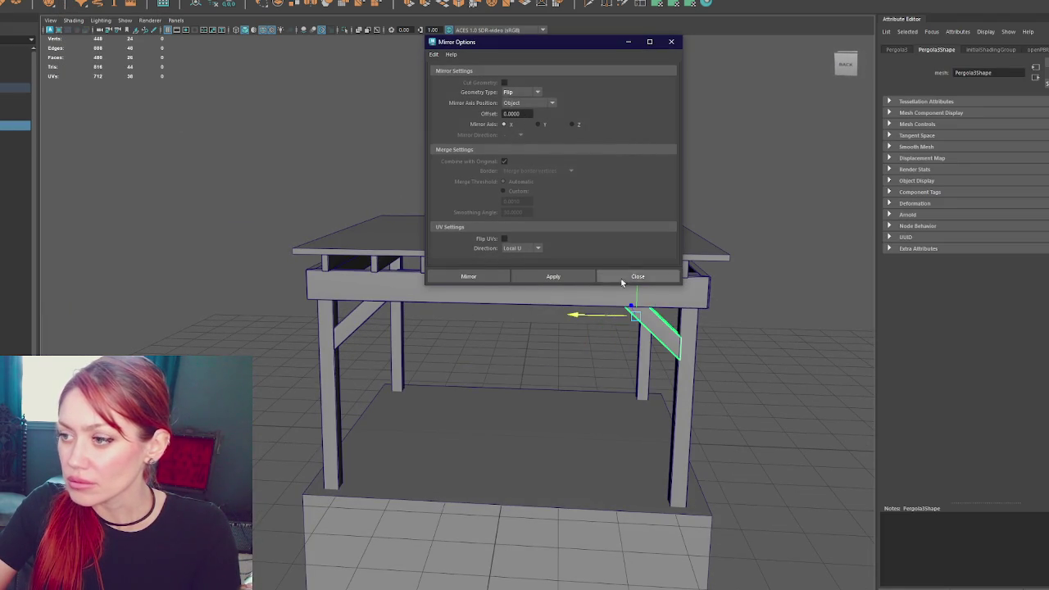
pyautogui.moveTo(596, 314); pyautogui.dragTo(594, 318)
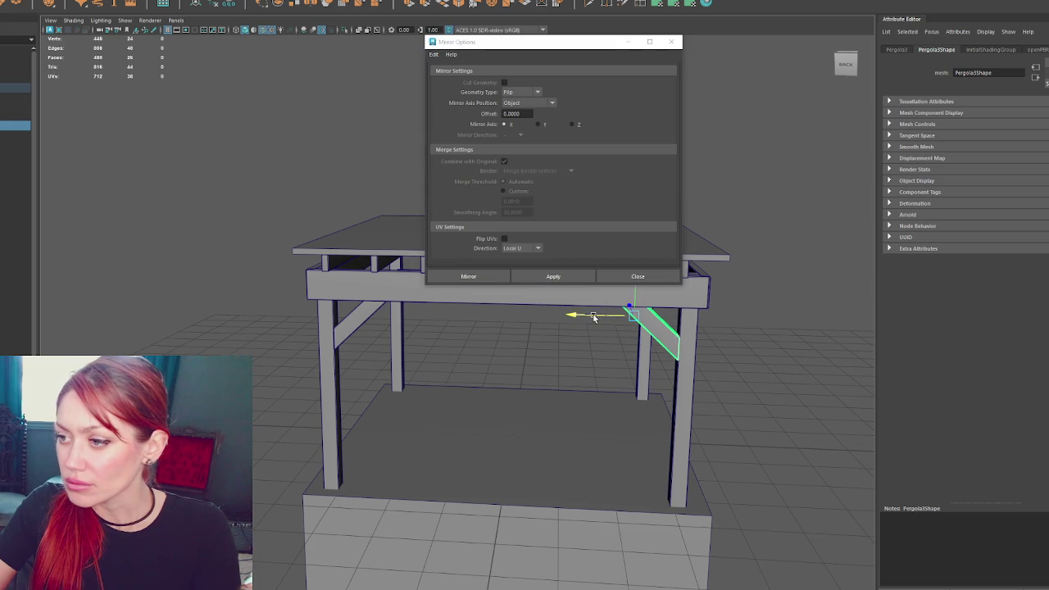
pyautogui.click(374, 317)
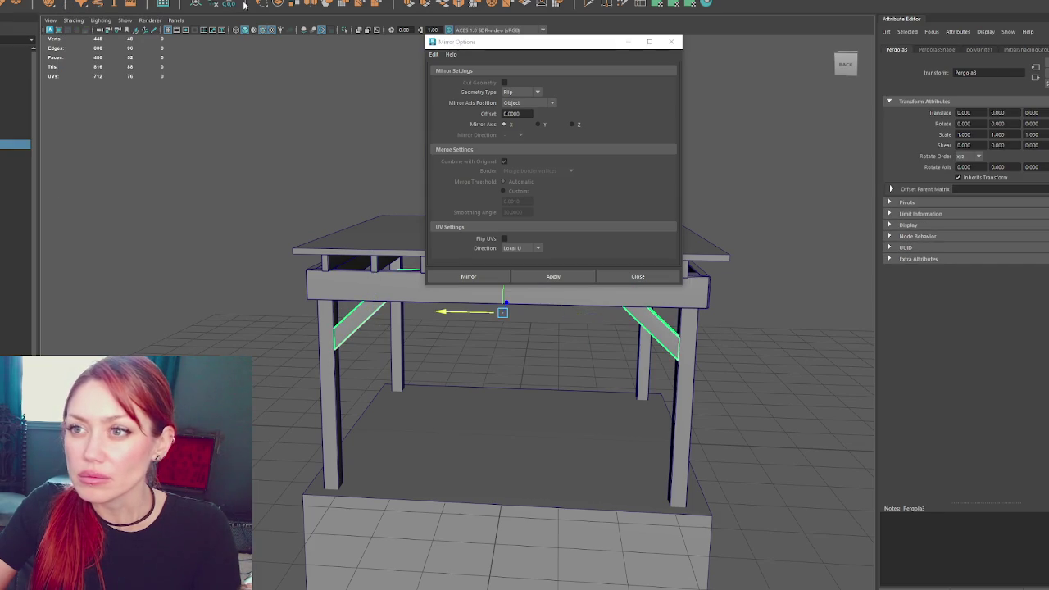
pyautogui.click(493, 277)
pyautogui.moveTo(480, 311); pyautogui.dragTo(902, 318)
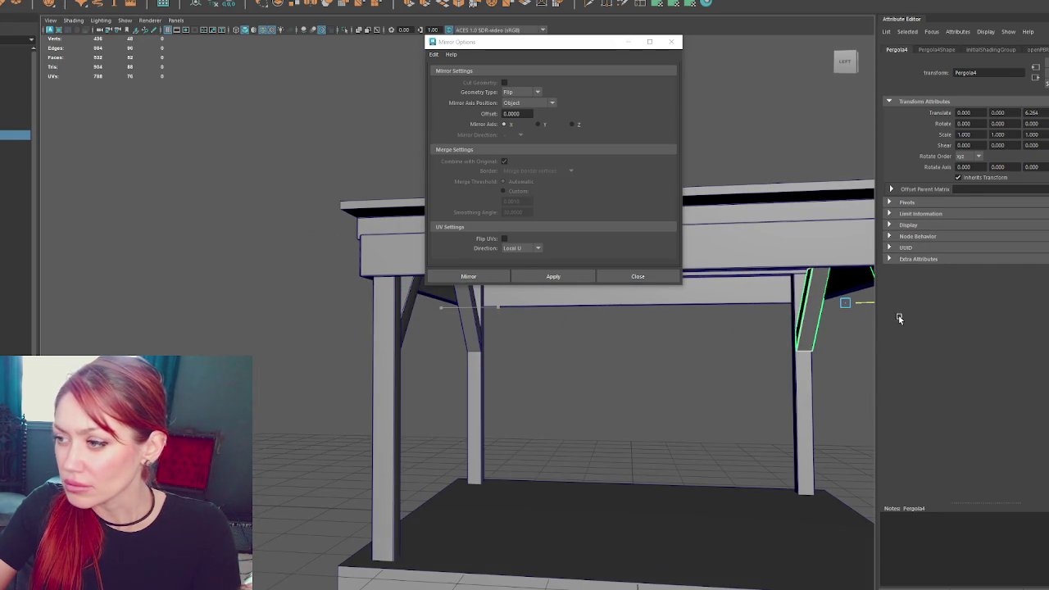
# Duplicate a brace, rotate it 90 degrees to face sideways, and place it on a post
pyautogui.keyDown('alt'); pyautogui.moveTo(422, 310); pyautogui.dragTo(400, 316); pyautogui.keyUp('alt')
pyautogui.hotkey('ctrl', 'd')
pyautogui.press('e')
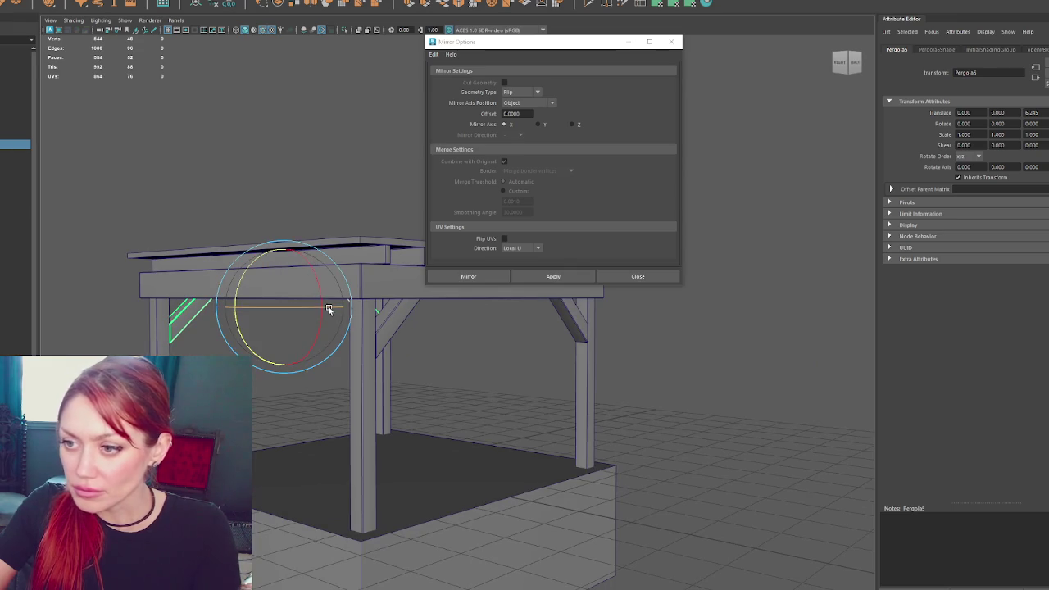
pyautogui.moveTo(329, 310)
pyautogui.mouseDown()
pyautogui.moveTo(71, 348)
pyautogui.moveTo(80, 347)
pyautogui.mouseUp()
pyautogui.press('w')
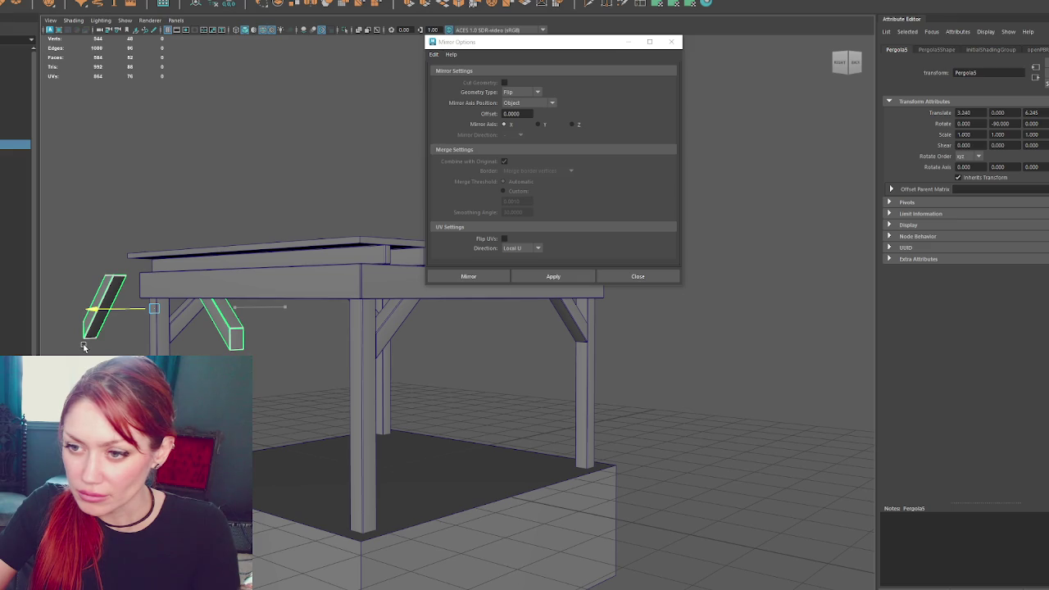
pyautogui.keyDown('alt'); pyautogui.moveTo(115, 315); pyautogui.dragTo(305, 296); pyautogui.keyUp('alt')
pyautogui.moveTo(252, 321)
pyautogui.mouseDown()
pyautogui.moveTo(395, 336)
pyautogui.moveTo(456, 358)
pyautogui.moveTo(447, 327)
pyautogui.moveTo(495, 324)
pyautogui.mouseUp()
pyautogui.moveTo(558, 330)
pyautogui.keyDown('alt'); pyautogui.mouseDown()
pyautogui.moveTo(276, 307)
pyautogui.moveTo(323, 311)
pyautogui.moveTo(399, 379)
pyautogui.moveTo(389, 351)
pyautogui.mouseUp(); pyautogui.keyUp('alt')
pyautogui.scroll(-3, 432, 319)
# Copy the side brace to the opposite post and close the Mirror options window
pyautogui.hotkey('ctrl', 'd')
pyautogui.moveTo(264, 367); pyautogui.dragTo(606, 384)
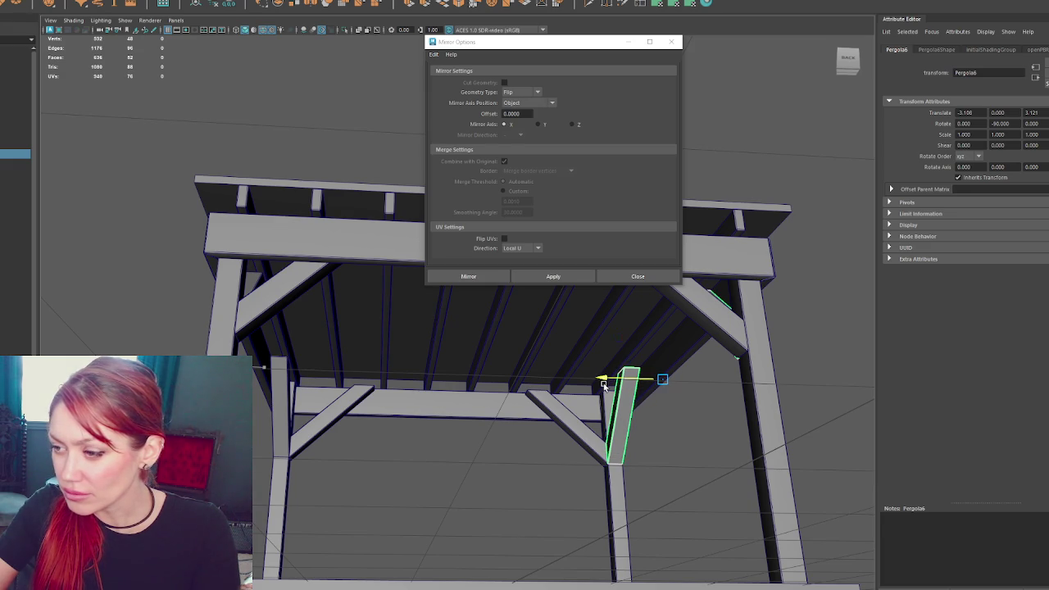
pyautogui.click(862, 373)
pyautogui.moveTo(862, 373)
pyautogui.keyDown('alt'); pyautogui.mouseDown()
pyautogui.moveTo(806, 356)
pyautogui.moveTo(817, 359)
pyautogui.mouseUp(); pyautogui.keyUp('alt')
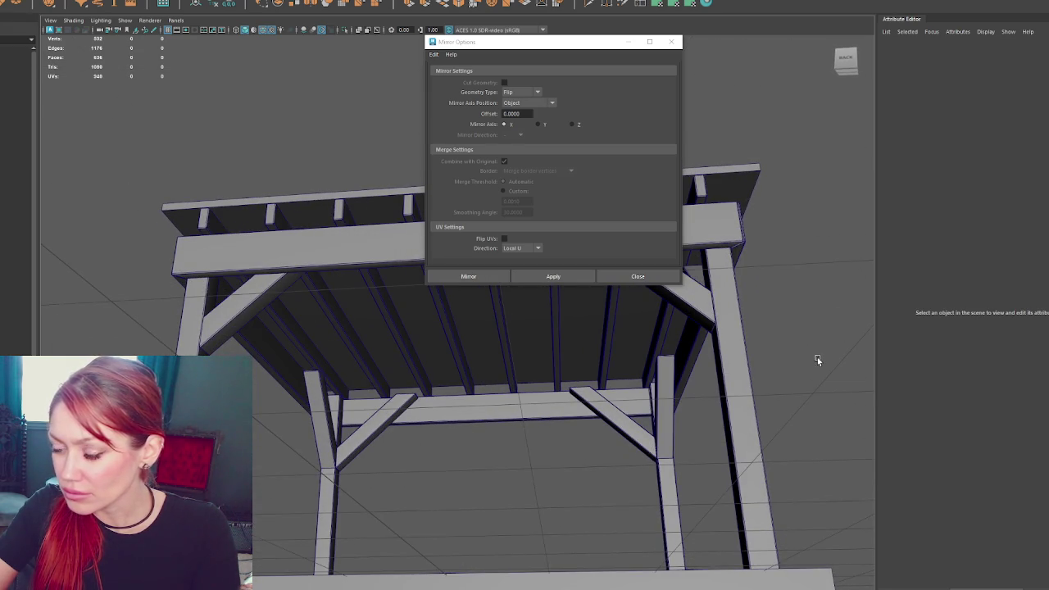
pyautogui.click(660, 344)
pyautogui.click(792, 307)
pyautogui.moveTo(792, 306)
pyautogui.keyDown('alt'); pyautogui.mouseDown()
pyautogui.moveTo(723, 325)
pyautogui.moveTo(838, 331)
pyautogui.moveTo(795, 335)
pyautogui.mouseUp(); pyautogui.keyUp('alt')
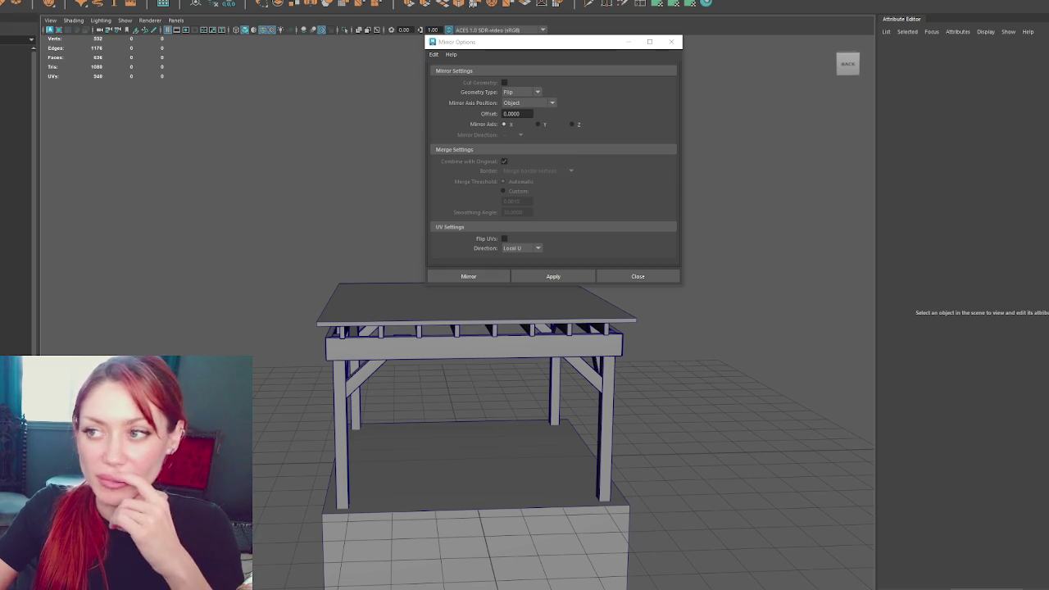
pyautogui.click(672, 276)
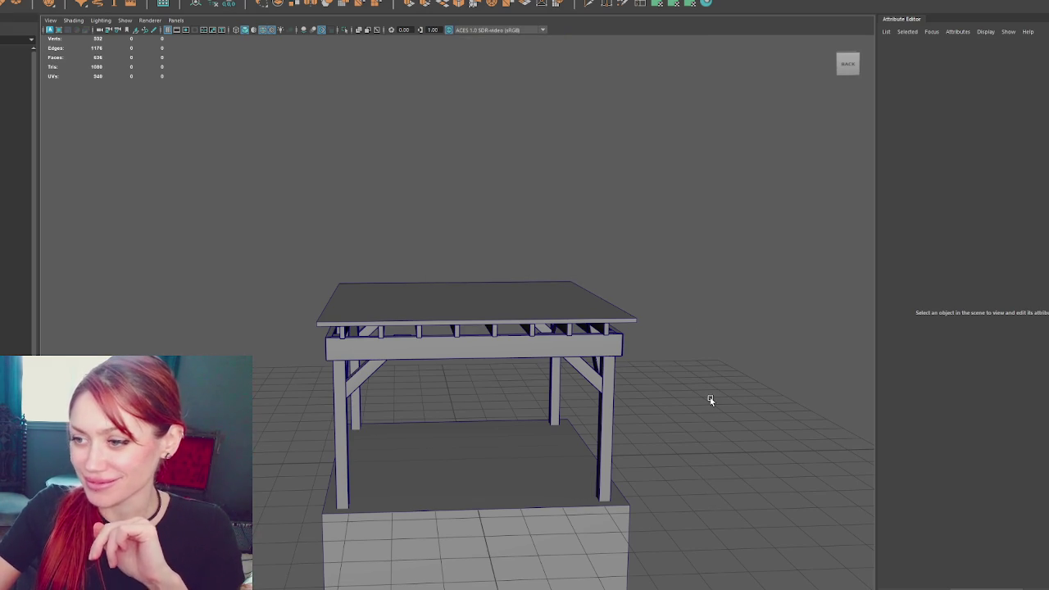
pyautogui.scroll(5, 622, 535)
pyautogui.click(562, 468)
# Delete the Foundation block's top face in face mode
pyautogui.scroll(-5, 619, 464)
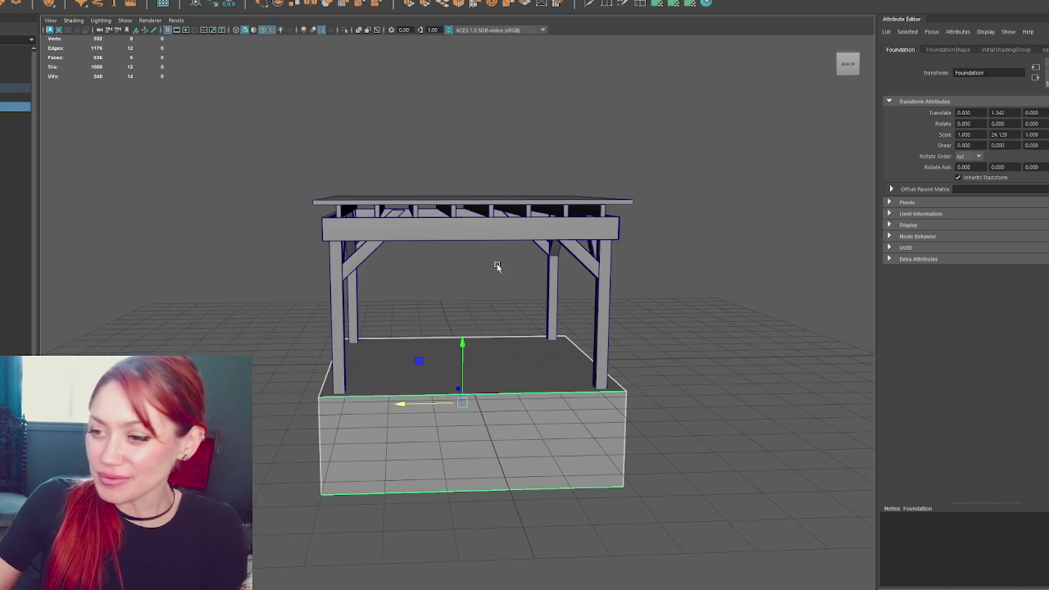
pyautogui.moveTo(608, 108)
pyautogui.mouseDown(button='right')
pyautogui.moveTo(551, 97)
pyautogui.moveTo(657, 138)
pyautogui.mouseUp(button='right')
pyautogui.moveTo(656, 138)
pyautogui.keyDown('alt'); pyautogui.mouseDown()
pyautogui.moveTo(712, 196)
pyautogui.moveTo(448, 377)
pyautogui.moveTo(498, 320)
pyautogui.mouseUp(); pyautogui.keyUp('alt')
pyautogui.press('Delete')
# Reselect the Foundation in object mode and move it down to Translate Y 1.303
pyautogui.press('[')
pyautogui.click(670, 236)
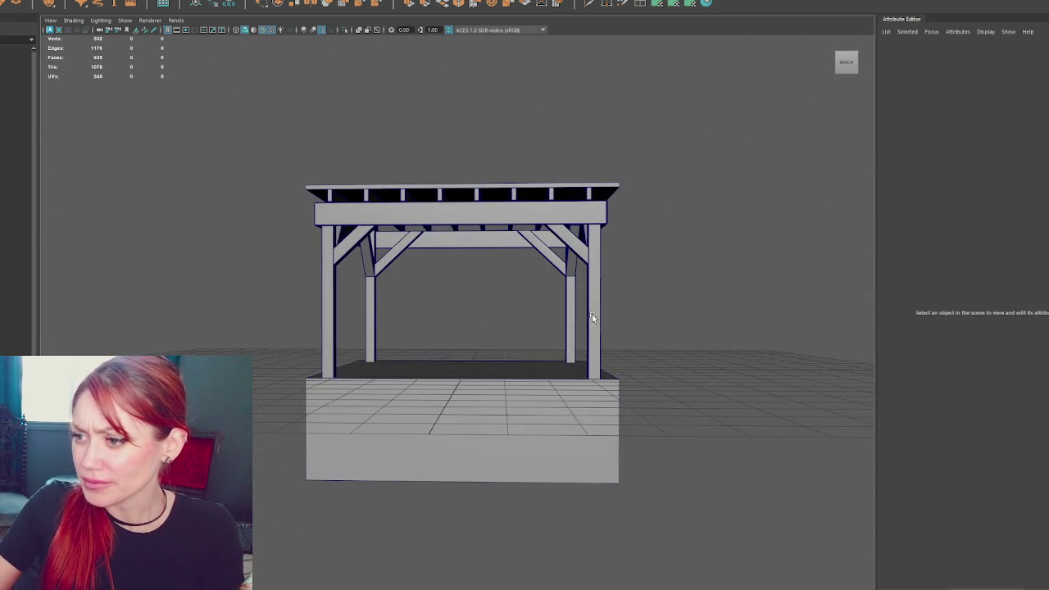
pyautogui.click(500, 373)
pyautogui.scroll(5, 475, 354)
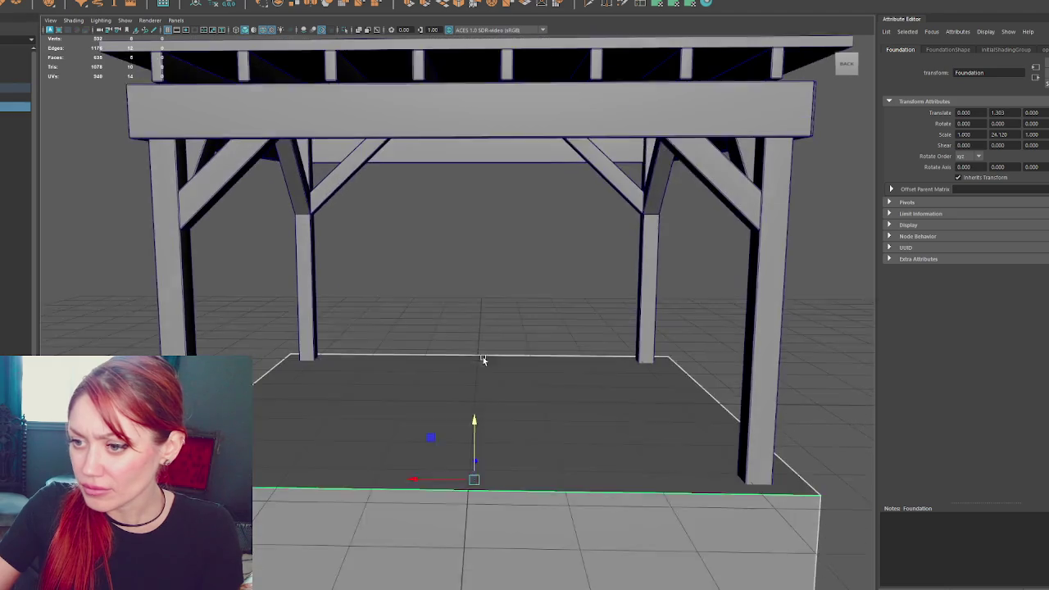
pyautogui.keyDown('alt'); pyautogui.moveTo(492, 356); pyautogui.dragTo(495, 102); pyautogui.keyUp('alt')
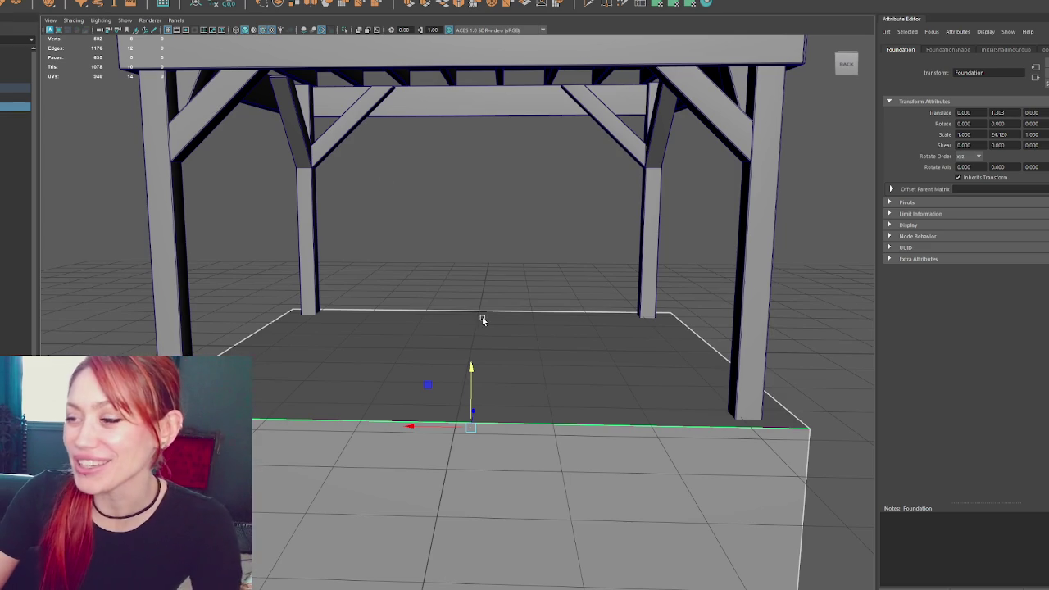
# Reselect the Foundation box beneath the pergola
pyautogui.click(532, 284)
# Bevel the Foundation's edges, trying fractions of 0.1 and then 0.5
pyautogui.hotkey('ctrl', 'z')
pyautogui.moveTo(541, 221)
pyautogui.keyDown('alt'); pyautogui.mouseDown()
pyautogui.moveTo(511, 251)
pyautogui.moveTo(593, 243)
pyautogui.moveTo(565, 248)
pyautogui.moveTo(423, 154)
pyautogui.mouseUp(); pyautogui.keyUp('alt')
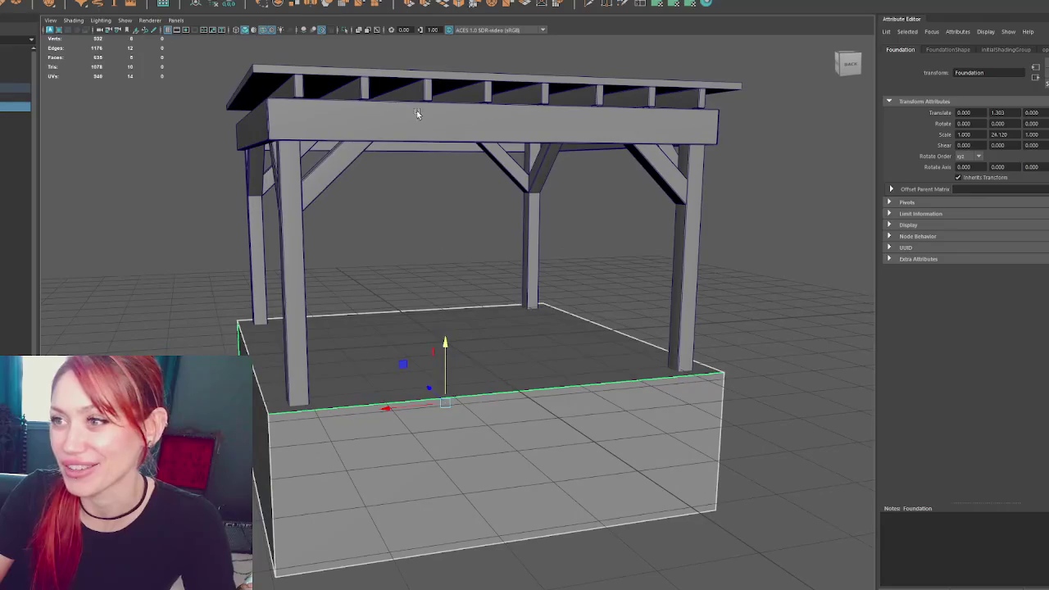
pyautogui.click(460, 6)
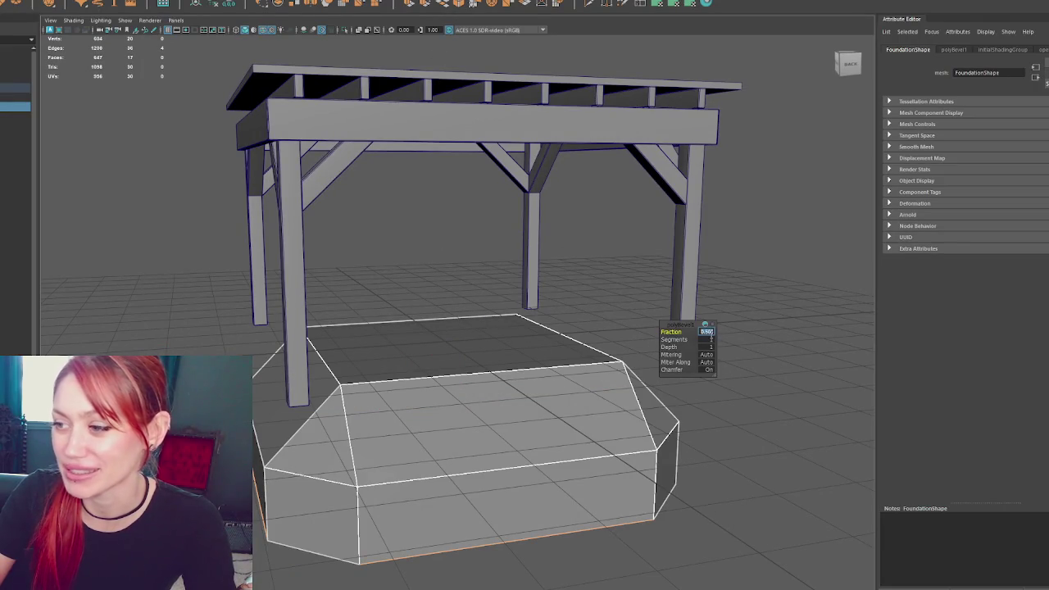
pyautogui.write('0.1')
pyautogui.press('Return')
pyautogui.rightClick(707, 339)
pyautogui.click(707, 331)
pyautogui.press('BackSpace')
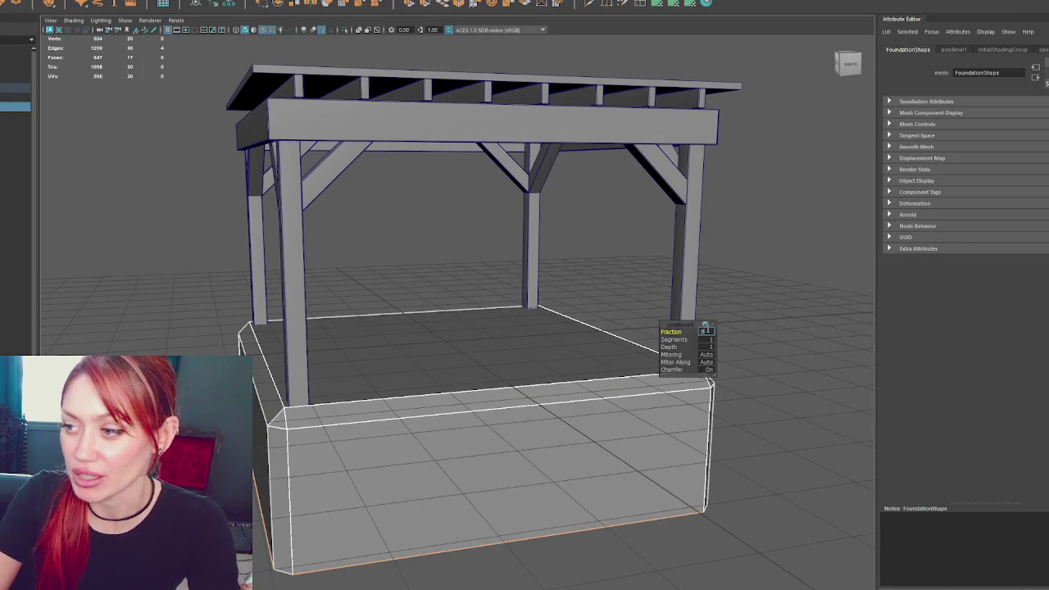
pyautogui.write('0.5')
pyautogui.press('Return')
# Redo the bevel and narrow its fraction from 0.1 and 0.03 down to 0.01
pyautogui.moveTo(494, 323)
pyautogui.keyDown('alt'); pyautogui.mouseDown()
pyautogui.moveTo(492, 332)
pyautogui.moveTo(449, 298)
pyautogui.mouseUp(); pyautogui.keyUp('alt')
pyautogui.hotkey('ctrl', 'z')
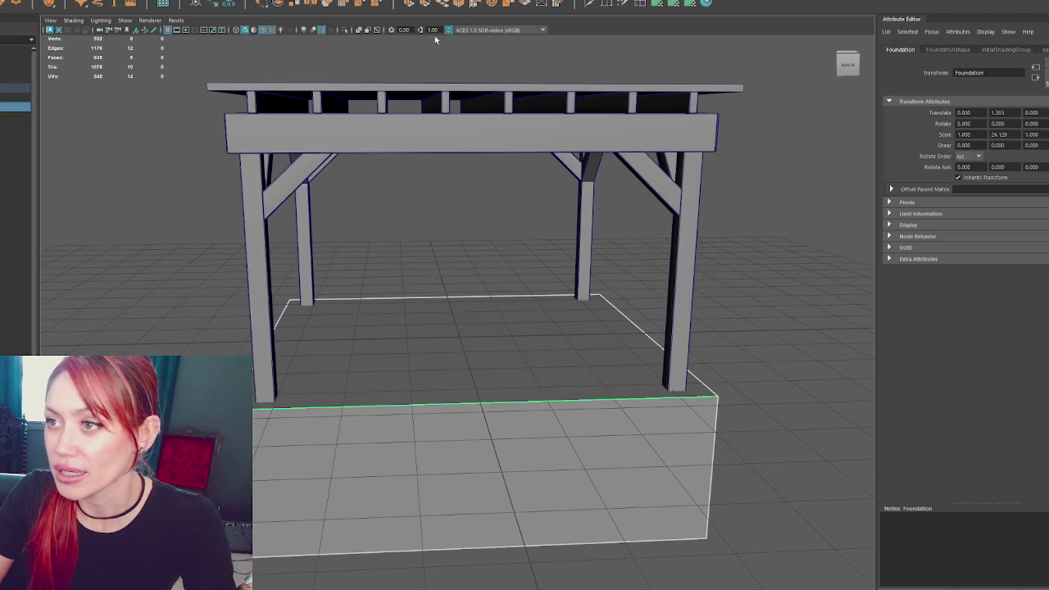
pyautogui.hotkey('shift', 'z')
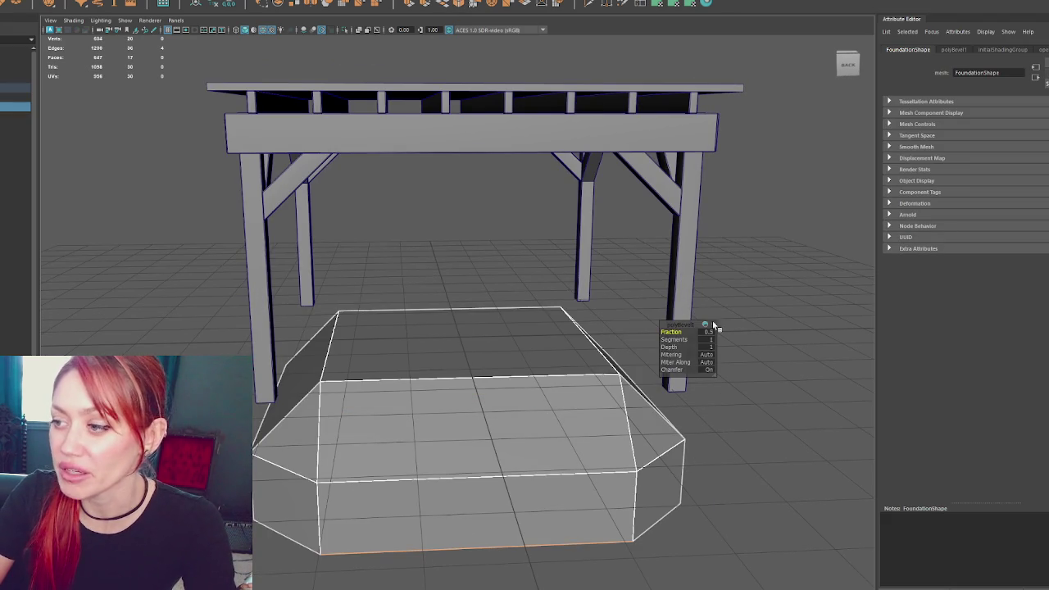
pyautogui.write('0.1')
pyautogui.press('Return')
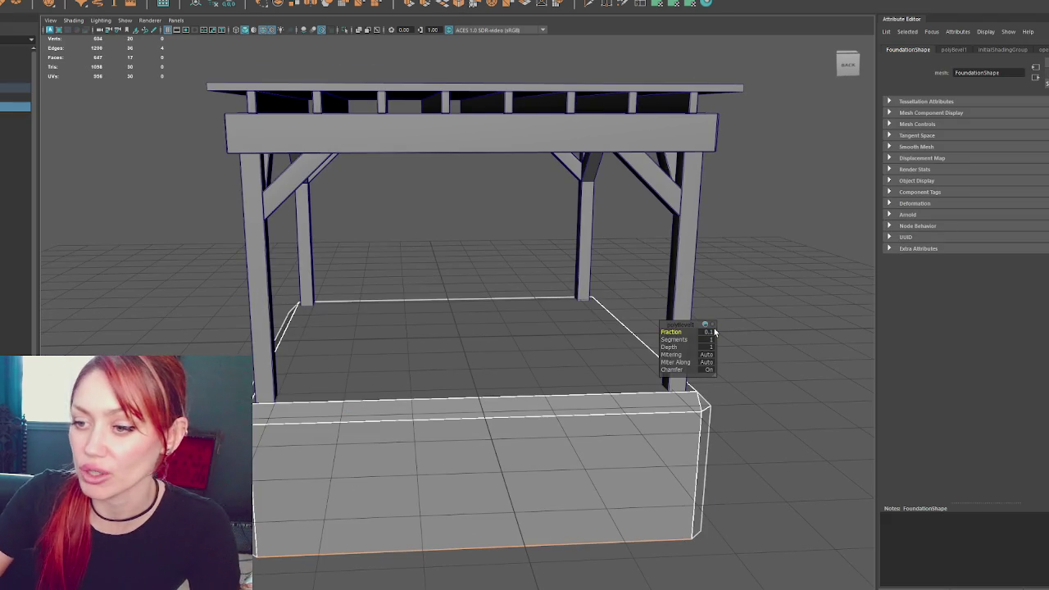
pyautogui.click(707, 333)
pyautogui.write('0.03')
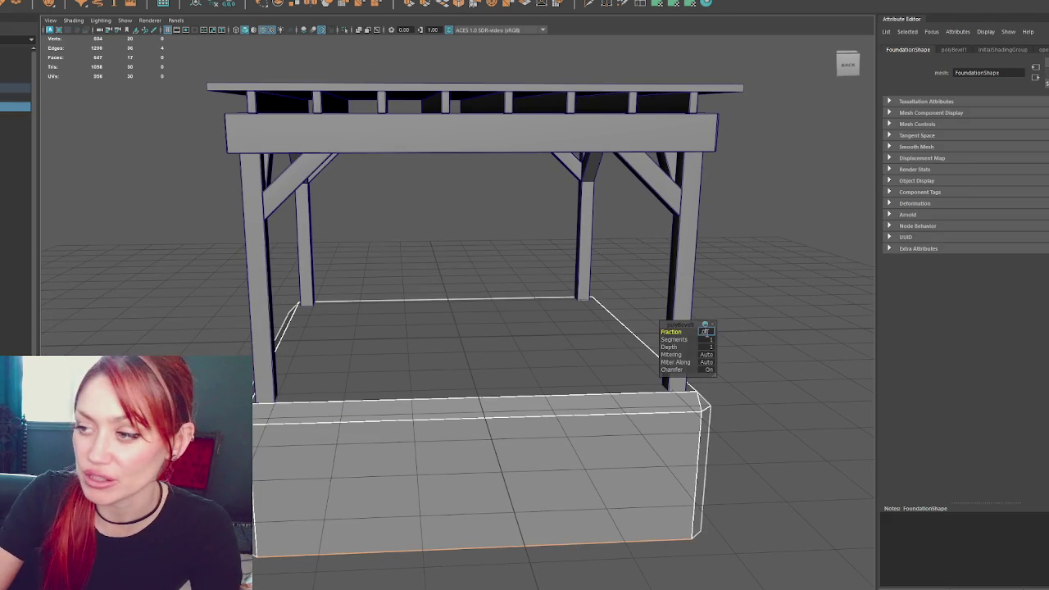
pyautogui.press('Return')
pyautogui.click(707, 333)
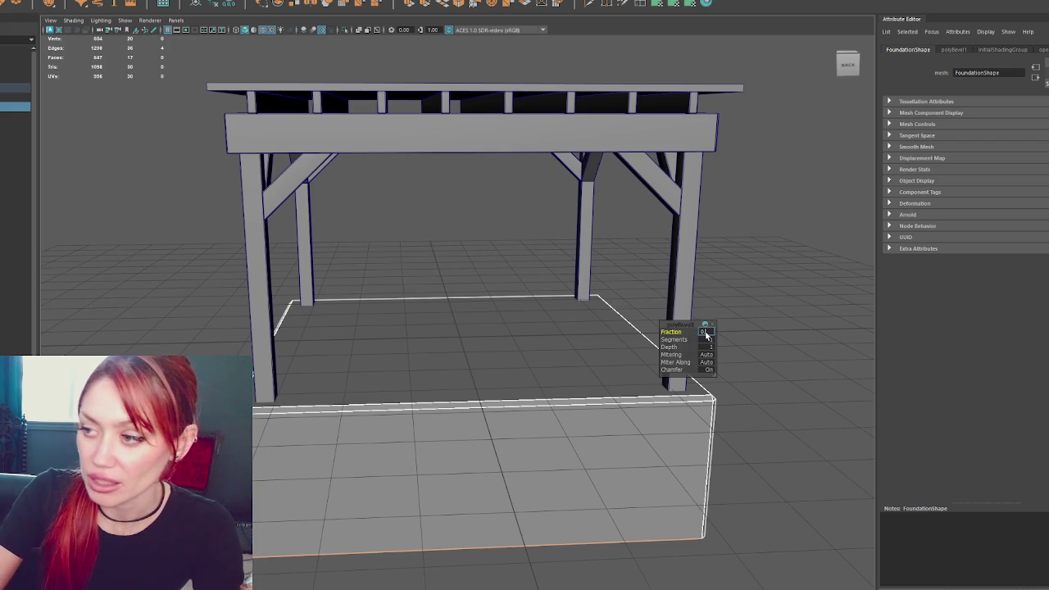
pyautogui.press('Return')
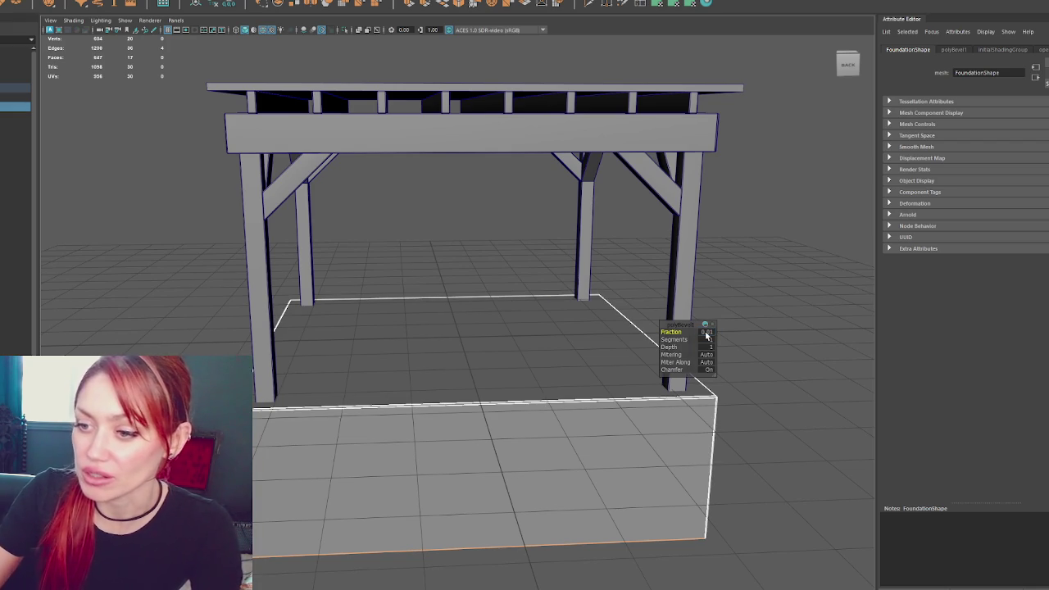
pyautogui.scroll(5, 500, 345)
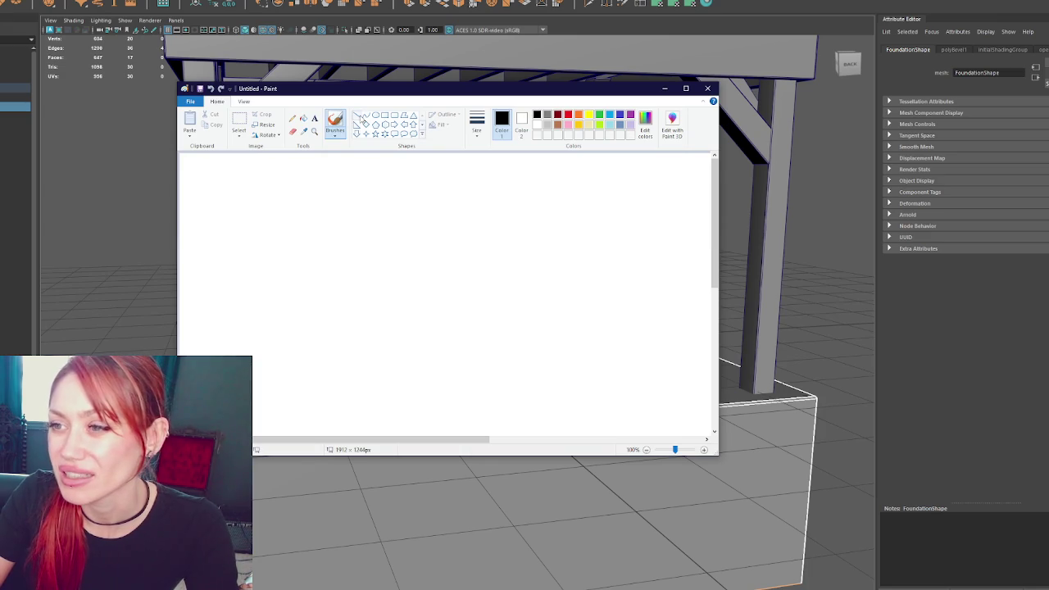
# Draw the large outer frame rectangle in Paint
pyautogui.click(356, 115)
pyautogui.moveTo(328, 208); pyautogui.dragTo(328, 330)
pyautogui.hotkey('ctrl', 'z')
pyautogui.click(385, 115)
pyautogui.moveTo(324, 207); pyautogui.dragTo(654, 392)
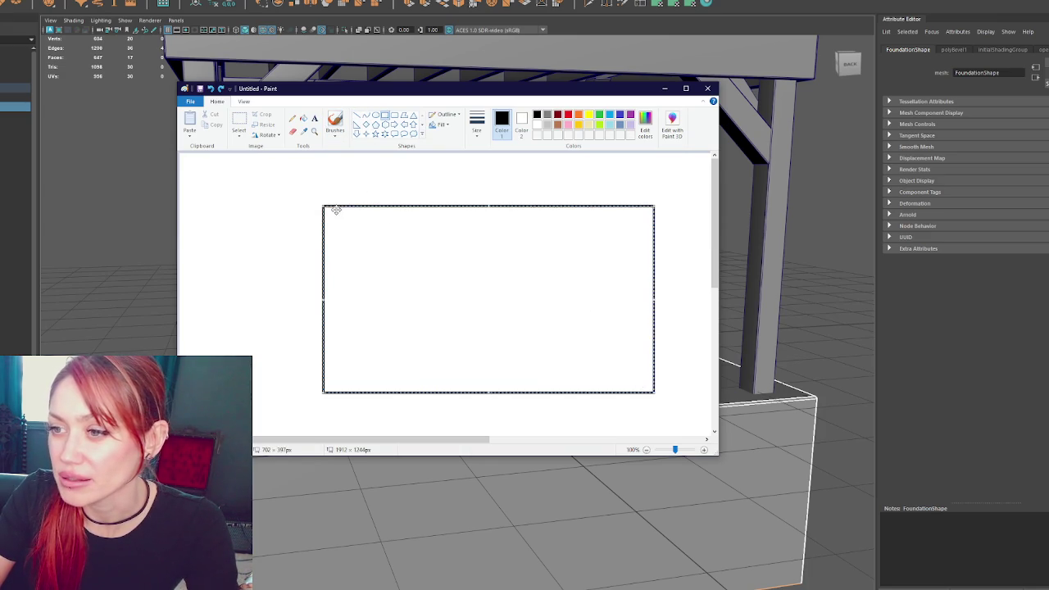
pyautogui.click(385, 115)
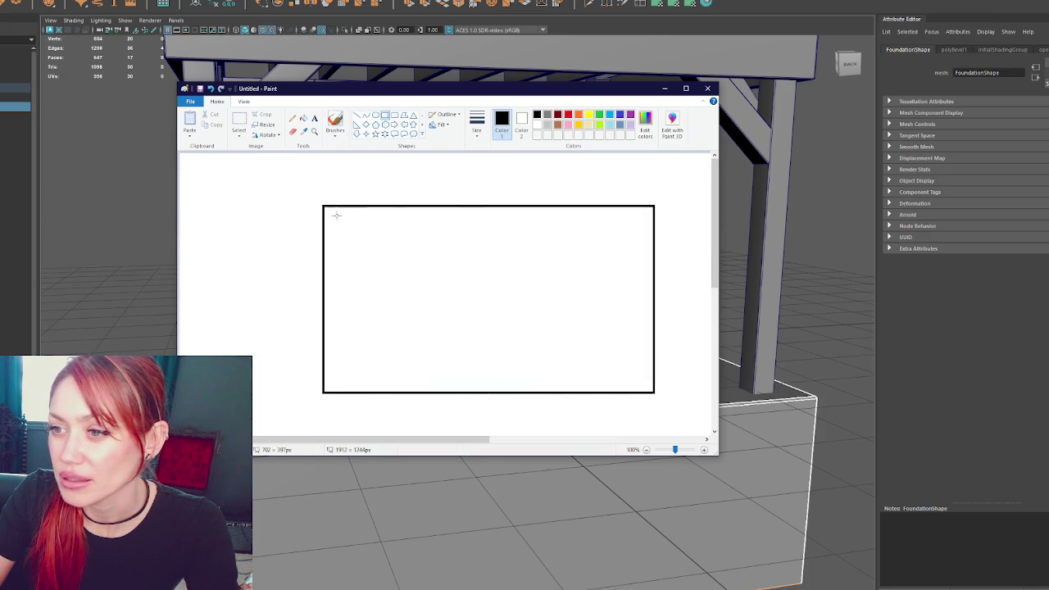
# Draw a short panel at the frame's bottom-left corner
pyautogui.moveTo(331, 214); pyautogui.dragTo(382, 325)
pyautogui.hotkey('ctrl', 'z')
pyautogui.moveTo(330, 213); pyautogui.dragTo(383, 334)
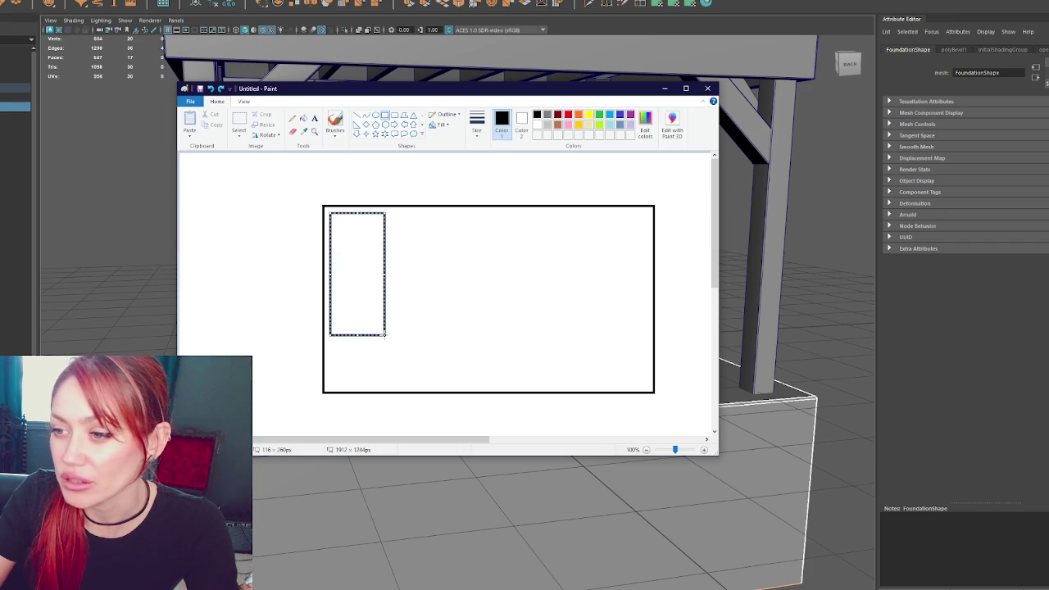
pyautogui.hotkey('ctrl', 'z')
pyautogui.moveTo(334, 342); pyautogui.dragTo(398, 380)
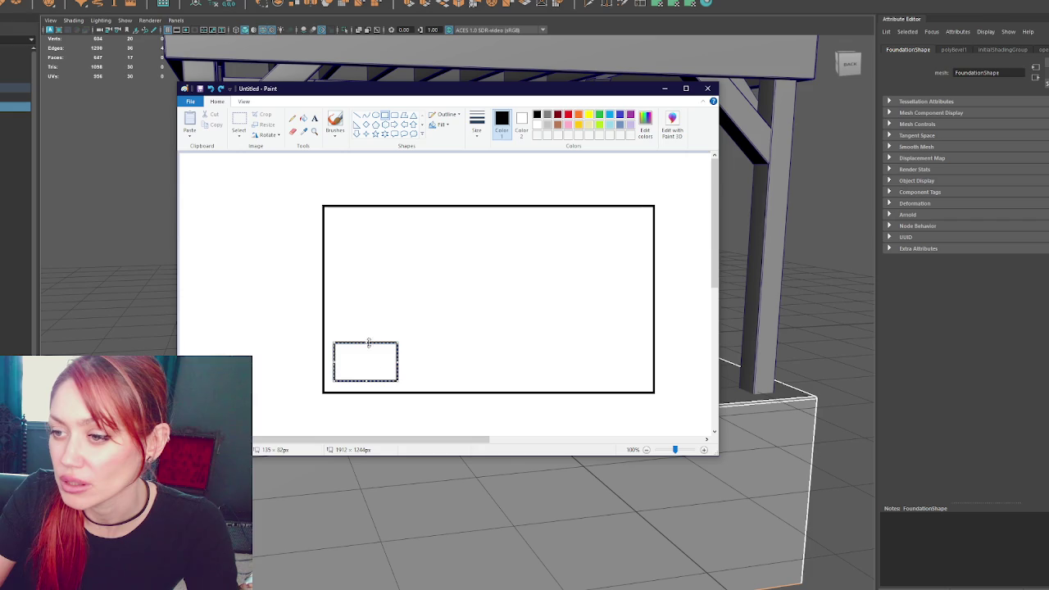
pyautogui.click(328, 194)
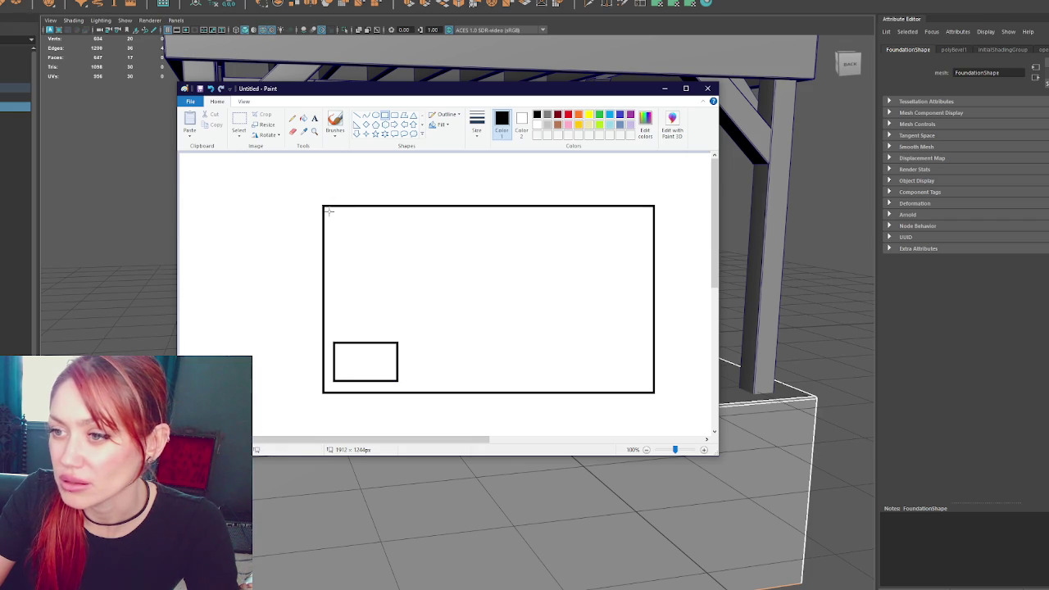
# Select the left tall-and-short panel pair with a rectangular selection
pyautogui.moveTo(328, 211)
pyautogui.mouseDown()
pyautogui.moveTo(401, 335)
pyautogui.moveTo(333, 216)
pyautogui.mouseUp()
pyautogui.hotkey('ctrl', 'z')
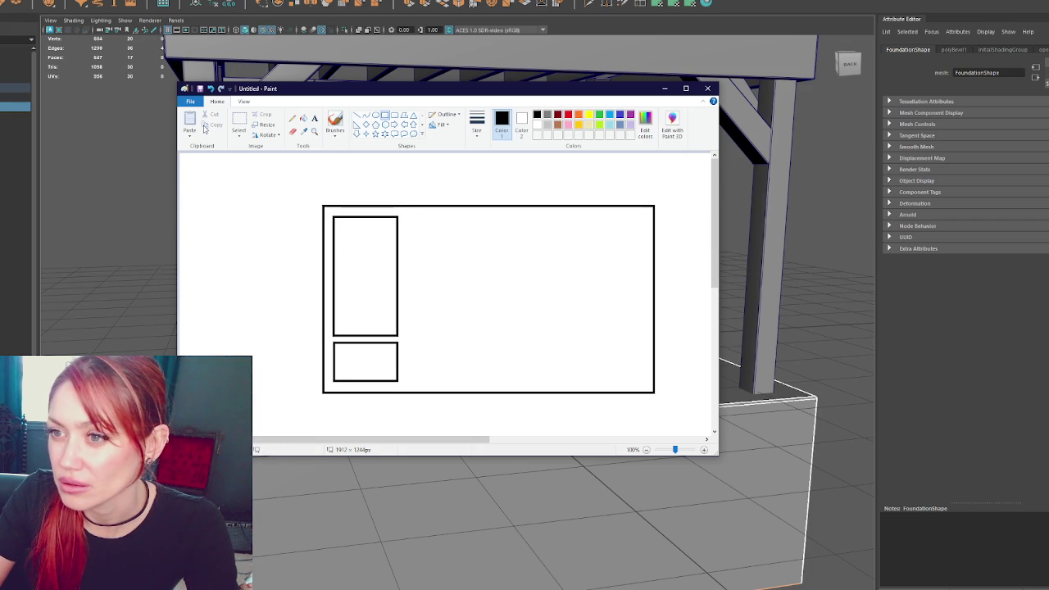
pyautogui.moveTo(409, 211); pyautogui.dragTo(327, 387)
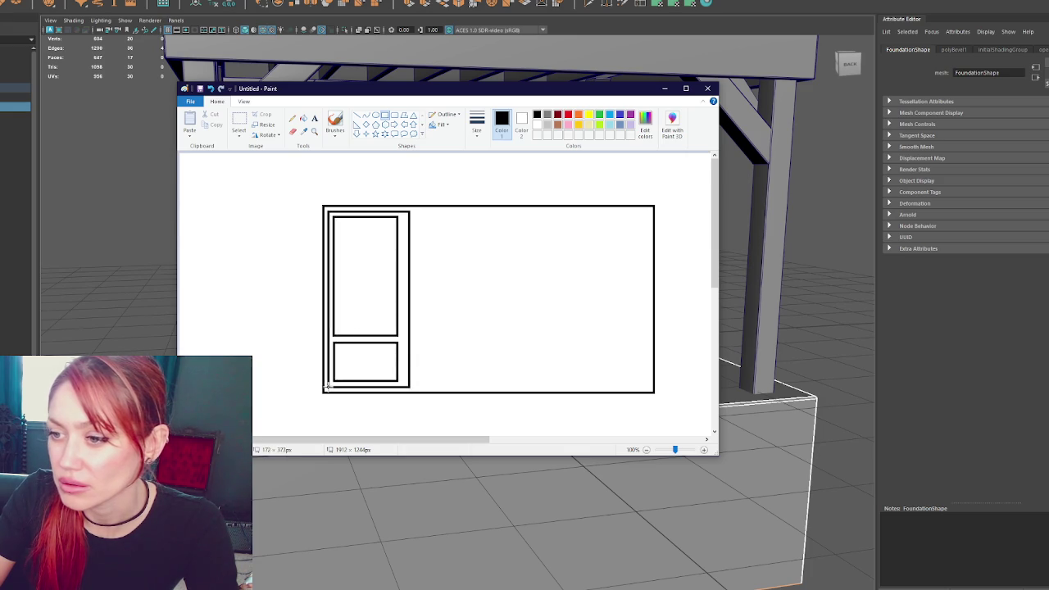
pyautogui.hotkey('ctrl', 'z')
pyautogui.click(239, 121)
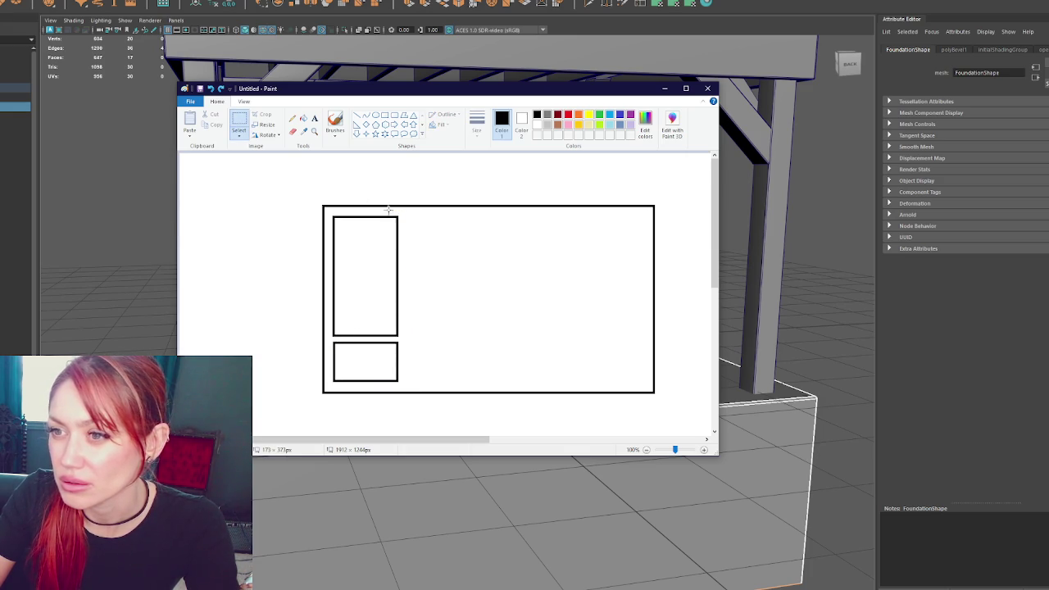
pyautogui.moveTo(404, 212)
pyautogui.mouseDown()
pyautogui.moveTo(328, 384)
pyautogui.moveTo(433, 336)
pyautogui.mouseUp()
pyautogui.hotkey('ctrl', 'z')
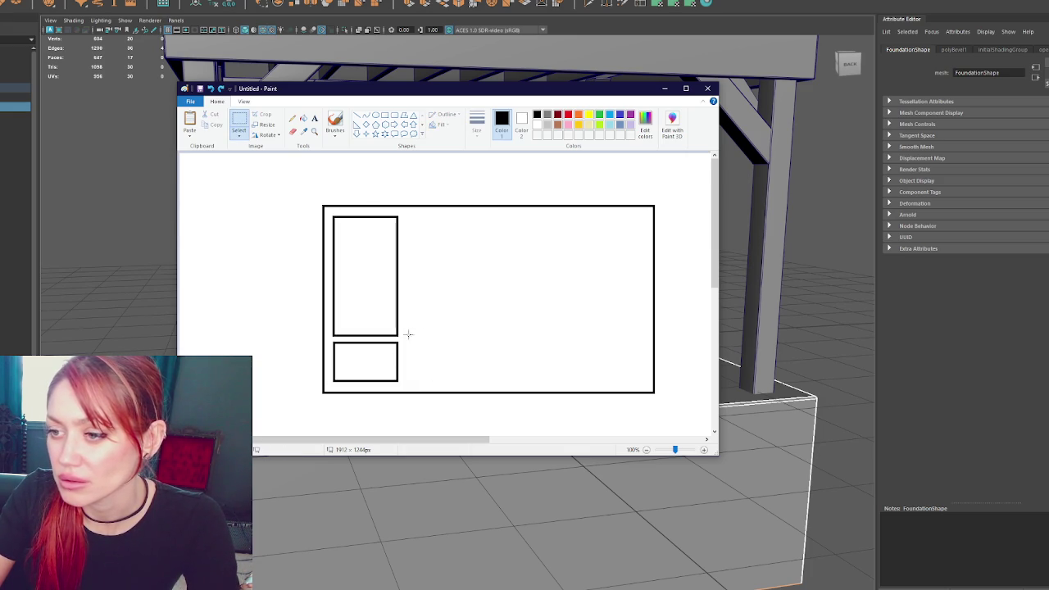
pyautogui.moveTo(404, 209); pyautogui.dragTo(325, 382)
# Copy the panel pair and paste two copies side by side to its right
pyautogui.hotkey('ctrl', 'c')
pyautogui.hotkey('ctrl', 'v')
pyautogui.moveTo(232, 282); pyautogui.dragTo(450, 340)
pyautogui.hotkey('ctrl', 'v')
pyautogui.moveTo(220, 242)
pyautogui.mouseDown()
pyautogui.moveTo(539, 300)
pyautogui.moveTo(510, 298)
pyautogui.mouseUp()
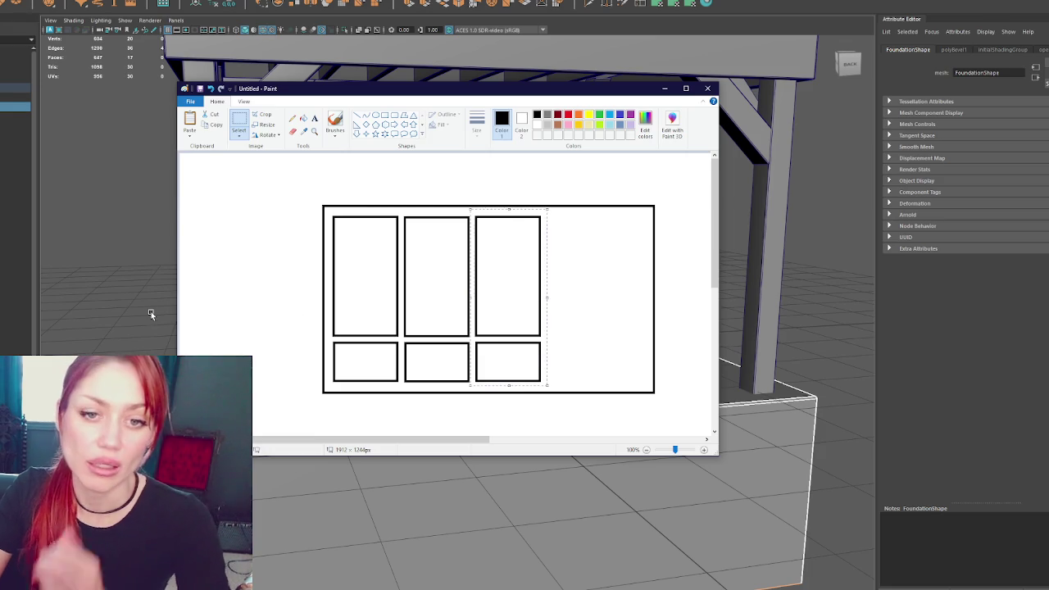
pyautogui.click(236, 213)
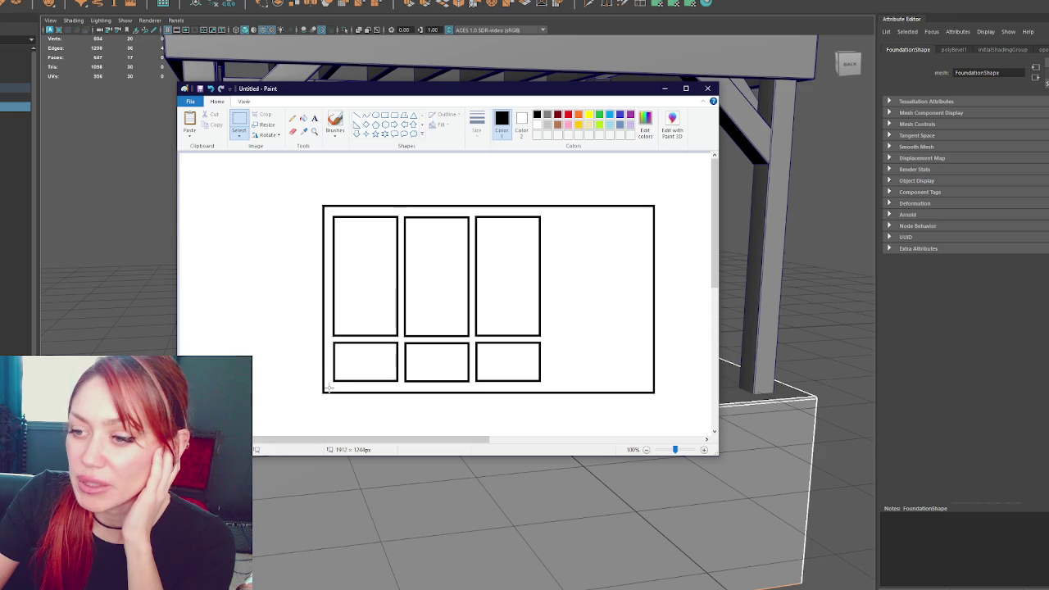
# Draw a thin rectangular strip along the bottom of the frame
pyautogui.moveTo(325, 405); pyautogui.dragTo(269, 384)
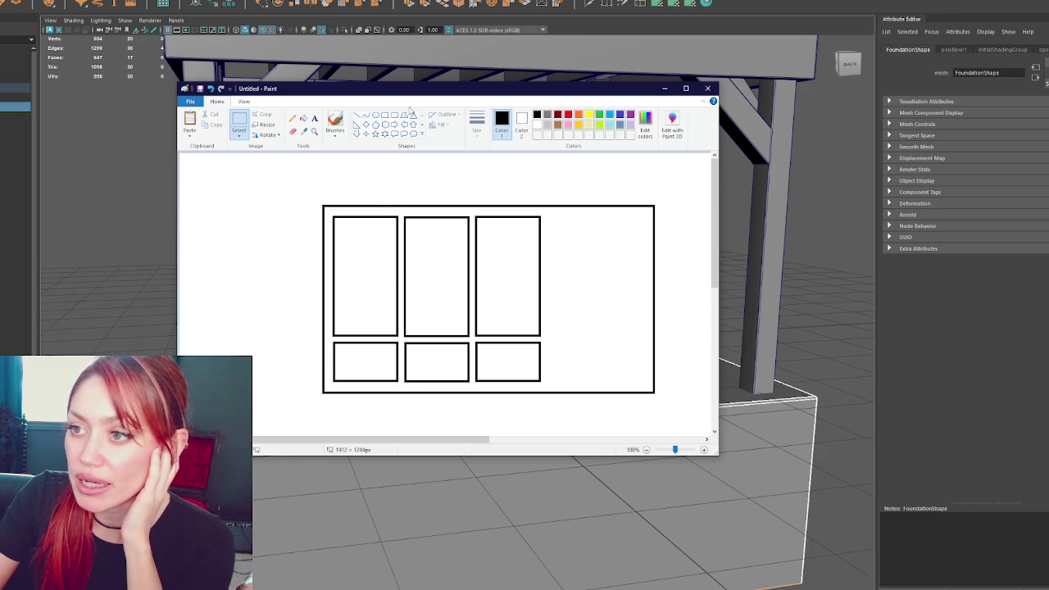
pyautogui.click(384, 115)
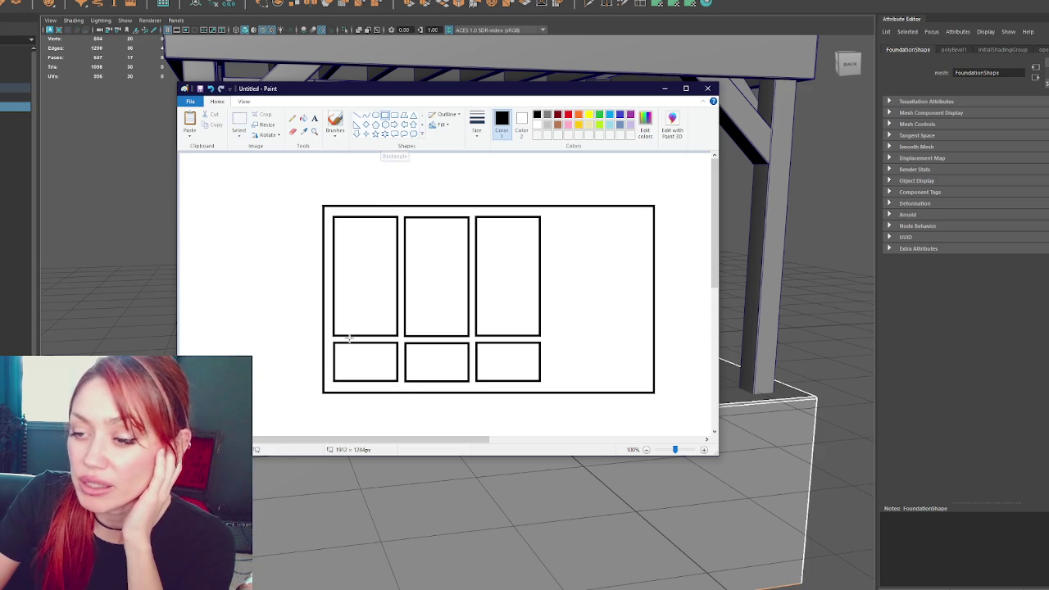
pyautogui.moveTo(323, 392); pyautogui.dragTo(653, 402)
pyautogui.click(698, 218)
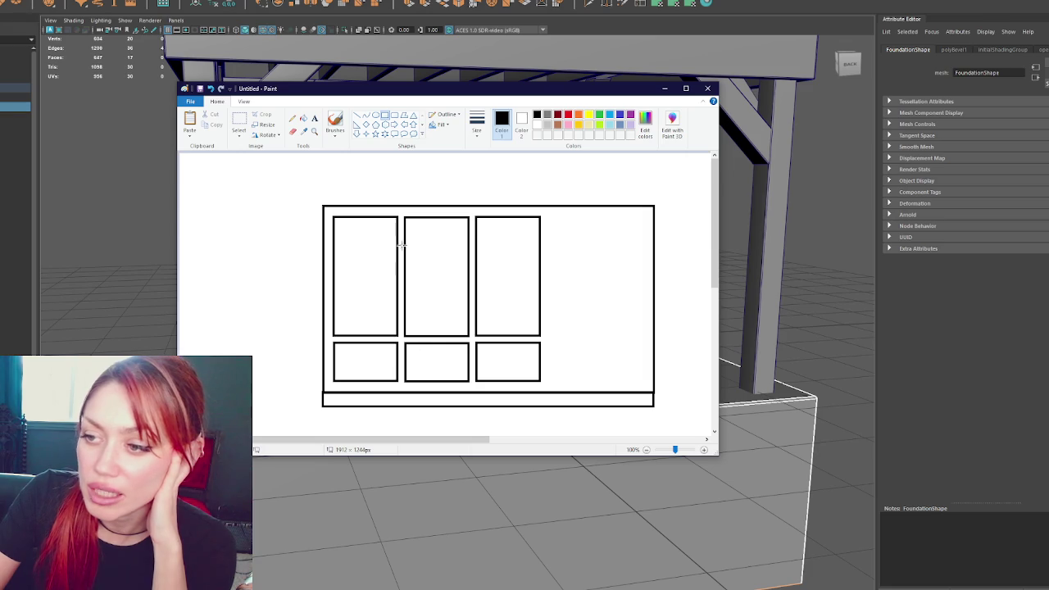
# Draw one more strip along the frame's bottom edge, then close Paint without saving the sketch
pyautogui.moveTo(324, 385); pyautogui.dragTo(653, 405)
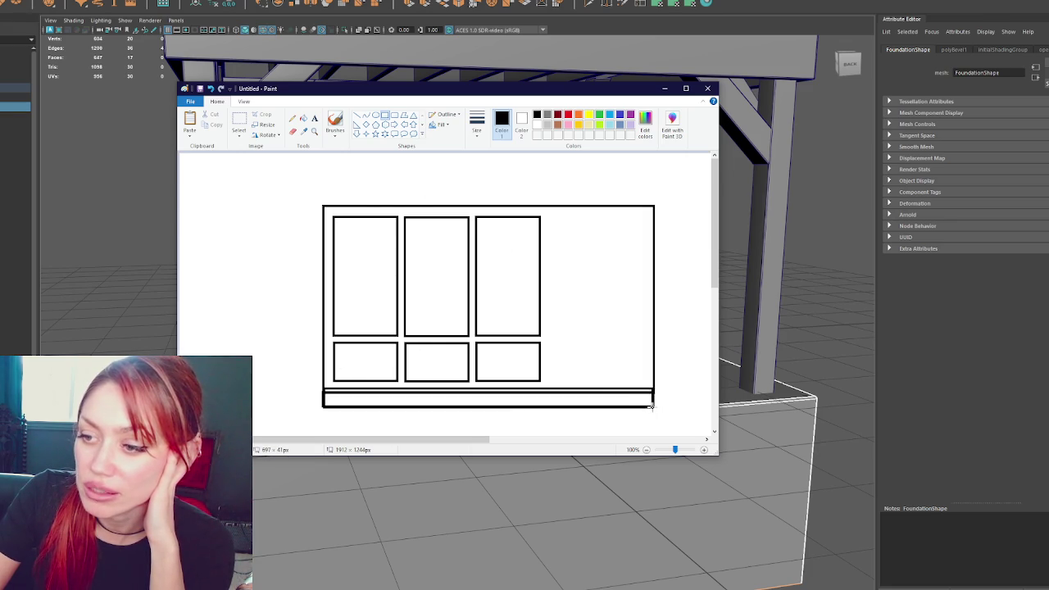
pyautogui.click(382, 410)
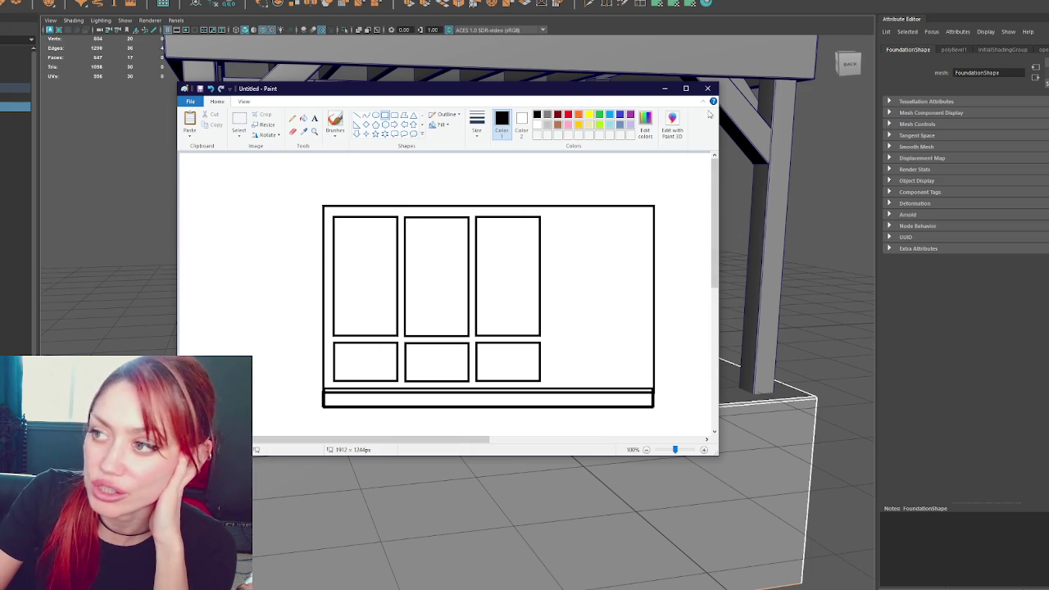
pyautogui.click(709, 89)
pyautogui.click(465, 276)
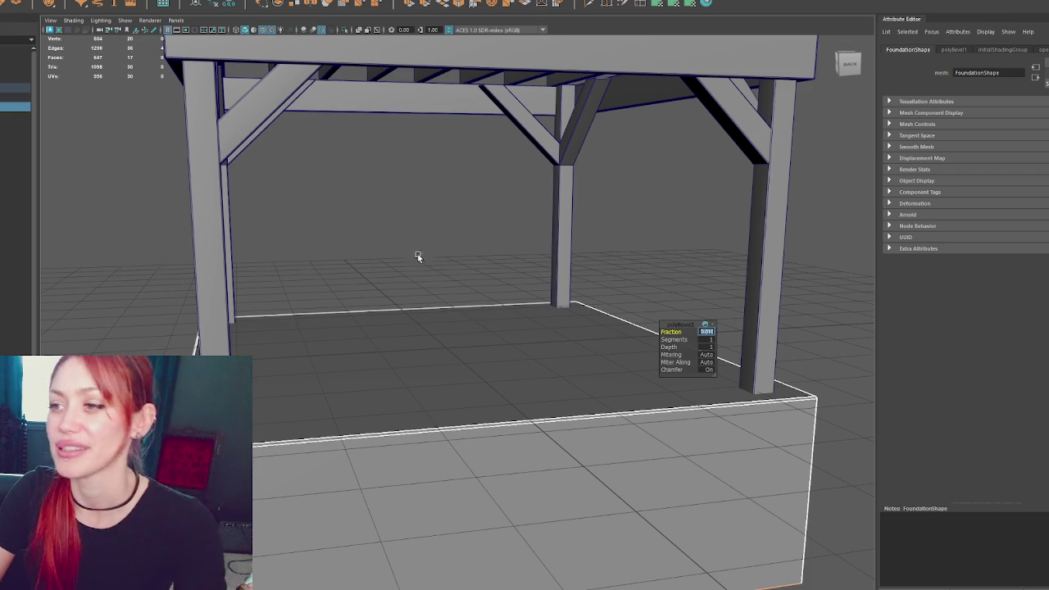
pyautogui.click(358, 262)
pyautogui.moveTo(350, 182)
pyautogui.keyDown('alt'); pyautogui.mouseDown()
pyautogui.moveTo(300, 255)
pyautogui.moveTo(344, 253)
pyautogui.moveTo(284, 249)
pyautogui.mouseUp(); pyautogui.keyUp('alt')
pyautogui.scroll(3, 283, 249)
pyautogui.click(364, 187)
pyautogui.moveTo(364, 187)
pyautogui.keyDown('alt'); pyautogui.mouseDown()
pyautogui.moveTo(421, 188)
pyautogui.moveTo(241, 196)
pyautogui.moveTo(235, 188)
pyautogui.mouseUp(); pyautogui.keyUp('alt')
pyautogui.scroll(-3, 421, 188)
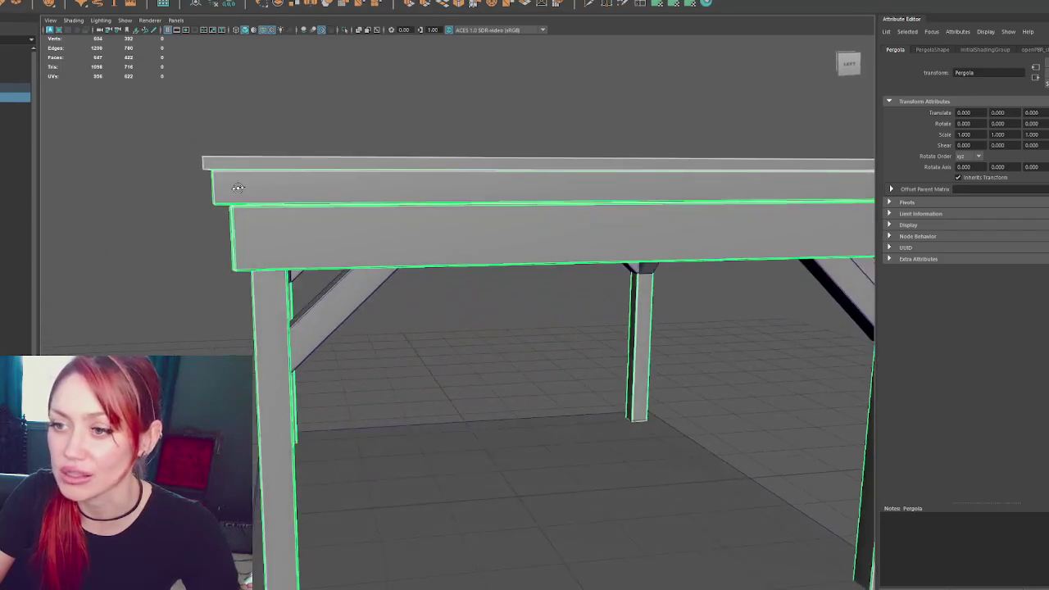
# Marquee-select all pergola posts, beams and braces and merge them with Mesh > Combine
pyautogui.scroll(-3, 355, 172)
pyautogui.moveTo(355, 171)
pyautogui.keyDown('alt'); pyautogui.mouseDown()
pyautogui.moveTo(331, 161)
pyautogui.moveTo(372, 171)
pyautogui.mouseUp(); pyautogui.keyUp('alt')
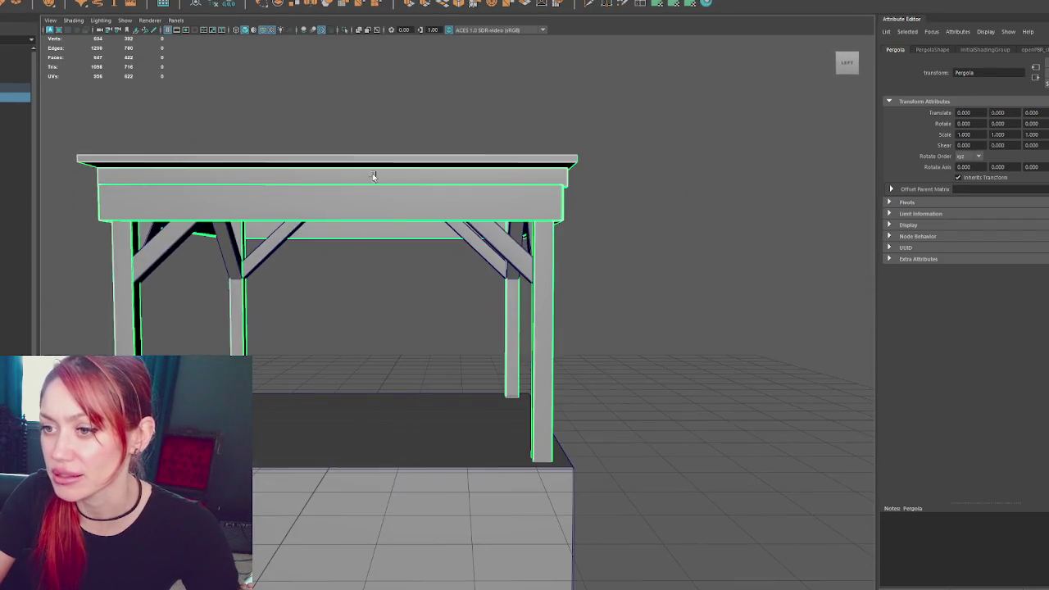
pyautogui.click(285, 256)
pyautogui.scroll(-3, 208, 178)
pyautogui.moveTo(581, 205); pyautogui.dragTo(476, 236)
pyautogui.scroll(5, 475, 236)
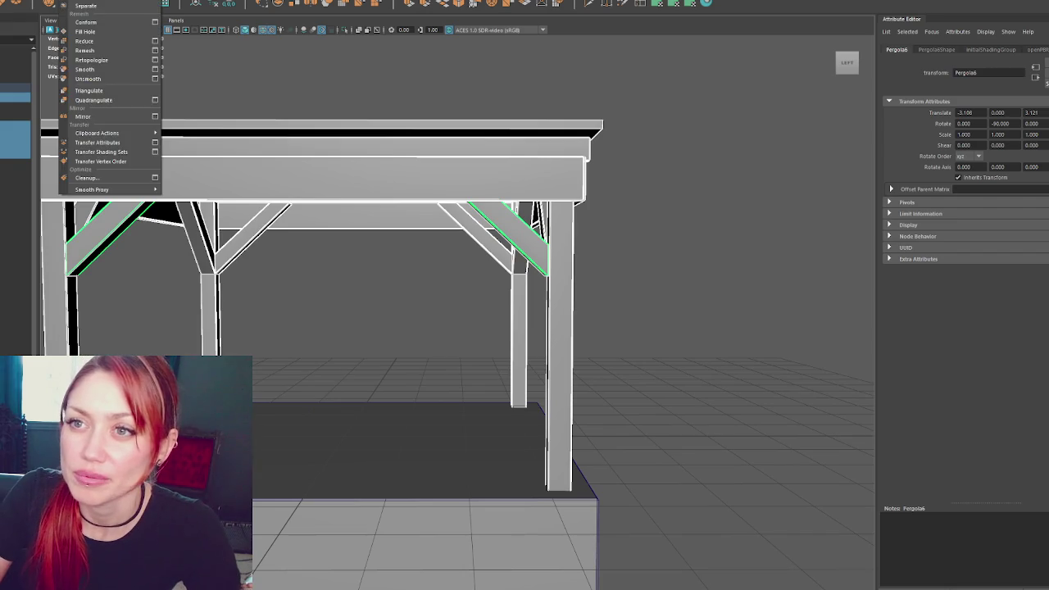
pyautogui.click(99, 10)
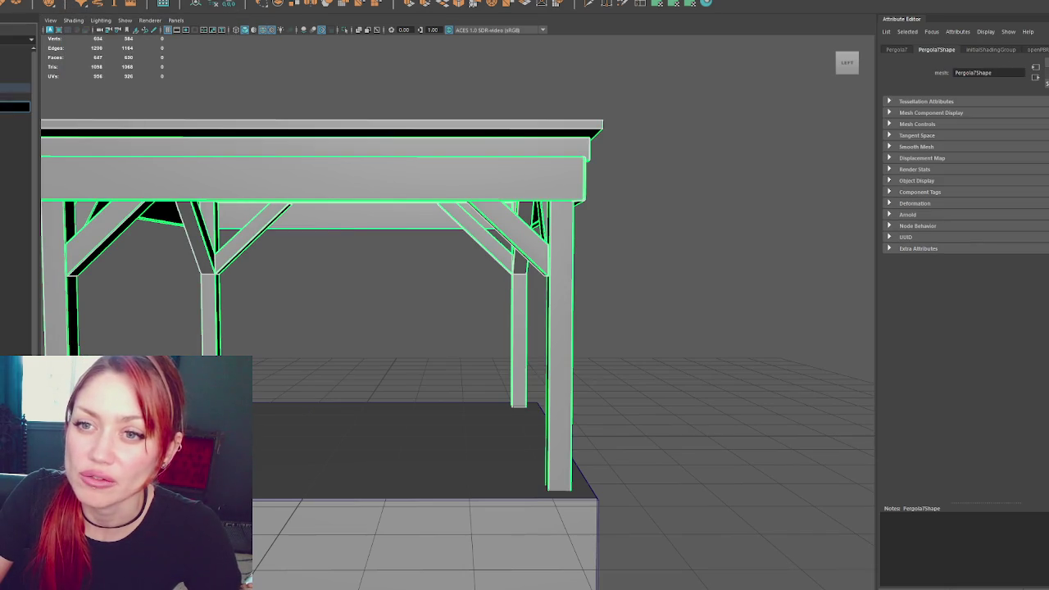
pyautogui.click(251, 107)
pyautogui.moveTo(251, 107)
pyautogui.keyDown('alt'); pyautogui.mouseDown()
pyautogui.moveTo(410, 112)
pyautogui.moveTo(284, 184)
pyautogui.moveTo(220, 172)
pyautogui.mouseUp(); pyautogui.keyUp('alt')
pyautogui.click(402, 246)
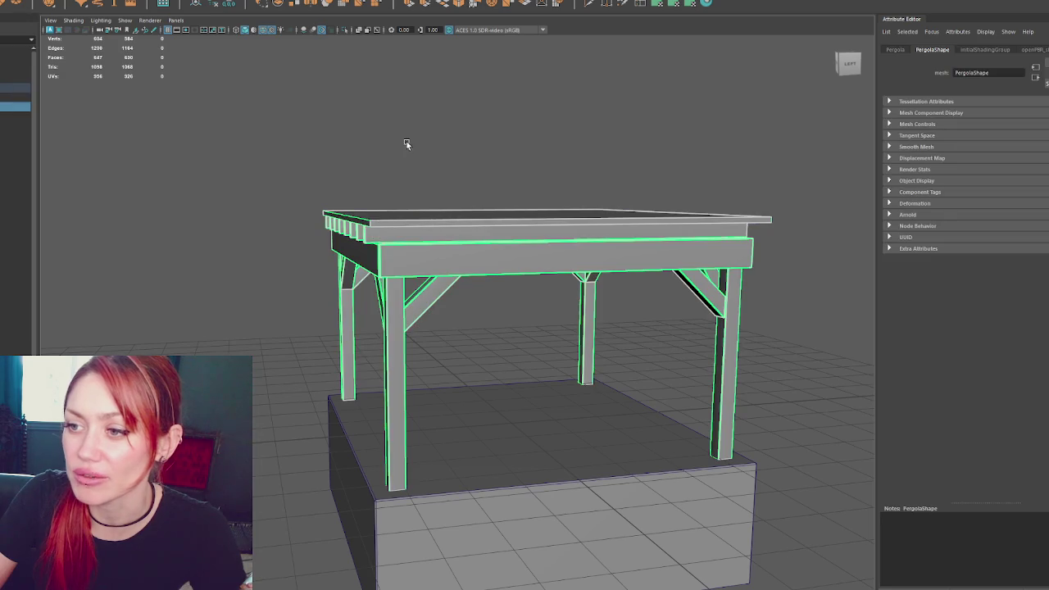
pyautogui.press('4')
pyautogui.scroll(5, 279, 114)
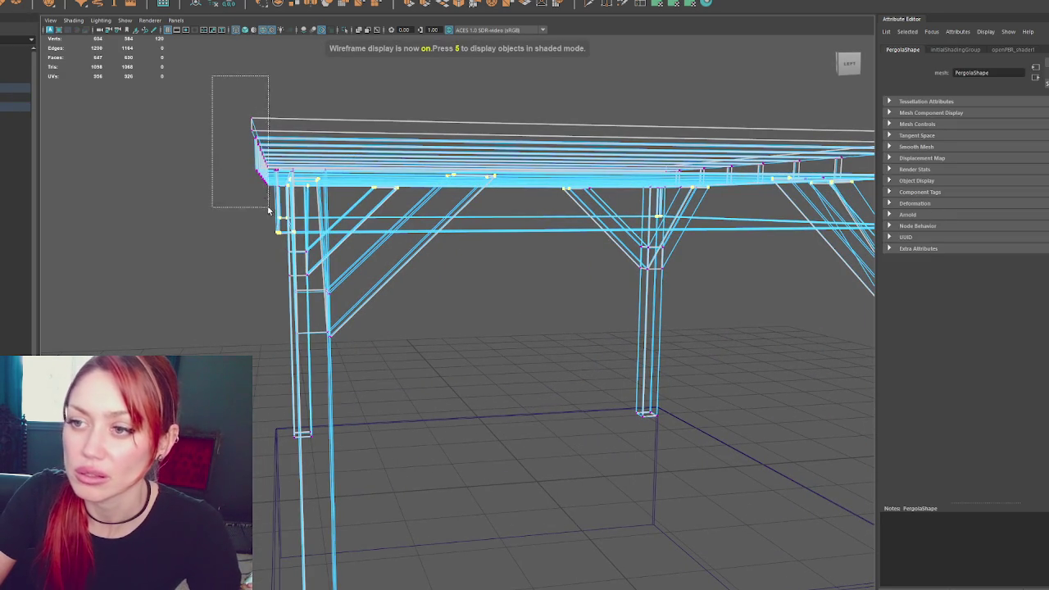
pyautogui.press('6')
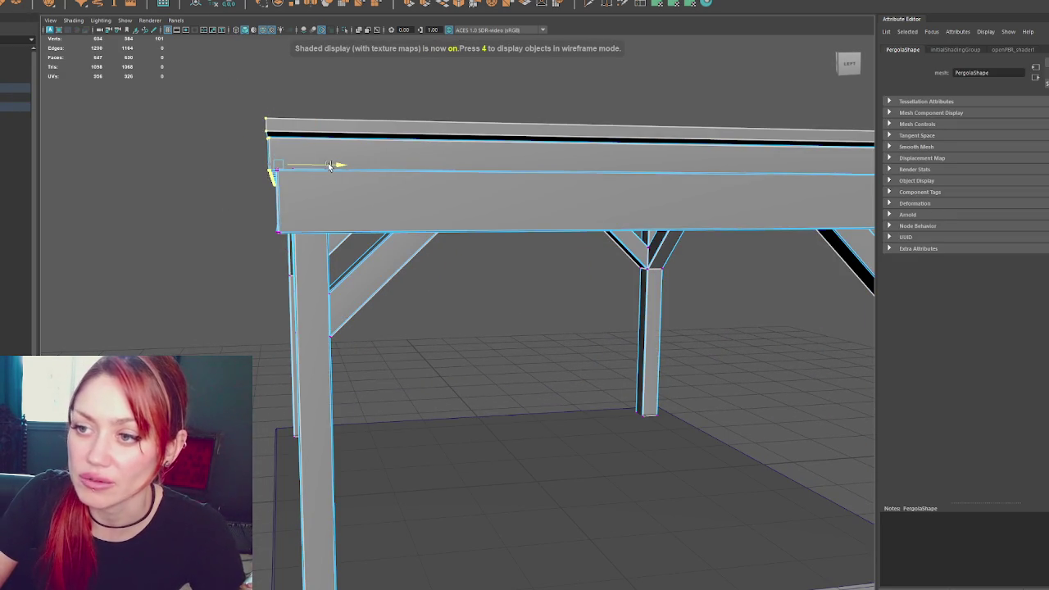
pyautogui.click(232, 172)
pyautogui.scroll(-3, 200, 82)
pyautogui.scroll(2, 209, 93)
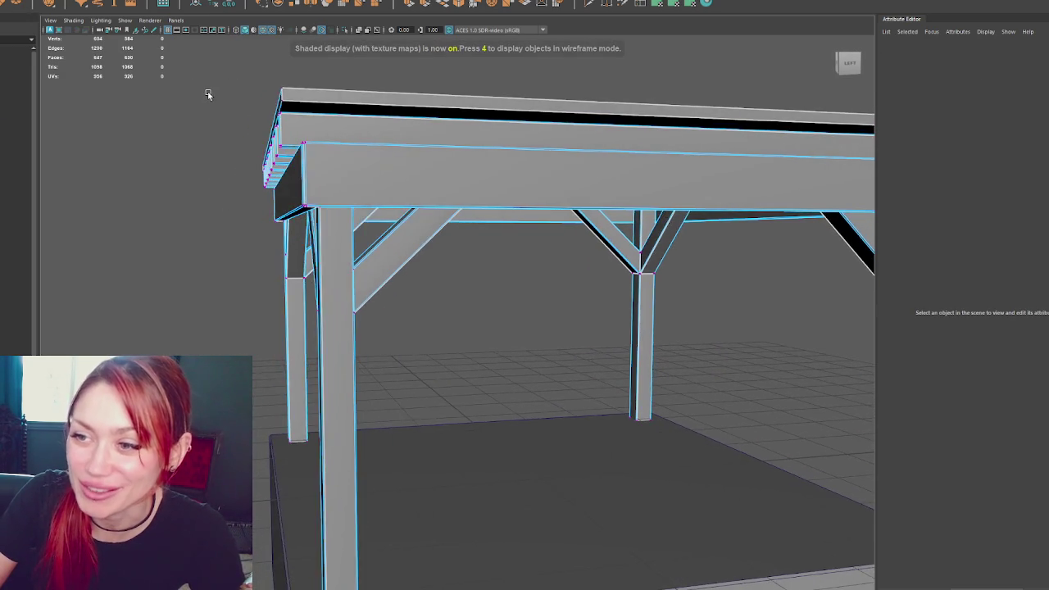
pyautogui.scroll(1, 206, 95)
pyautogui.moveTo(206, 60); pyautogui.dragTo(277, 199)
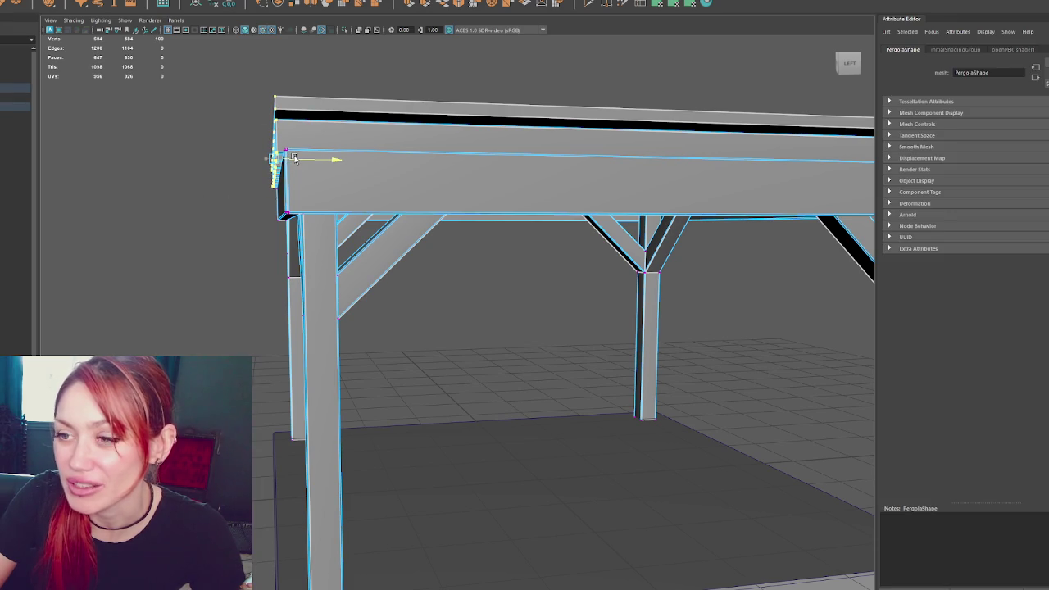
pyautogui.moveTo(316, 149)
pyautogui.keyDown('alt'); pyautogui.mouseDown()
pyautogui.moveTo(390, 137)
pyautogui.moveTo(326, 237)
pyautogui.mouseUp(); pyautogui.keyUp('alt')
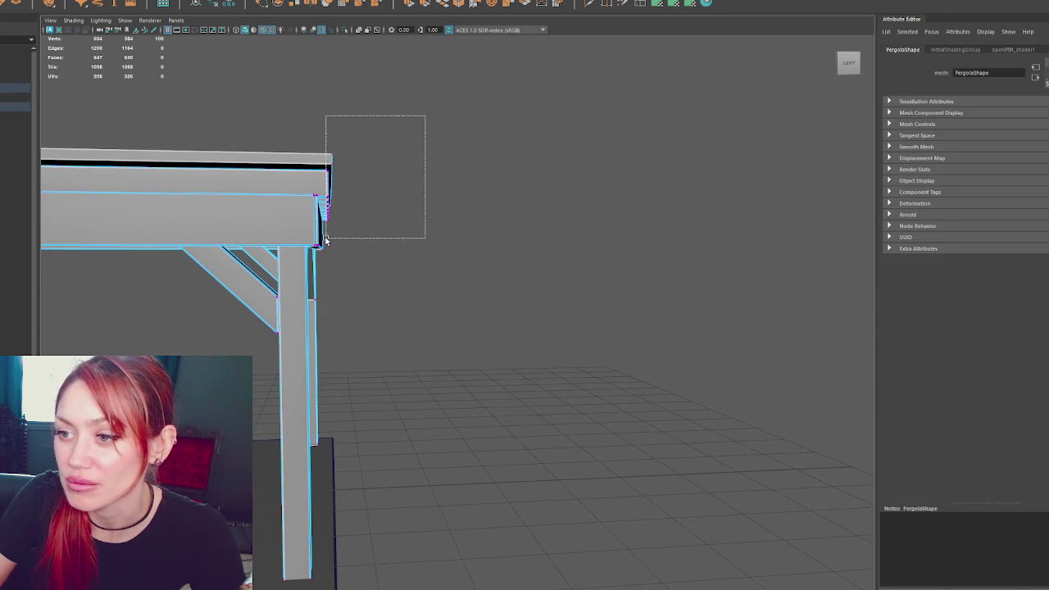
pyautogui.press('4')
pyautogui.press('5')
pyautogui.press('6')
pyautogui.rightClick(420, 157)
pyautogui.keyDown('alt'); pyautogui.moveTo(419, 157); pyautogui.dragTo(251, 194); pyautogui.keyUp('alt')
pyautogui.scroll(3, 344, 196)
pyautogui.scroll(-3, 434, 197)
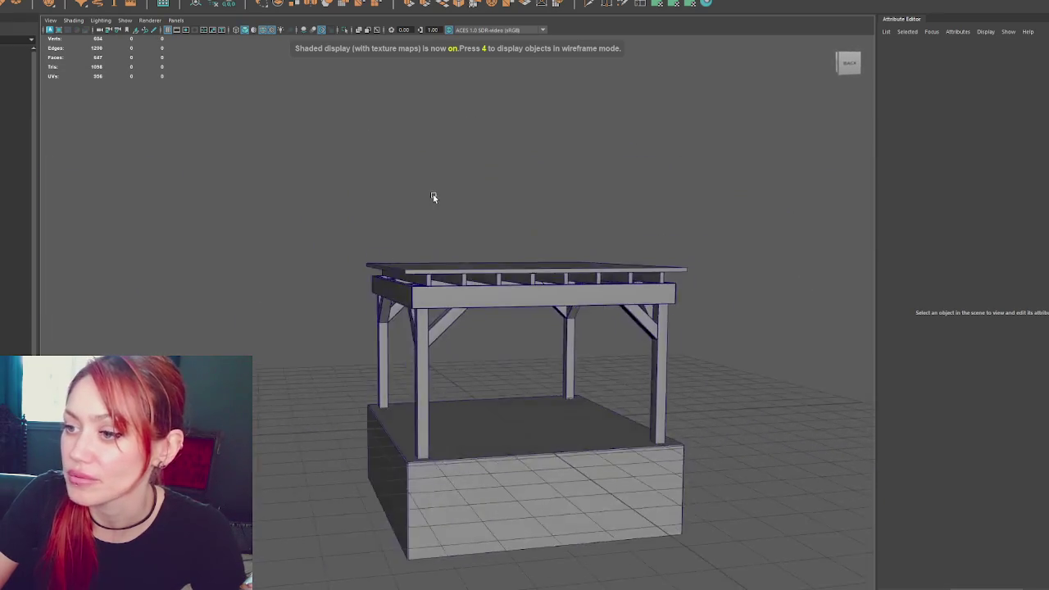
pyautogui.scroll(4, 423, 196)
pyautogui.keyDown('alt'); pyautogui.moveTo(423, 197); pyautogui.dragTo(368, 117); pyautogui.keyUp('alt')
pyautogui.click(349, 180)
# Select the BuildersShop group in the Outliner and briefly check the File menu
pyautogui.click(109, 113)
pyautogui.click(15, 88)
pyautogui.click(13, 1)
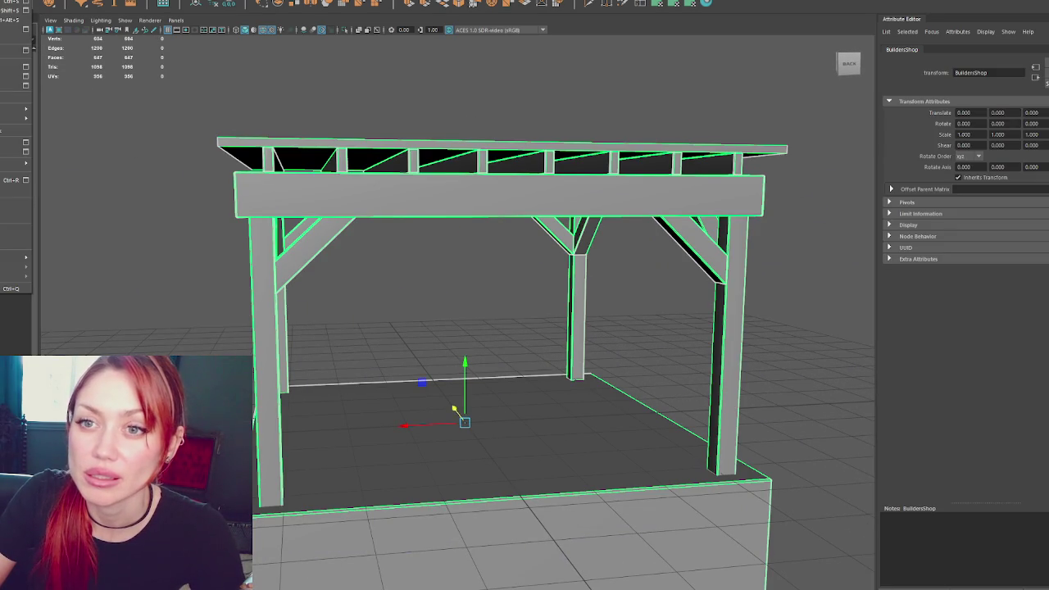
pyautogui.click(334, 250)
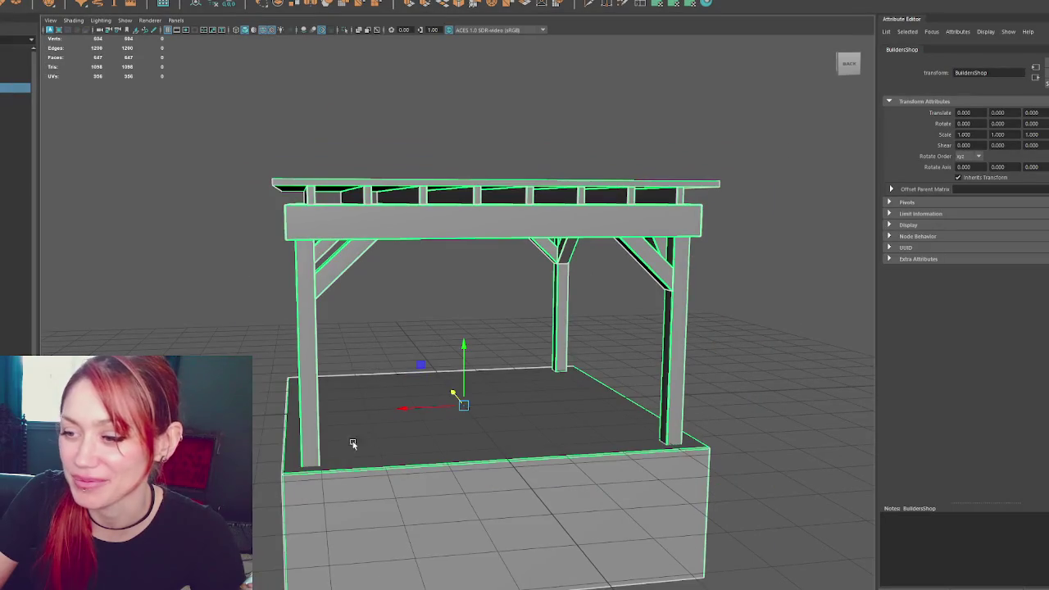
pyautogui.moveTo(442, 297)
pyautogui.keyDown('alt'); pyautogui.mouseDown()
pyautogui.moveTo(483, 349)
pyautogui.moveTo(476, 359)
pyautogui.mouseUp(); pyautogui.keyUp('alt')
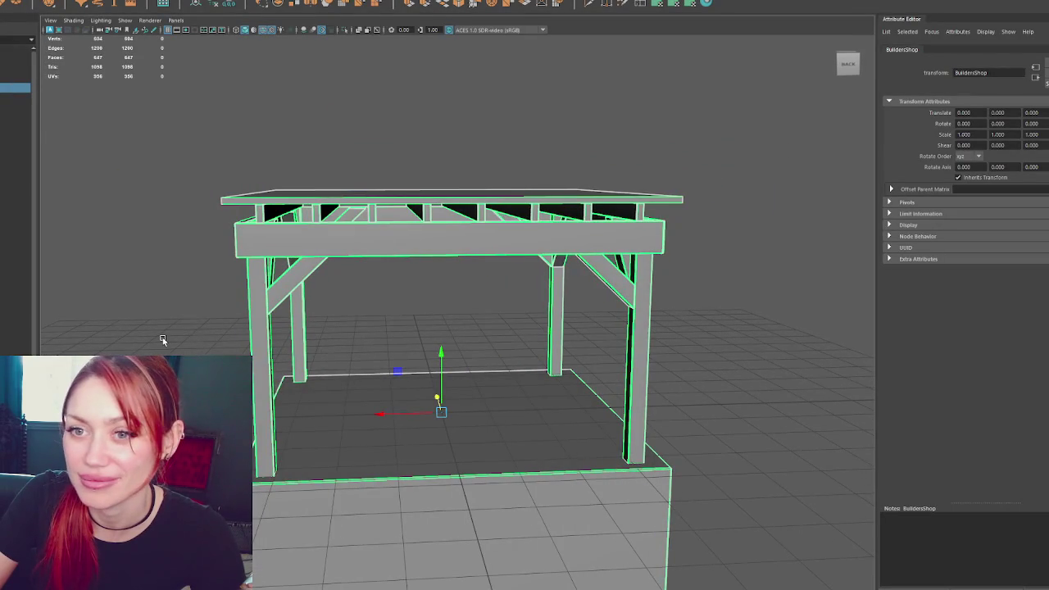
# Select Foundation, then Pergola in the Outliner, and reposition the pergola's pivot point
pyautogui.click(10, 97)
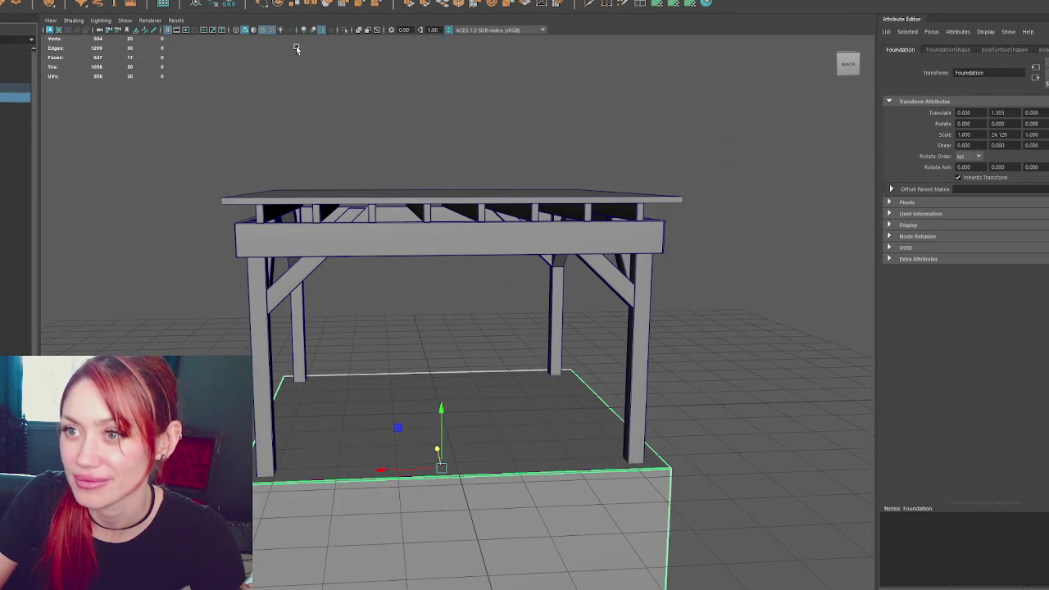
pyautogui.click(4, 108)
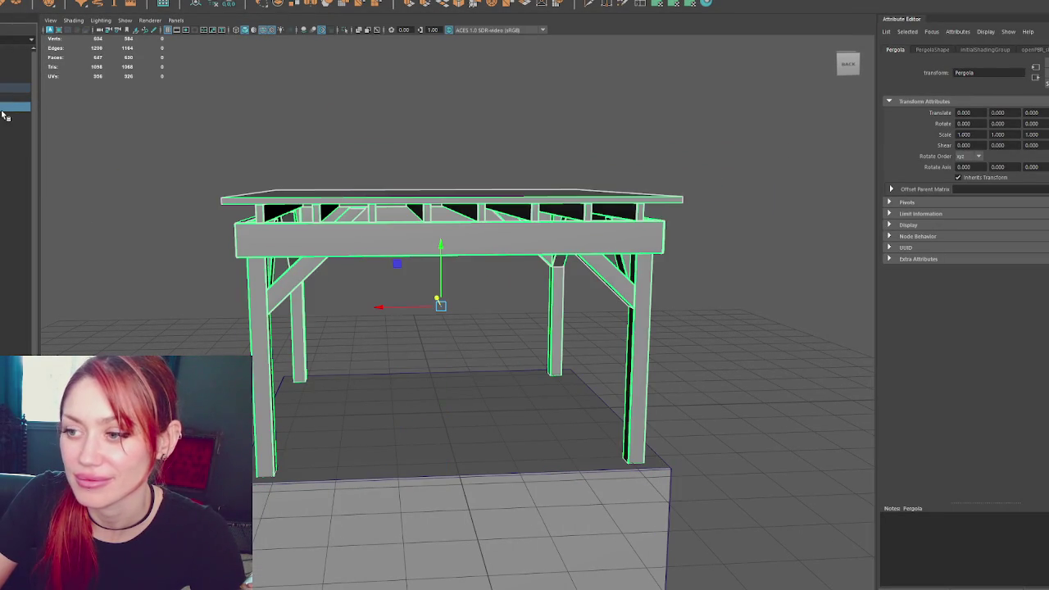
pyautogui.moveTo(459, 259); pyautogui.dragTo(472, 325)
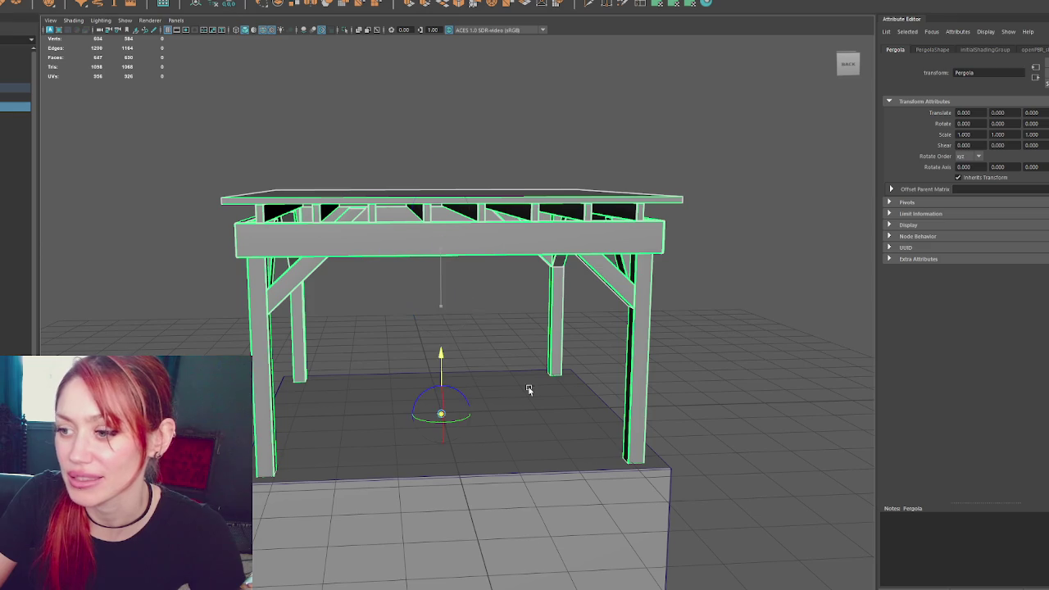
pyautogui.click(302, 211)
# Reselect the BuildersShop group, step through its Foundation and Pergola children, then deselect
pyautogui.click(10, 88)
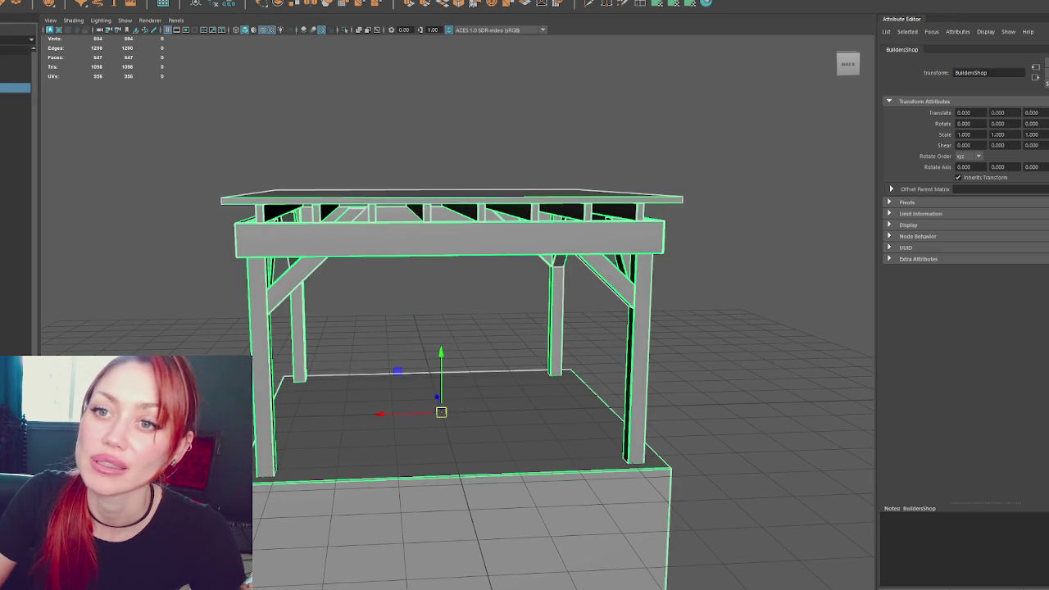
pyautogui.press('Down')
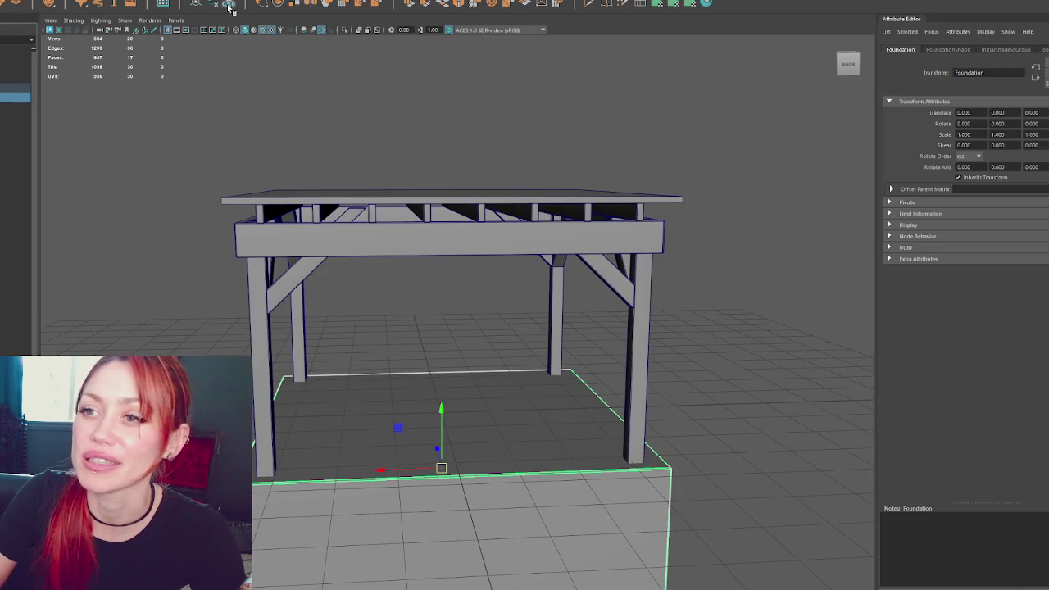
pyautogui.press('Right')
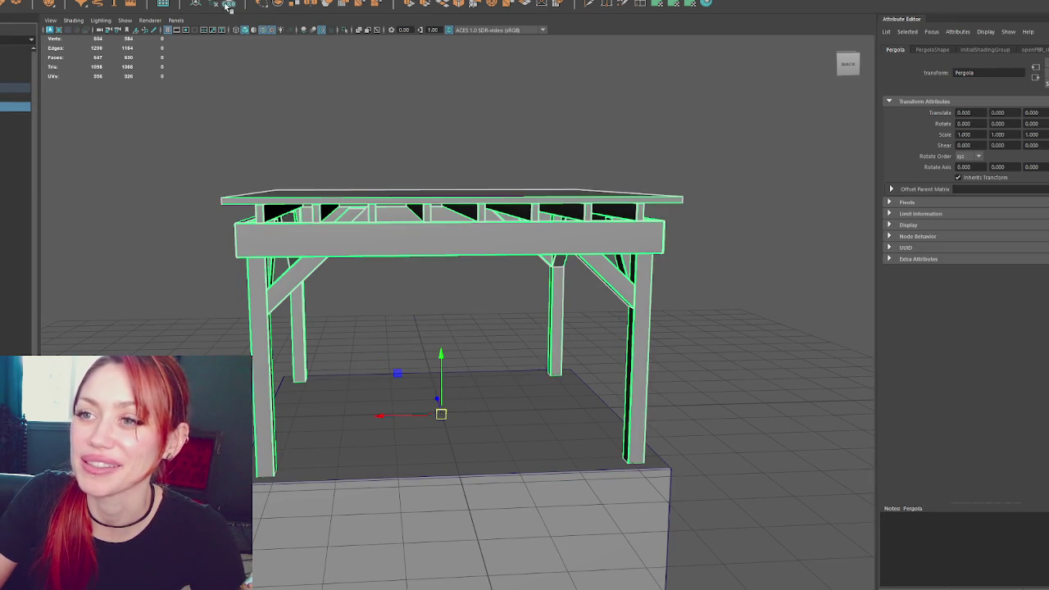
pyautogui.press('Left')
pyautogui.press('Up')
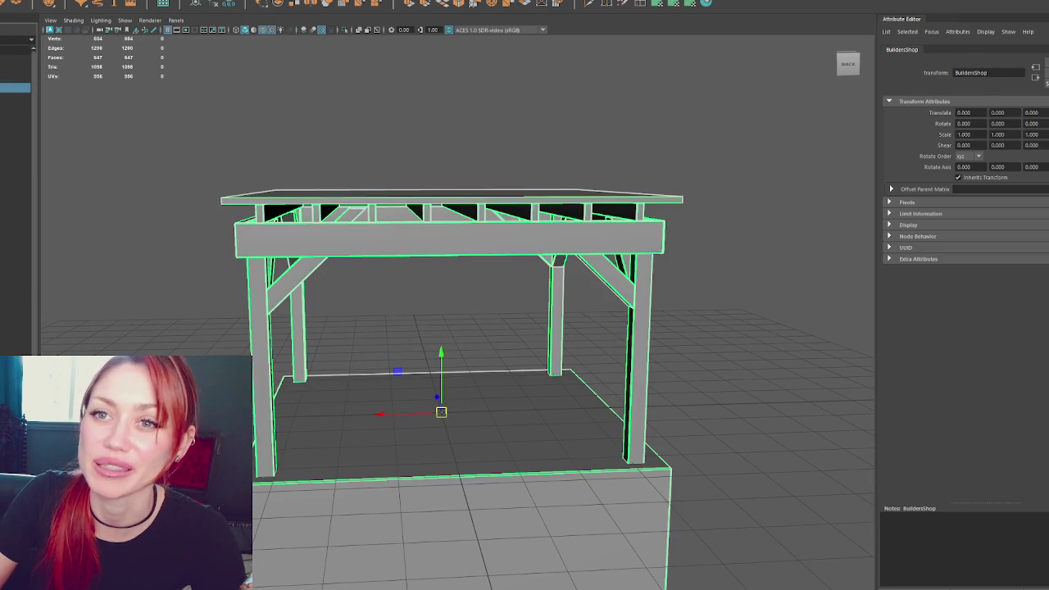
pyautogui.click(48, 132)
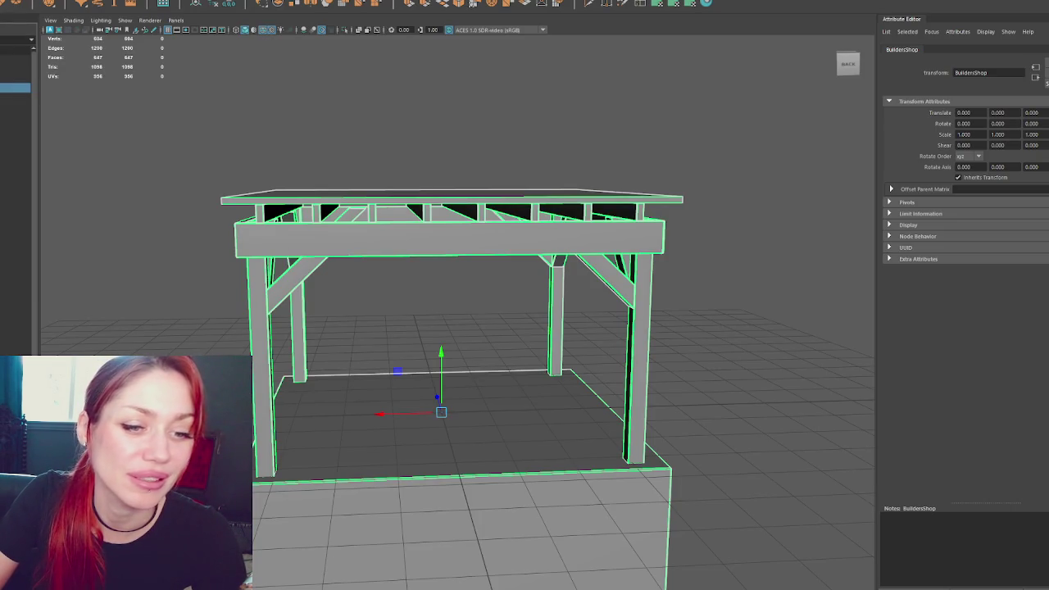
pyautogui.click(84, 243)
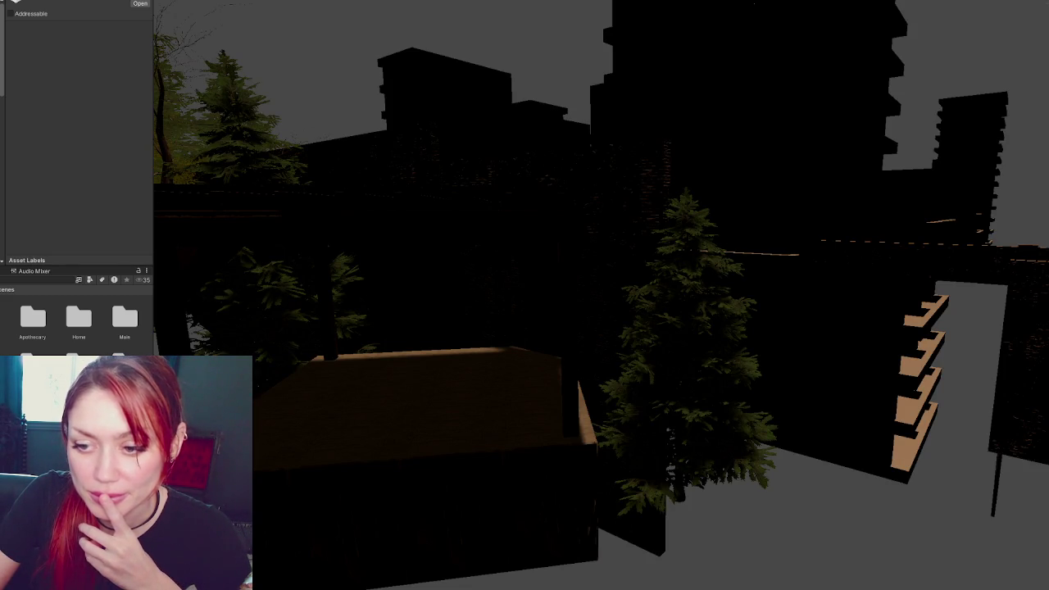
# Apply an action from the asset's Project-panel context menu, then select the pergola in the level
pyautogui.rightClick(95, 218)
pyautogui.click(223, 277)
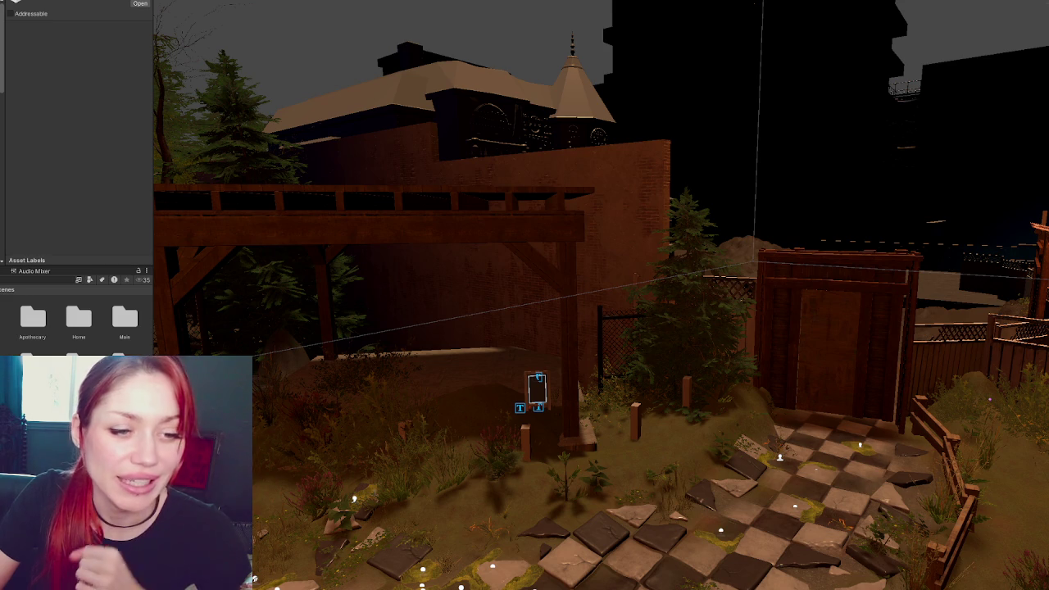
pyautogui.click(439, 226)
# Frame the pergola and rotate it around its vertical axis
pyautogui.press('f')
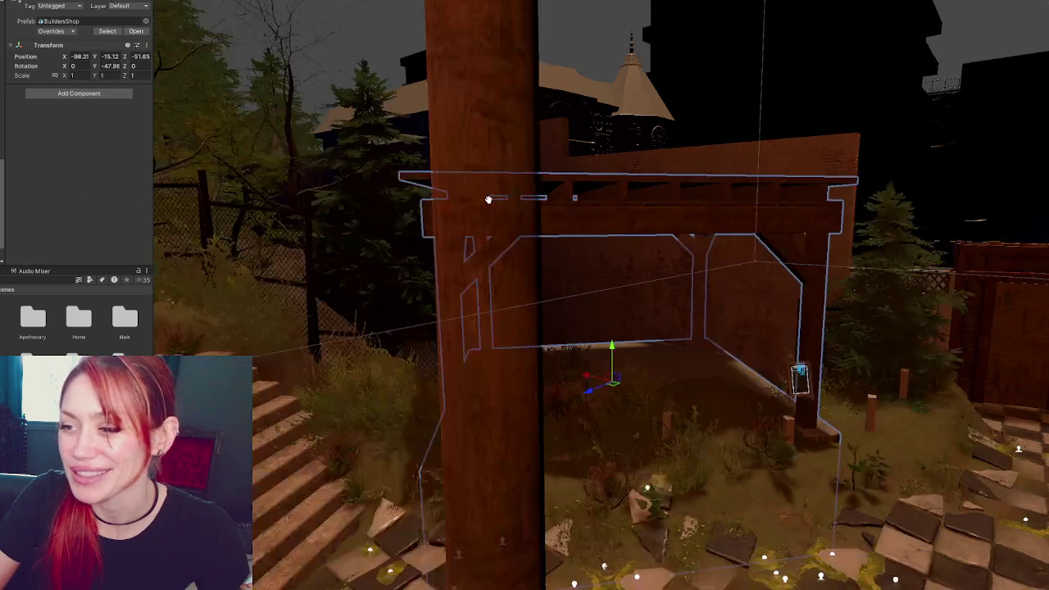
pyautogui.scroll(-3, 623, 350)
pyautogui.keyDown('alt'); pyautogui.moveTo(525, 350); pyautogui.dragTo(623, 350); pyautogui.keyUp('alt')
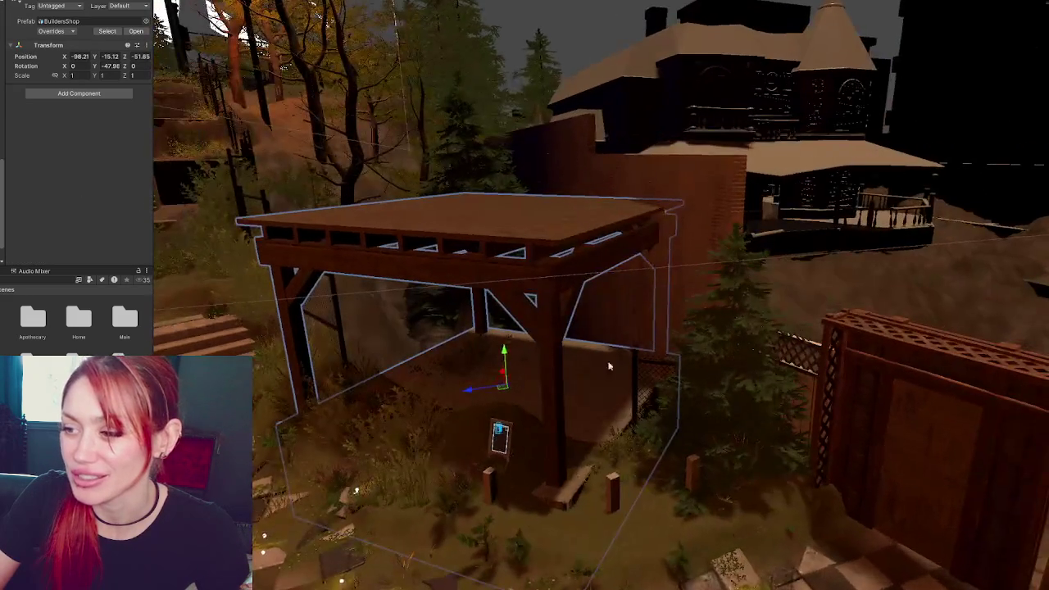
pyautogui.moveTo(529, 400); pyautogui.dragTo(519, 412)
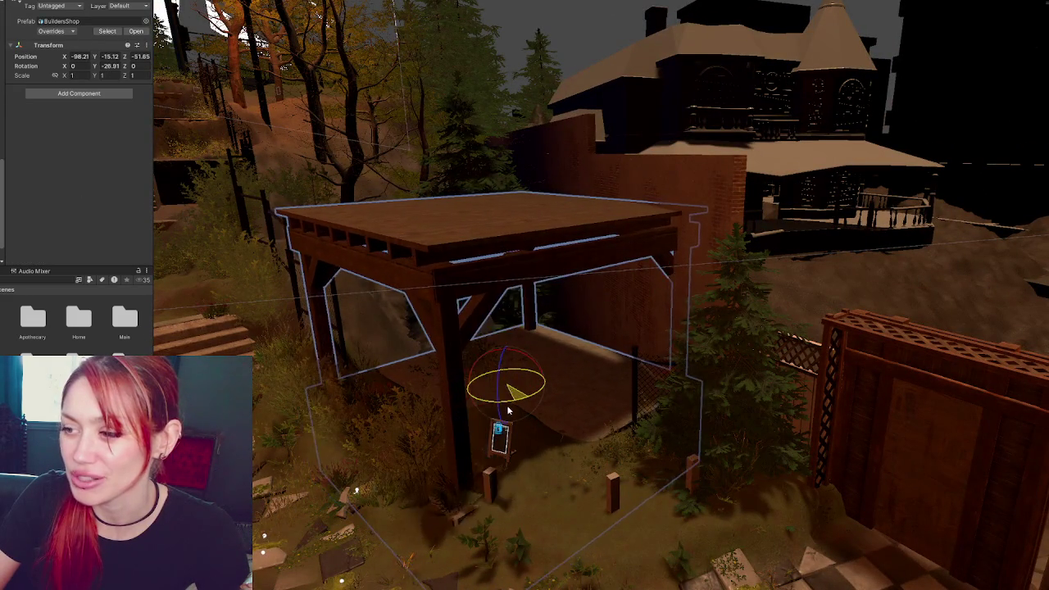
pyautogui.moveTo(518, 412)
pyautogui.mouseDown()
pyautogui.moveTo(714, 380)
pyautogui.moveTo(622, 354)
pyautogui.mouseUp()
# Shift the pergola along Z and settle its height onto the ground, then deselect it
pyautogui.press('w')
pyautogui.moveTo(533, 365)
pyautogui.mouseDown()
pyautogui.moveTo(543, 377)
pyautogui.moveTo(537, 367)
pyautogui.moveTo(647, 396)
pyautogui.moveTo(540, 366)
pyautogui.mouseUp()
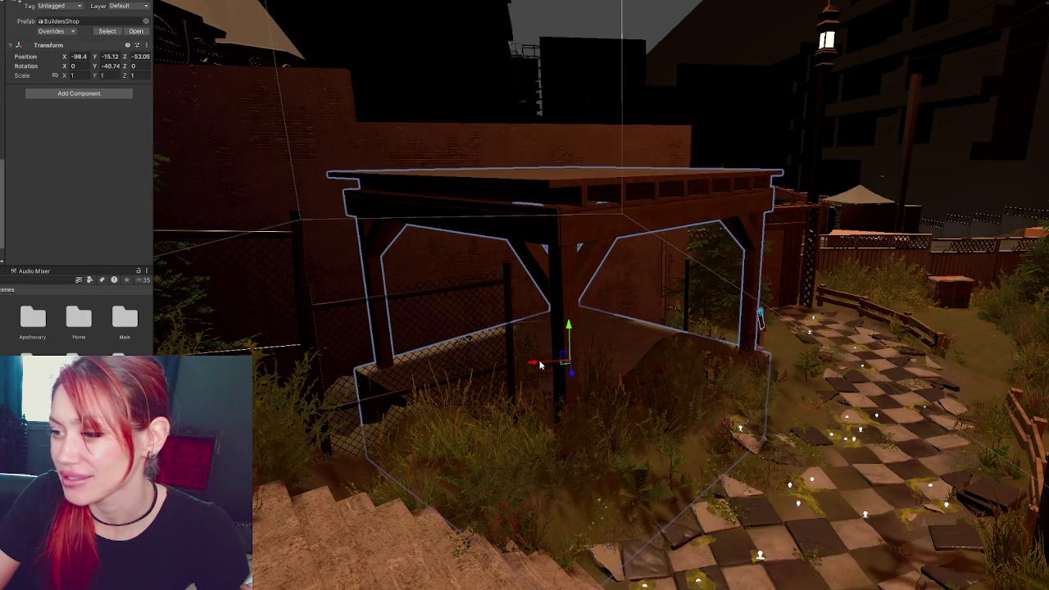
pyautogui.moveTo(570, 330)
pyautogui.mouseDown()
pyautogui.moveTo(593, 282)
pyautogui.moveTo(409, 295)
pyautogui.moveTo(537, 232)
pyautogui.moveTo(561, 259)
pyautogui.moveTo(549, 268)
pyautogui.moveTo(563, 246)
pyautogui.moveTo(584, 276)
pyautogui.moveTo(667, 243)
pyautogui.moveTo(644, 262)
pyautogui.mouseUp()
pyautogui.press('e')
pyautogui.press('w')
pyautogui.moveTo(581, 270)
pyautogui.keyDown('alt'); pyautogui.mouseDown()
pyautogui.moveTo(624, 278)
pyautogui.moveTo(553, 274)
pyautogui.moveTo(599, 283)
pyautogui.mouseUp(); pyautogui.keyUp('alt')
pyautogui.press('e')
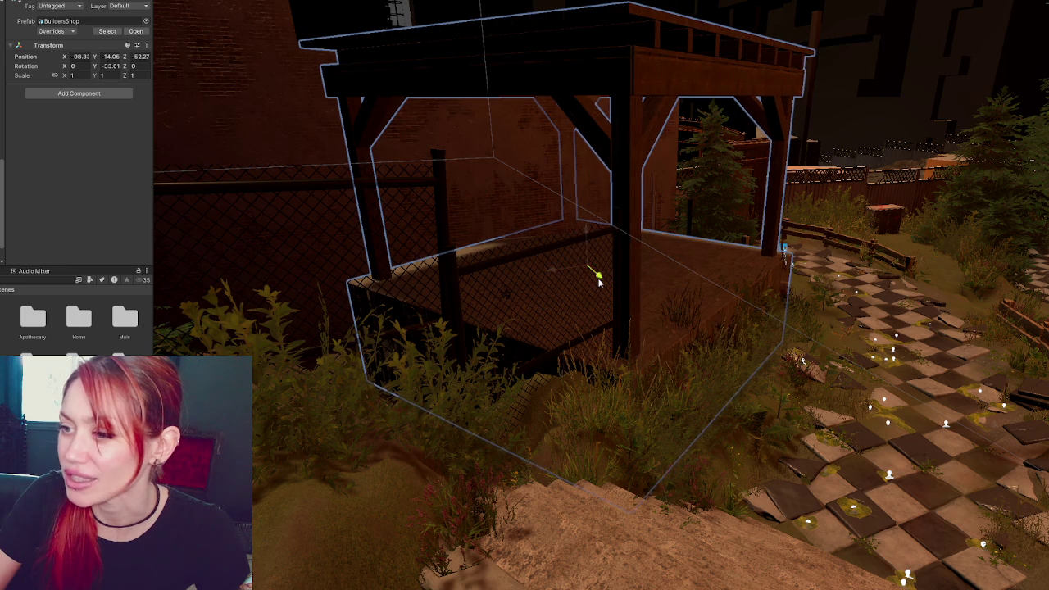
pyautogui.keyDown('alt'); pyautogui.moveTo(807, 277); pyautogui.dragTo(589, 252); pyautogui.keyUp('alt')
pyautogui.moveTo(568, 206)
pyautogui.mouseDown()
pyautogui.moveTo(576, 235)
pyautogui.moveTo(607, 137)
pyautogui.moveTo(580, 262)
pyautogui.mouseUp()
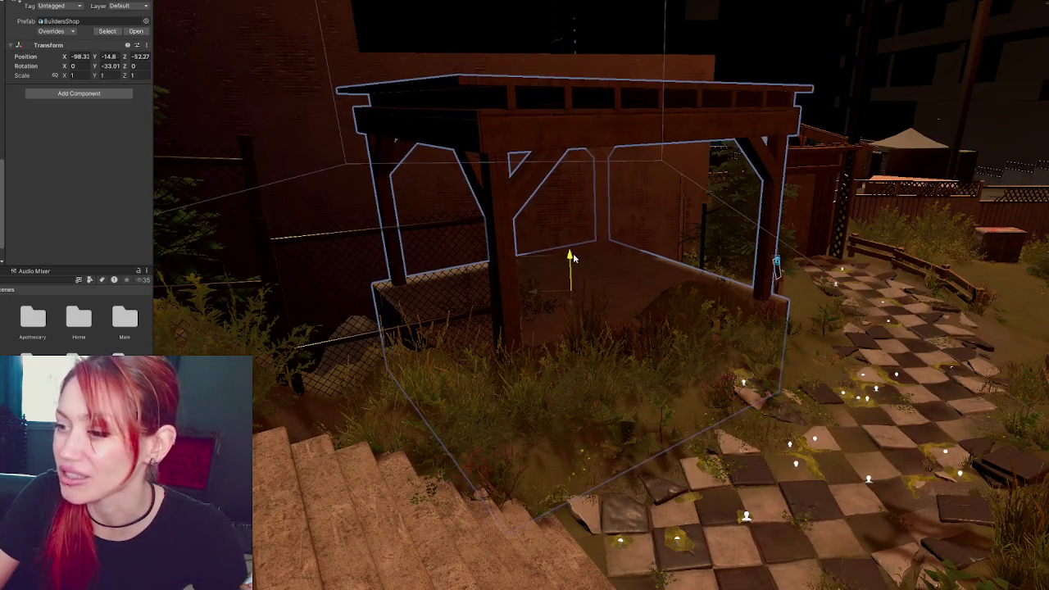
pyautogui.moveTo(572, 261); pyautogui.dragTo(771, 285)
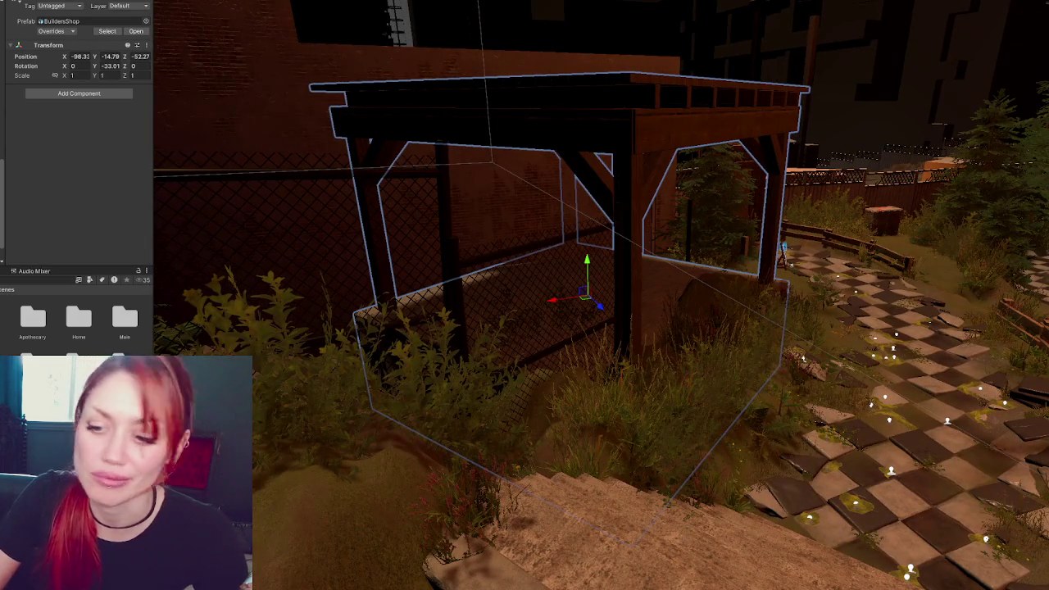
pyautogui.click(453, 141)
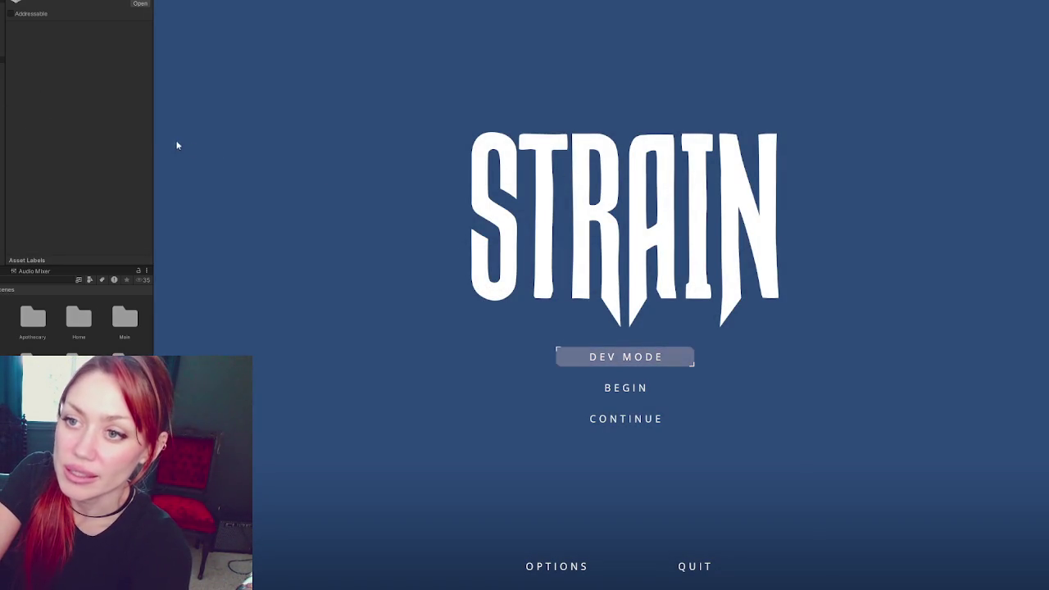
# Widen the Game view and start the game in DEV MODE
pyautogui.moveTo(153, 143); pyautogui.dragTo(109, 154)
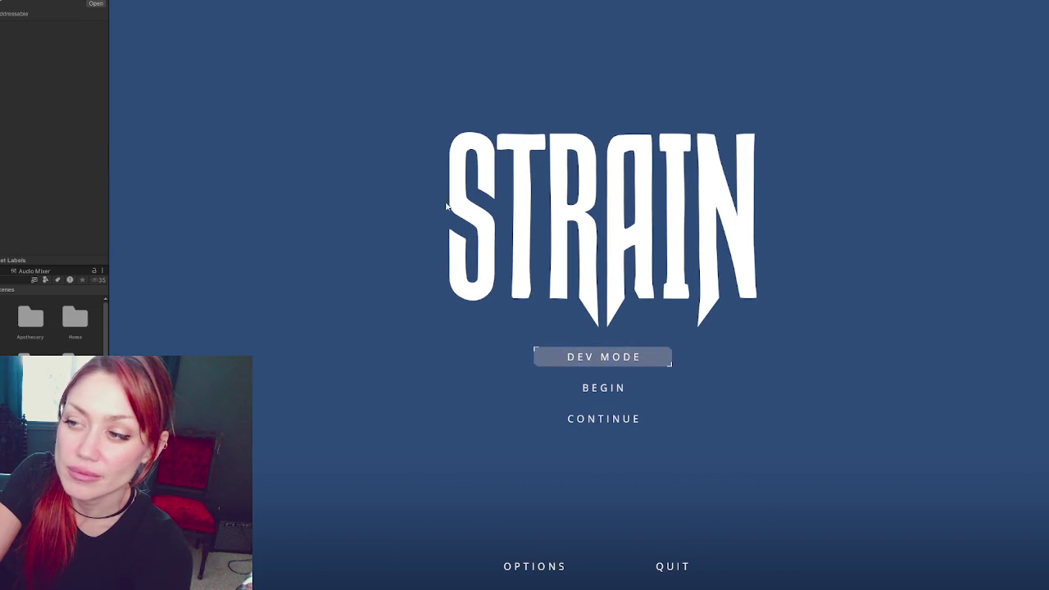
pyautogui.click(607, 359)
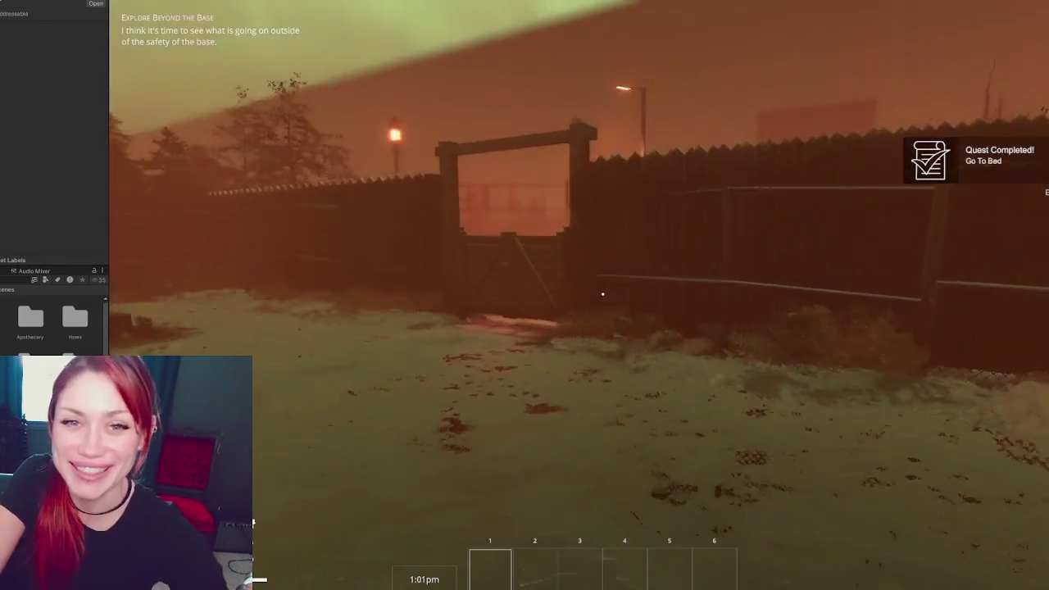
# Walk through the wooden gate, past the EXIT sign, and out the small metal gate
pyautogui.press('w')
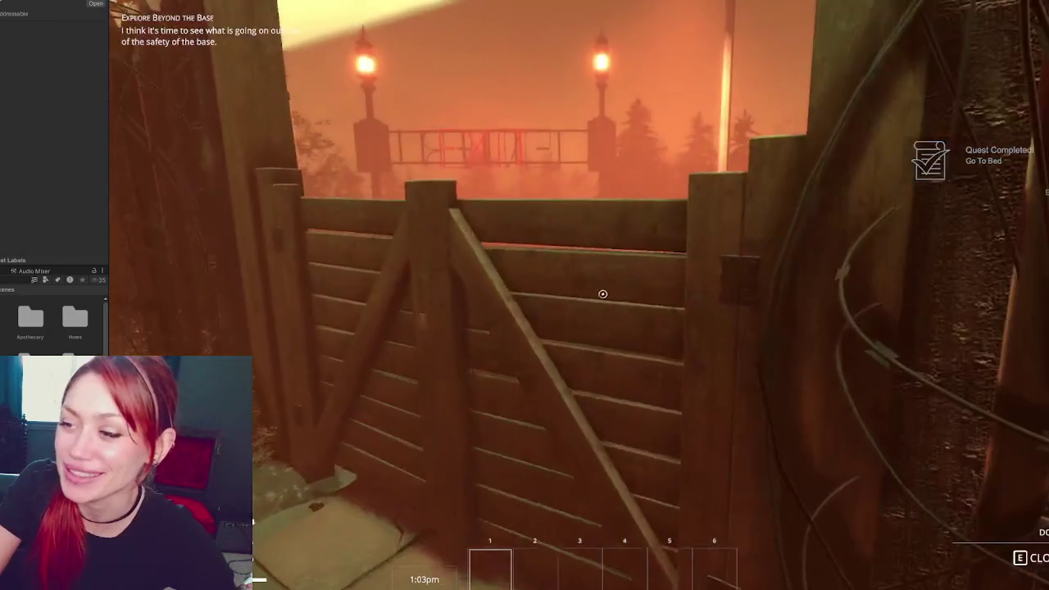
pyautogui.press('e')
pyautogui.press('w')
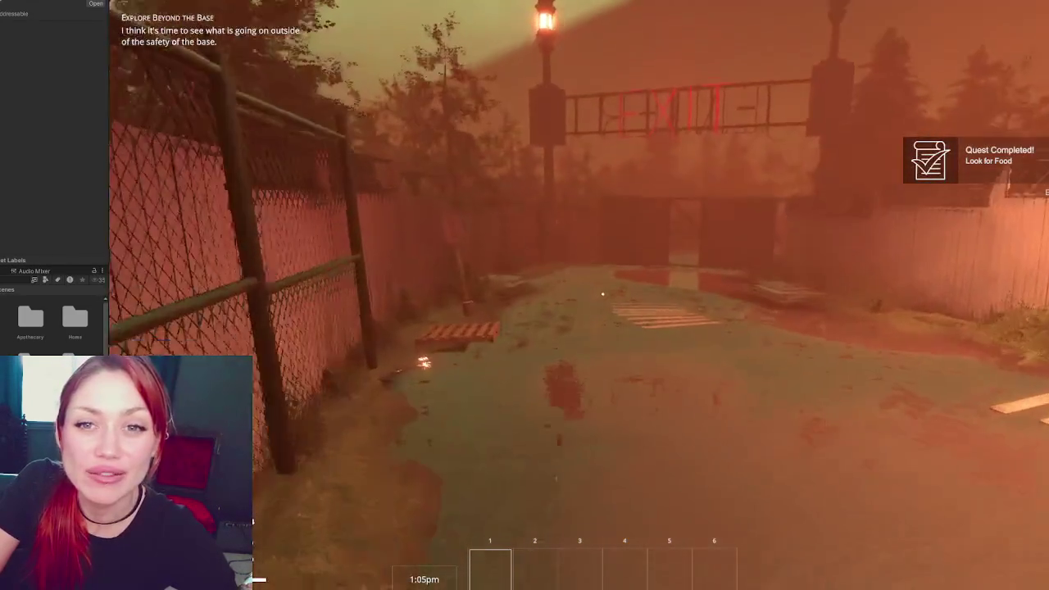
pyautogui.press('w')
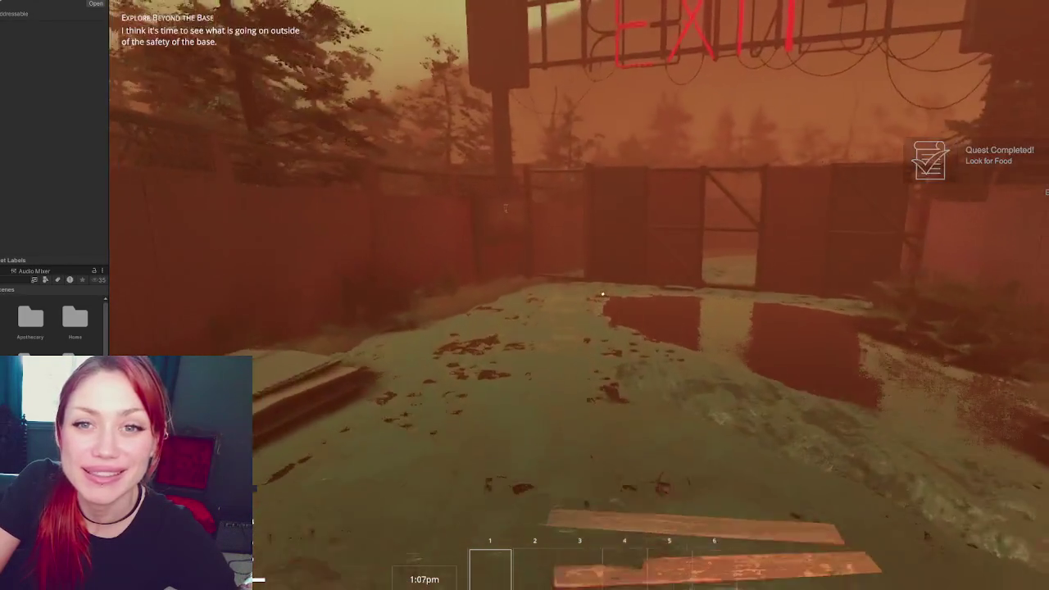
pyautogui.press('w')
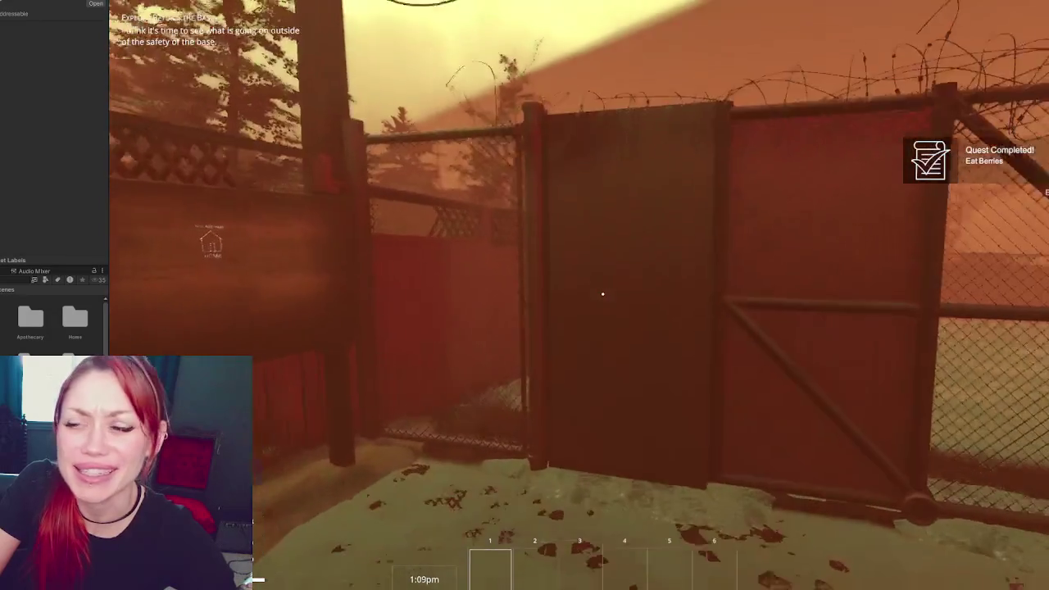
pyautogui.press('w')
pyautogui.press('e')
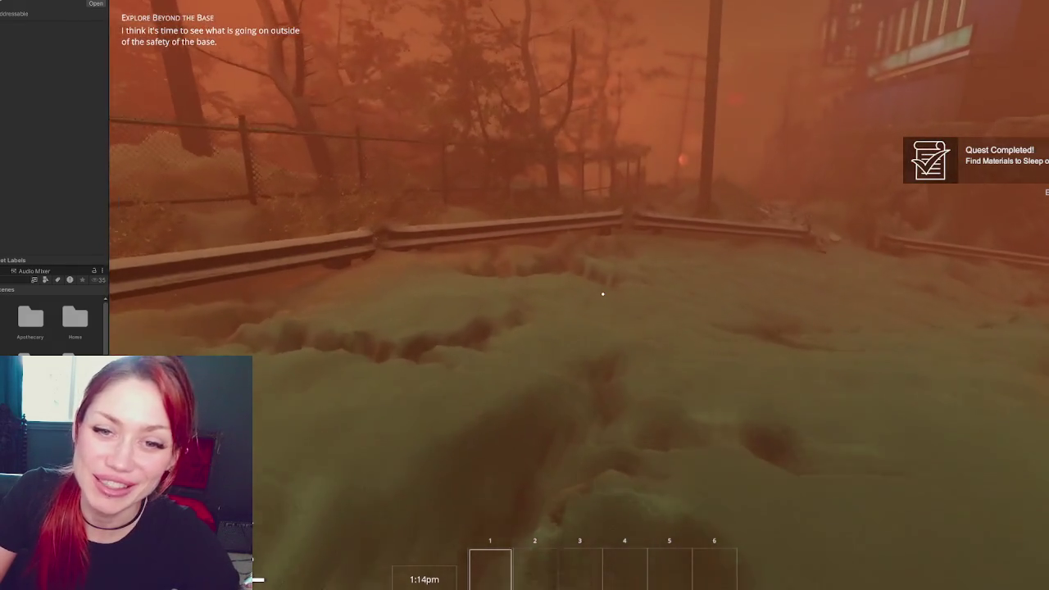
# Step over the guardrail and follow the stone path down the steps toward the road
pyautogui.press('w')
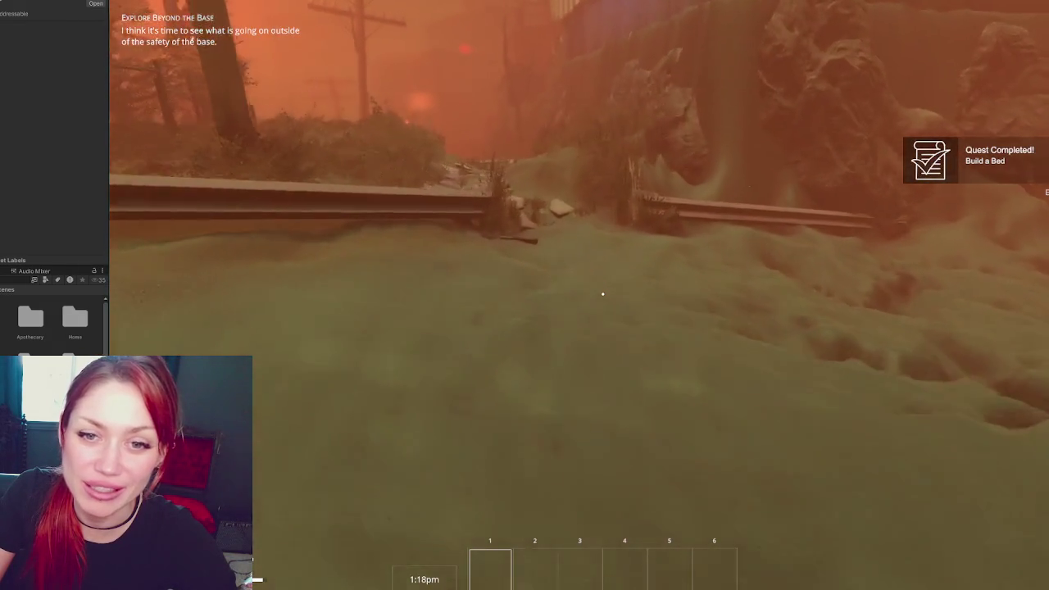
pyautogui.press('w')
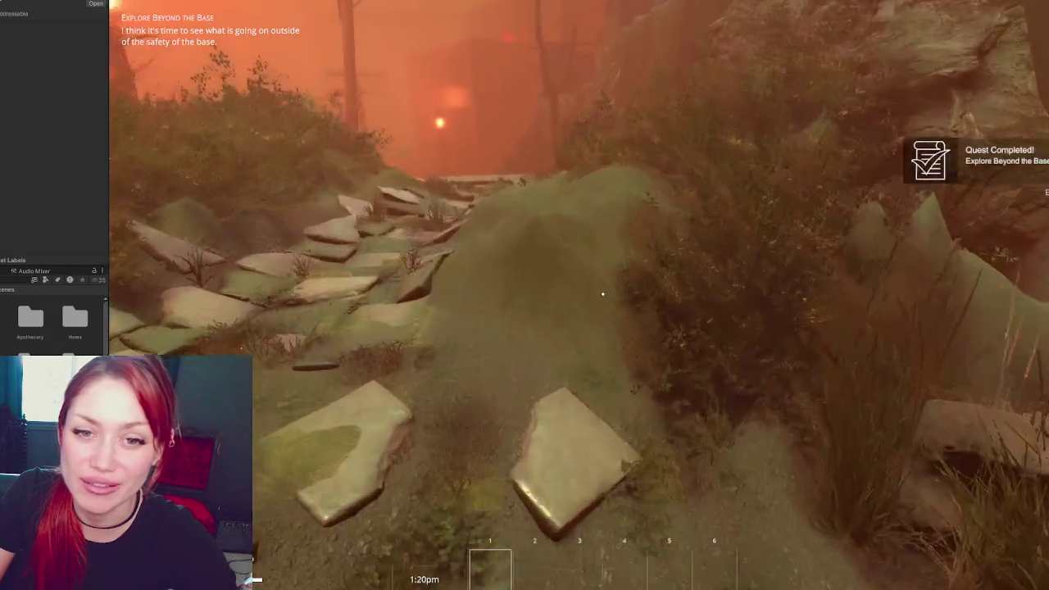
pyautogui.press('w')
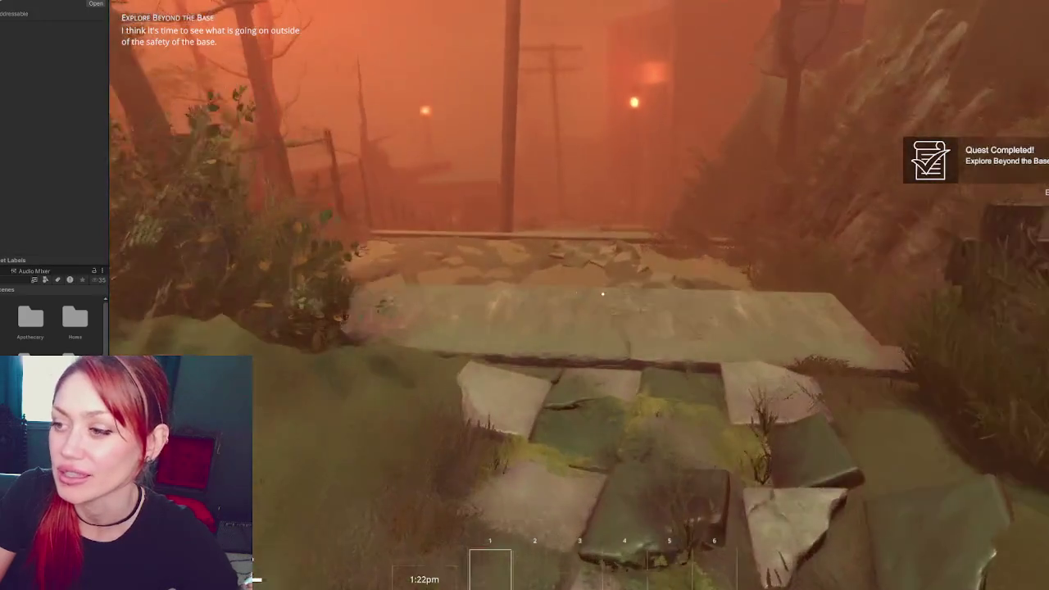
pyautogui.press('w')
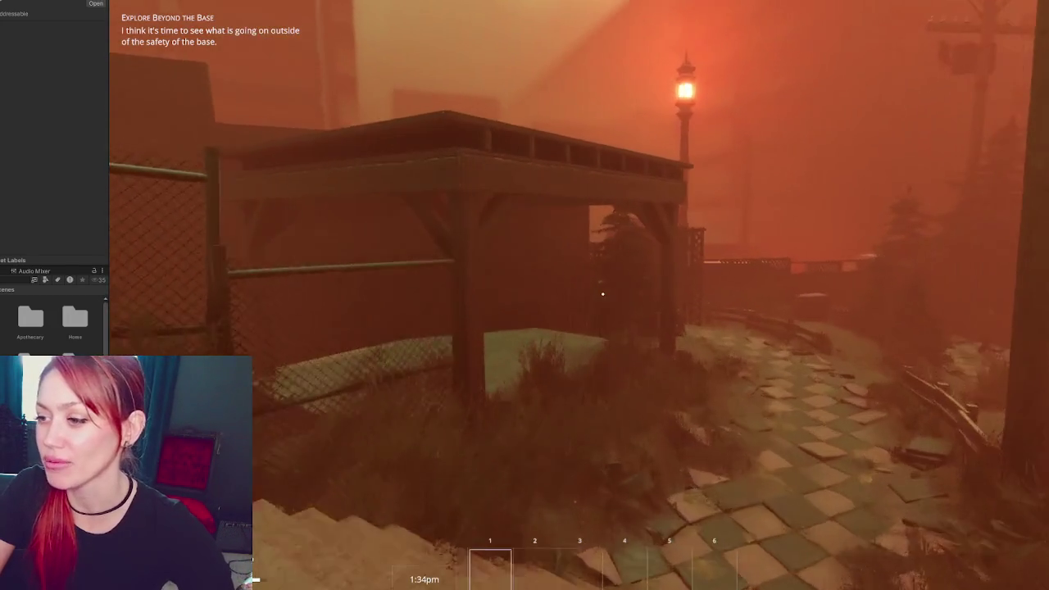
# Walk up to the pergola standing by the brick wall
pyautogui.press('w')
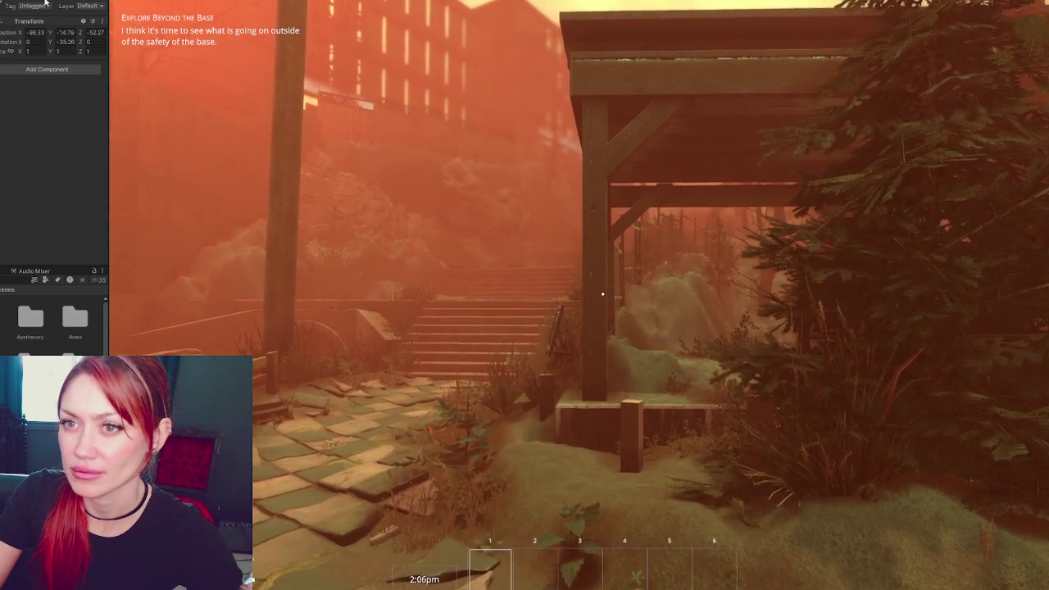
# Turn the pergola to a Y rotation of -12.5 in the Inspector, then return to the game
pyautogui.moveTo(59, 49); pyautogui.dragTo(24, 45)
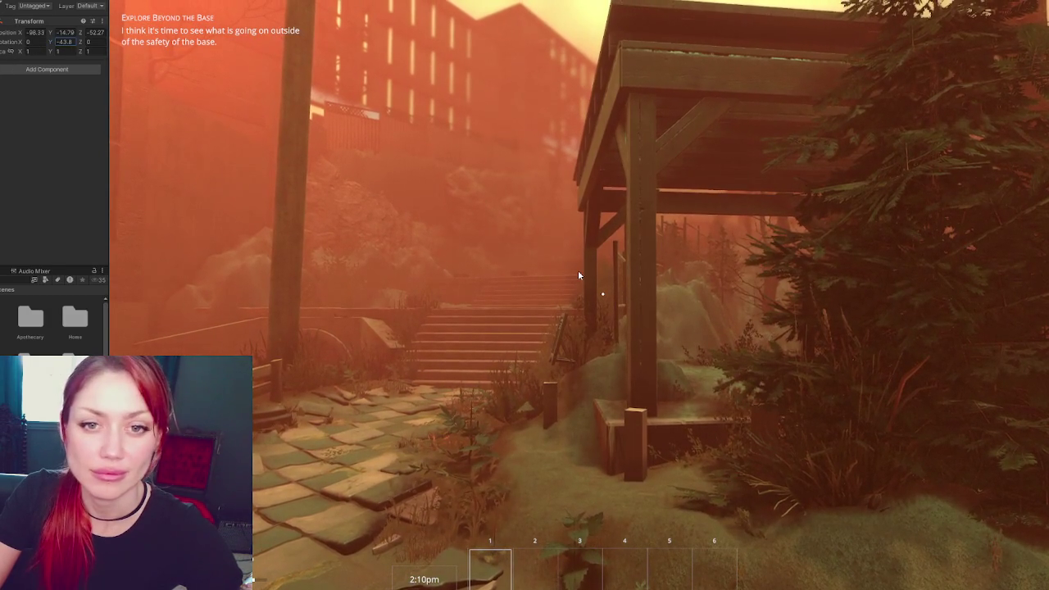
pyautogui.click(578, 276)
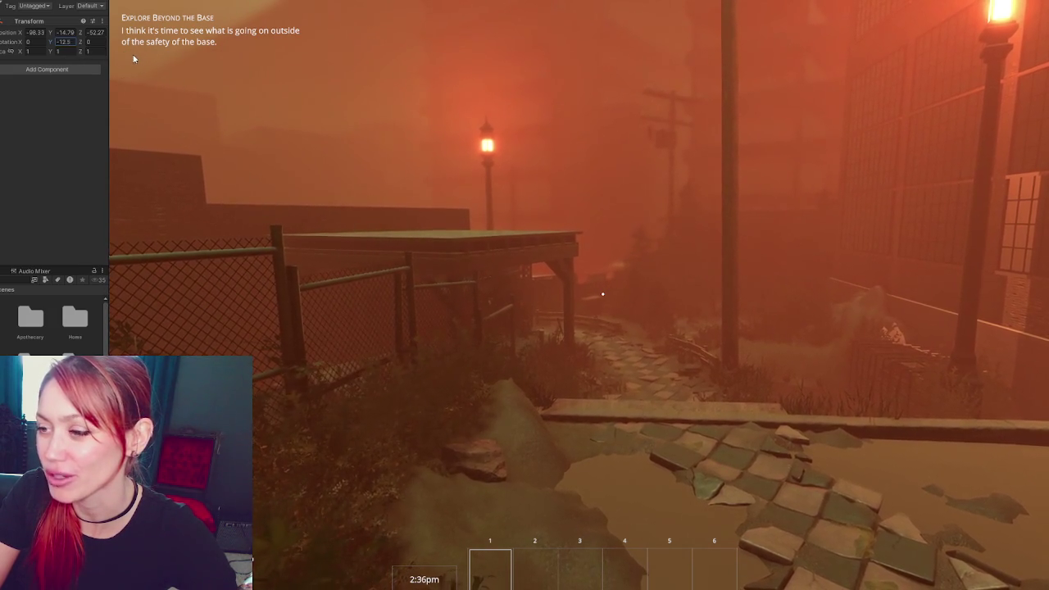
# Walk along the tiled path past the pergola, down the stairs, then back away from it
pyautogui.press('w')
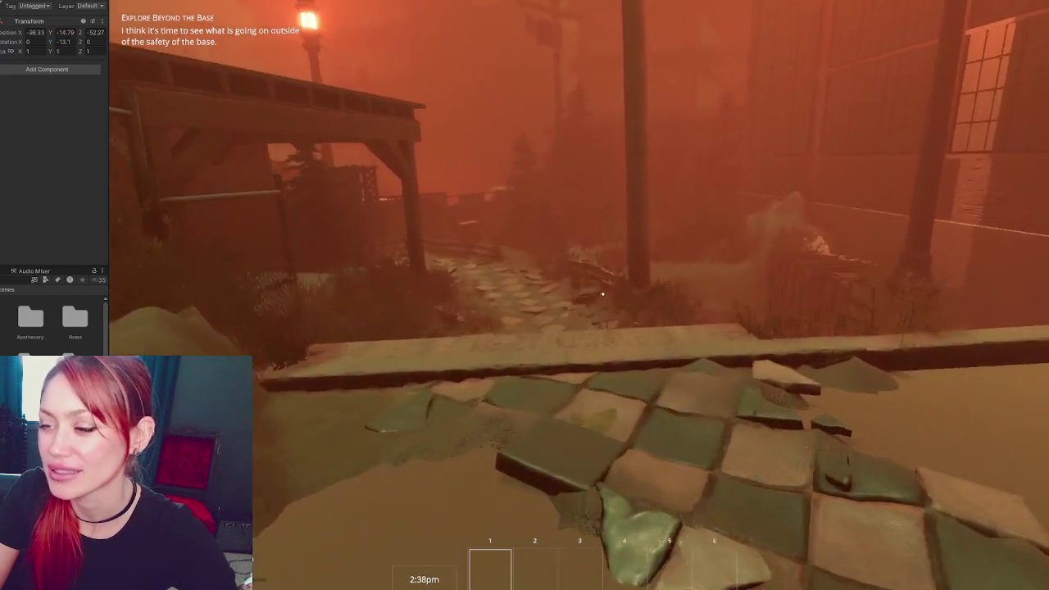
pyautogui.press('w')
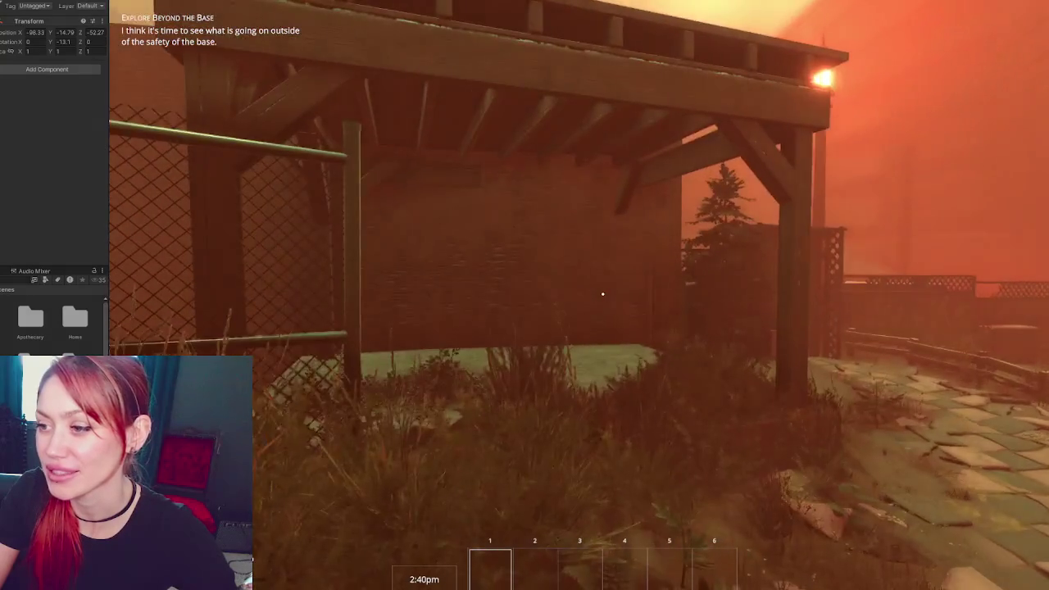
pyautogui.press('w')
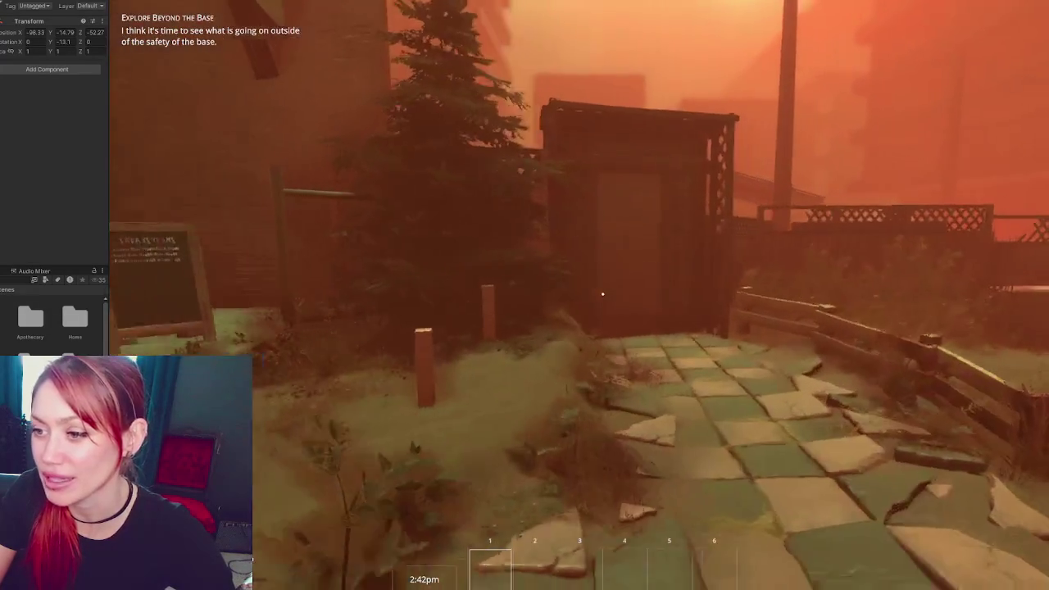
pyautogui.press('w')
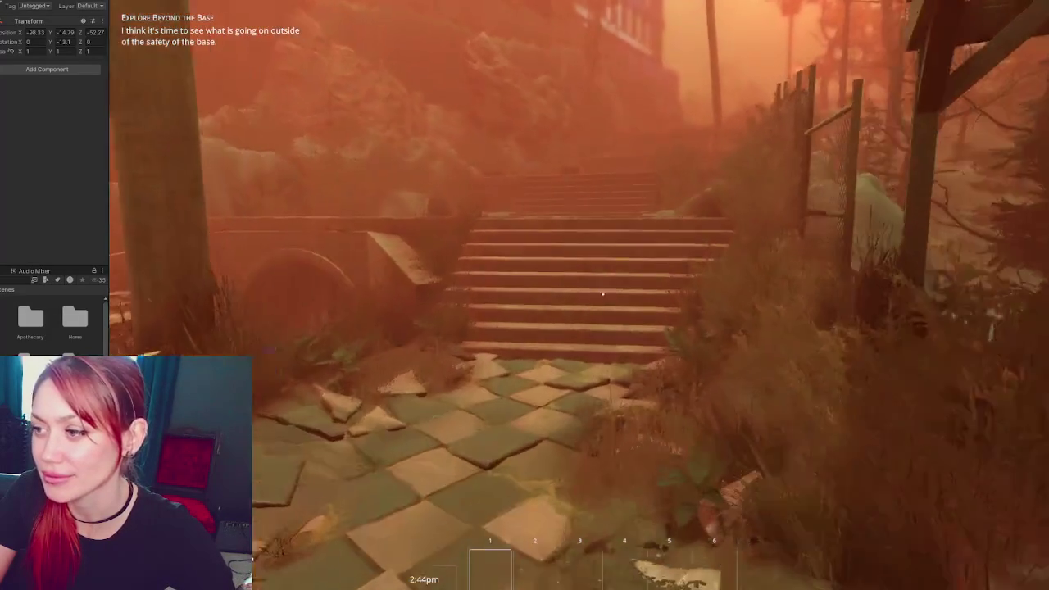
pyautogui.press('w')
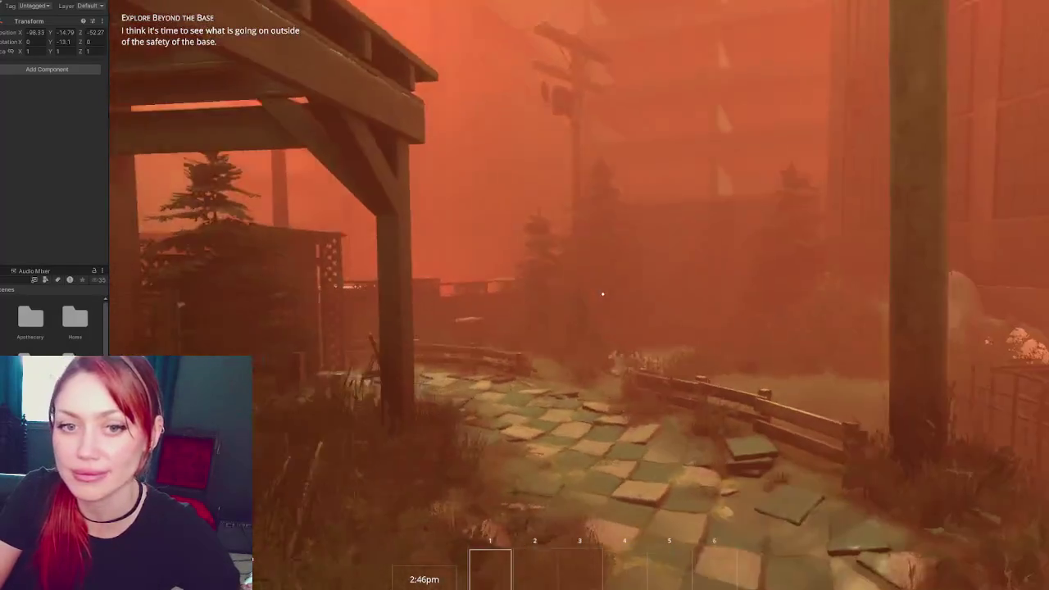
pyautogui.press('w')
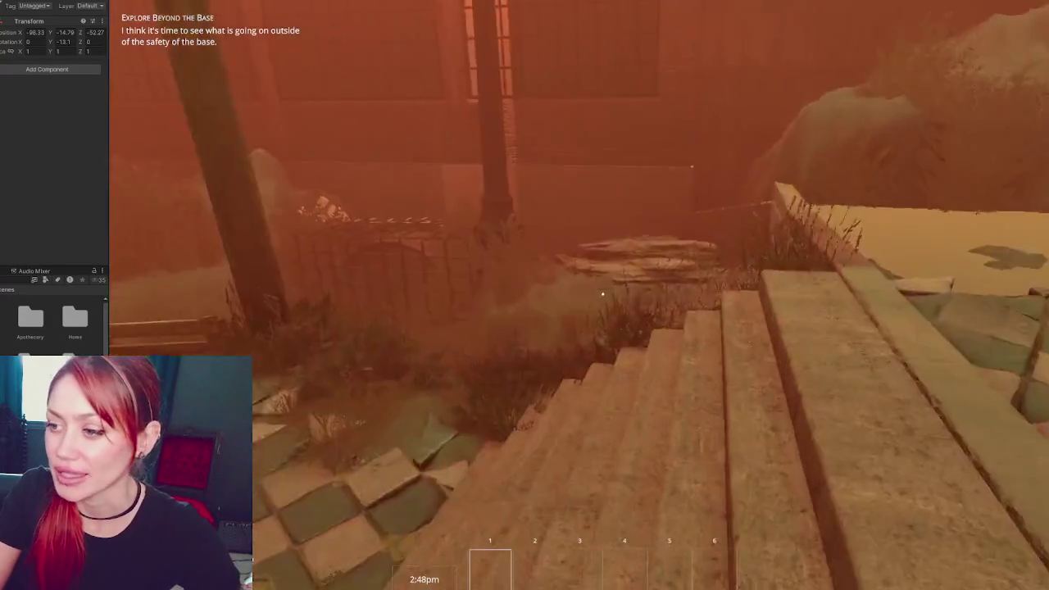
pyautogui.press('w')
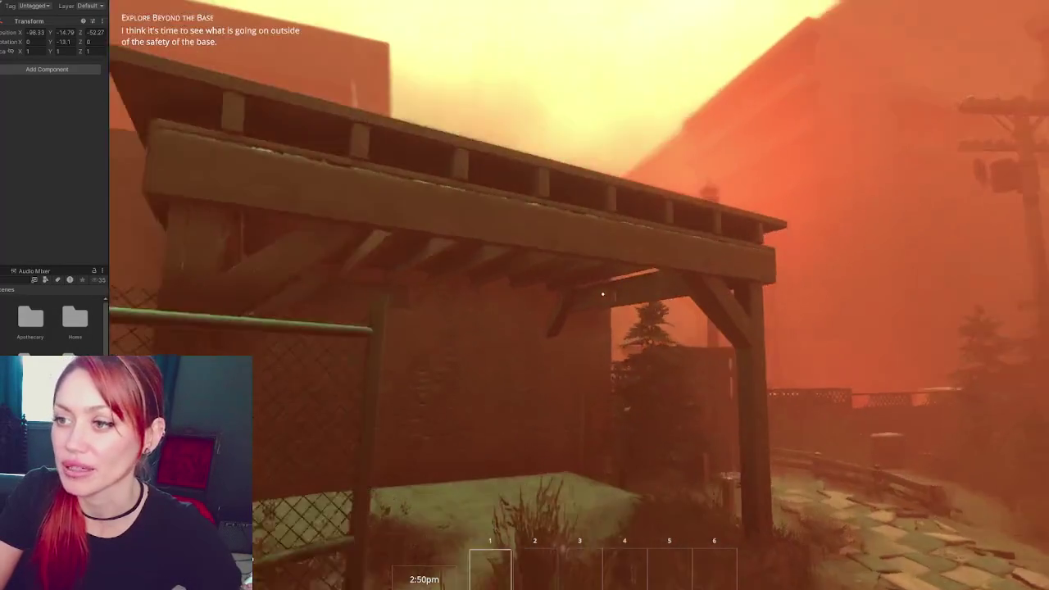
pyautogui.press('s')
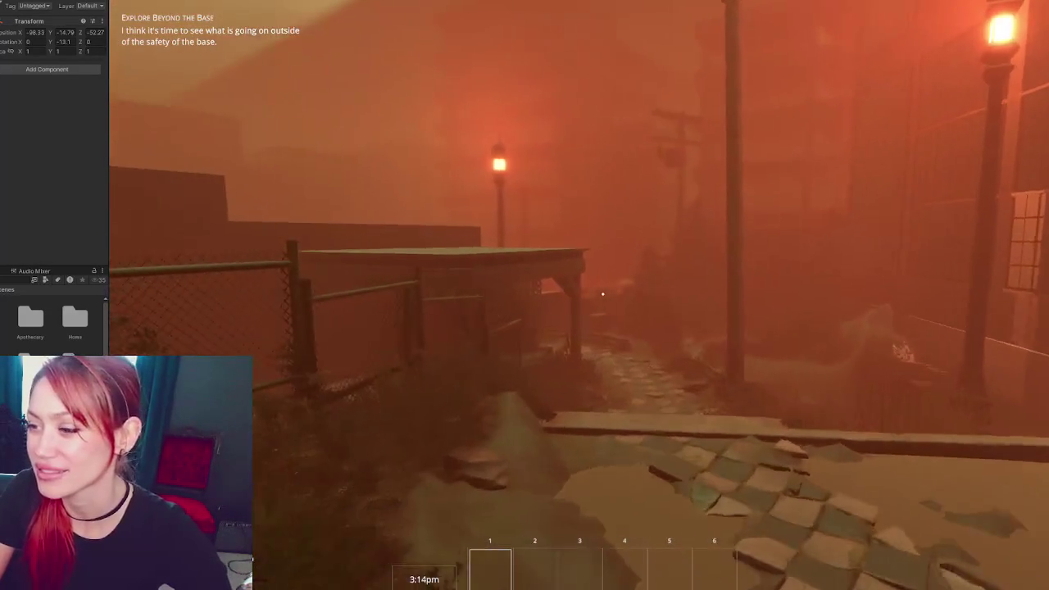
# Walk past the fence and under the pergola to its back wall, then face the fence
pyautogui.press('w')
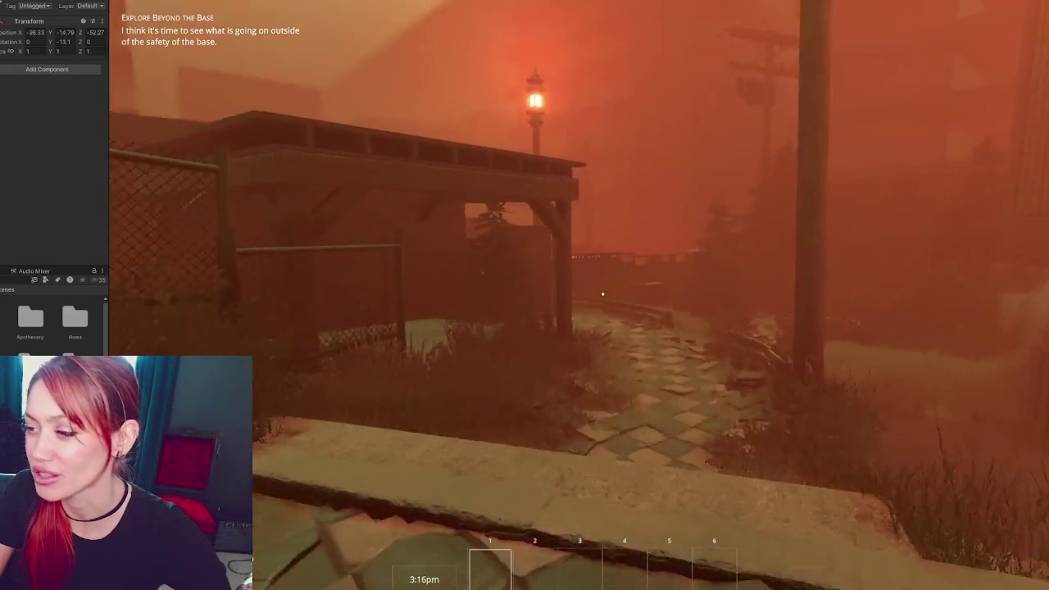
pyautogui.press('w')
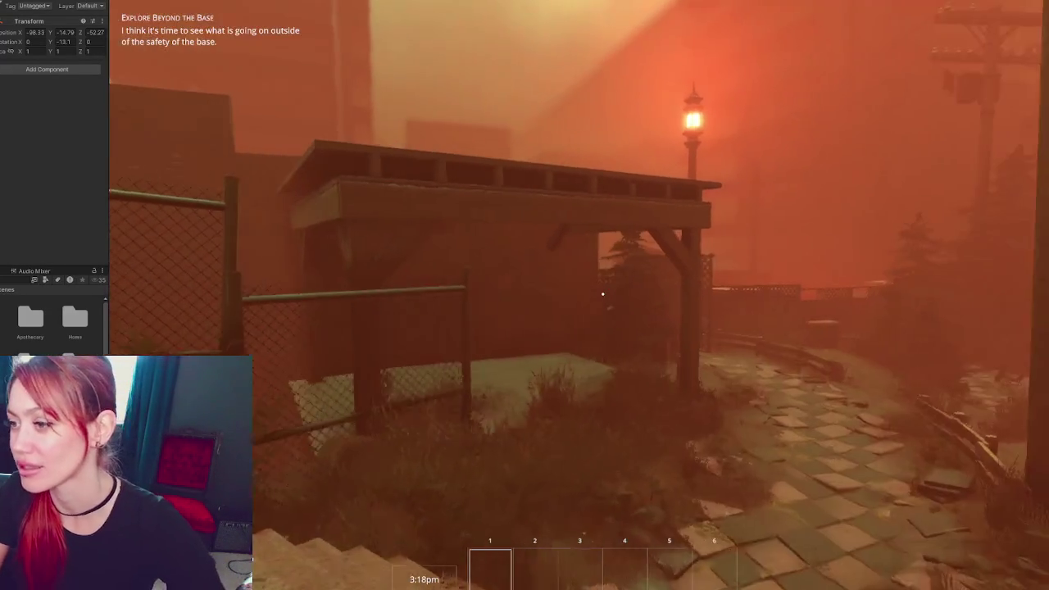
pyautogui.press('w')
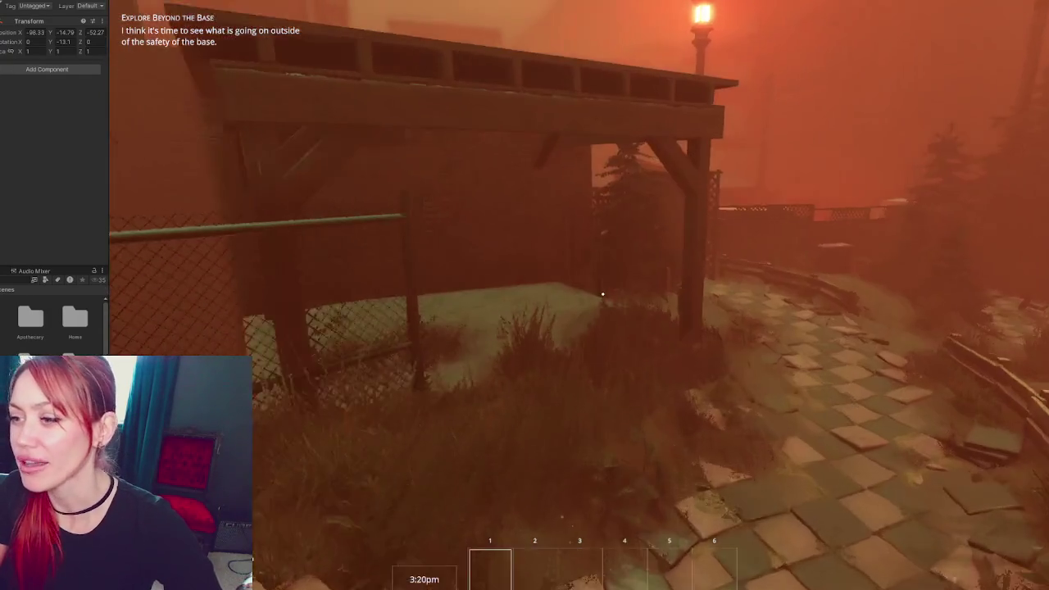
pyautogui.press('w')
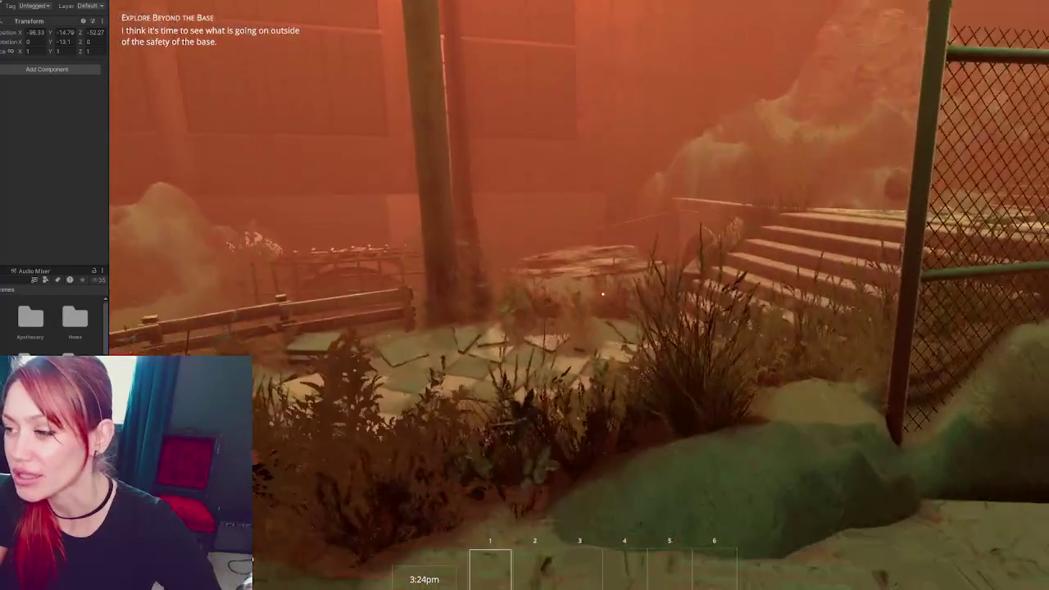
pyautogui.press('w')
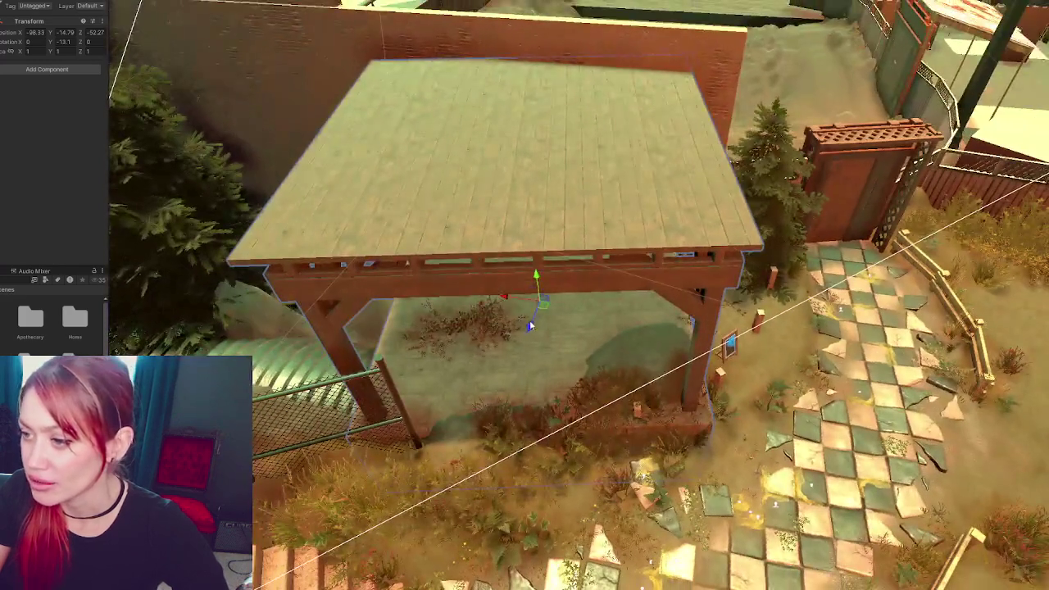
# In the Scene view, raise the pergola and shift it left toward the brick wall, checking it against the fence and tree
pyautogui.moveTo(529, 323)
pyautogui.mouseDown()
pyautogui.moveTo(547, 317)
pyautogui.moveTo(490, 282)
pyautogui.mouseUp()
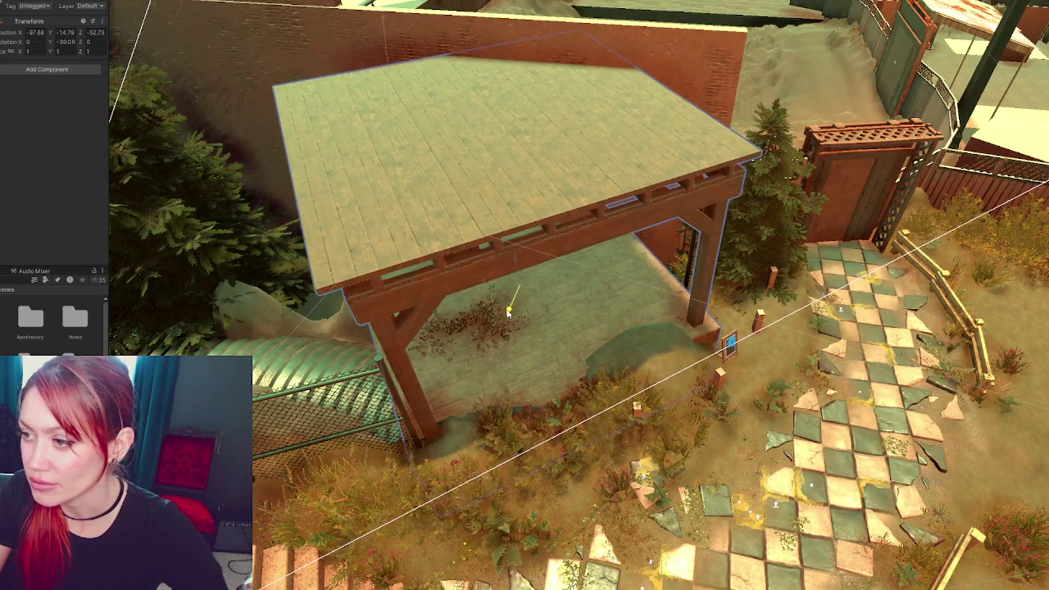
pyautogui.keyDown('alt'); pyautogui.moveTo(509, 312); pyautogui.dragTo(503, 250); pyautogui.keyUp('alt')
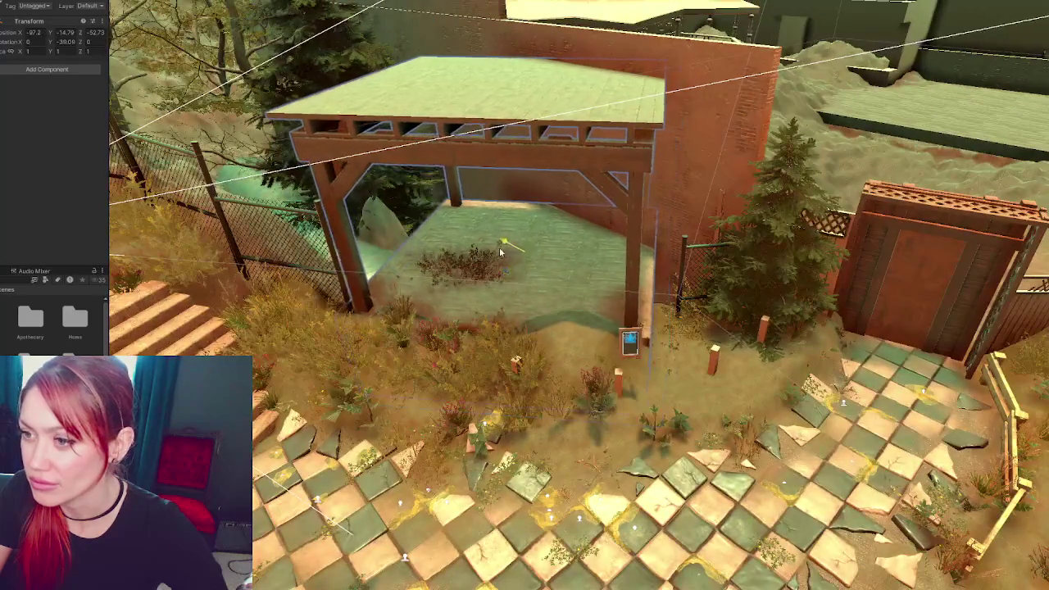
pyautogui.moveTo(499, 267)
pyautogui.mouseDown(button='right')
pyautogui.moveTo(680, 194)
pyautogui.moveTo(498, 177)
pyautogui.moveTo(555, 245)
pyautogui.mouseUp(button='right')
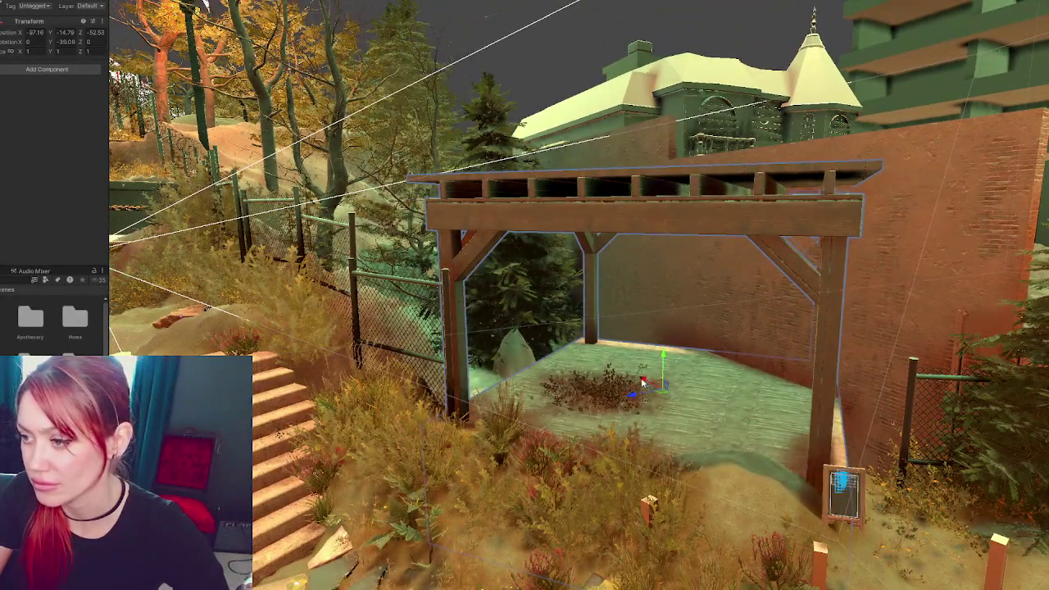
pyautogui.moveTo(644, 383); pyautogui.dragTo(629, 379)
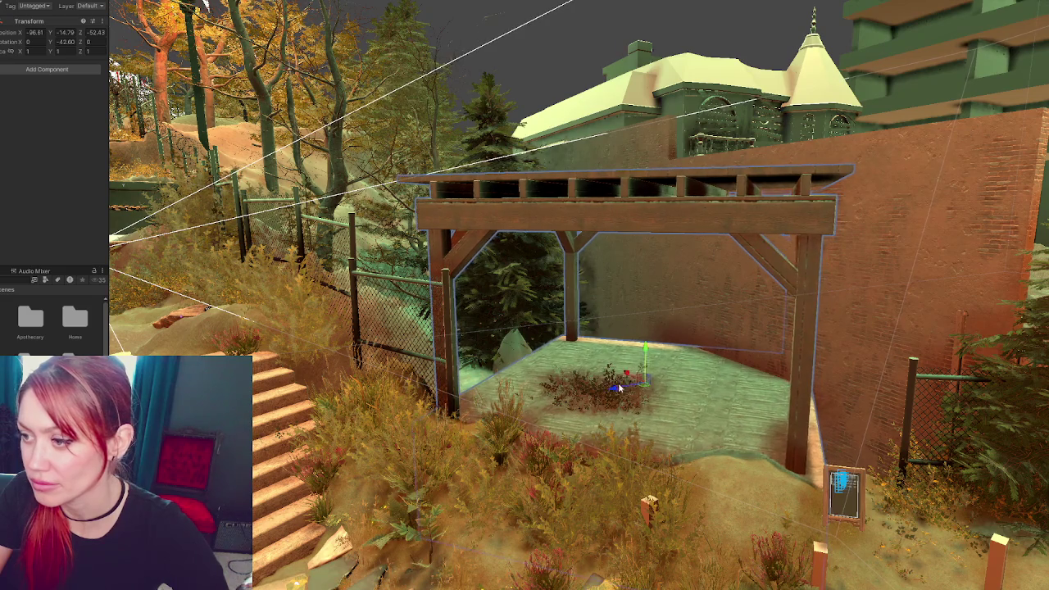
pyautogui.moveTo(619, 393); pyautogui.dragTo(617, 395)
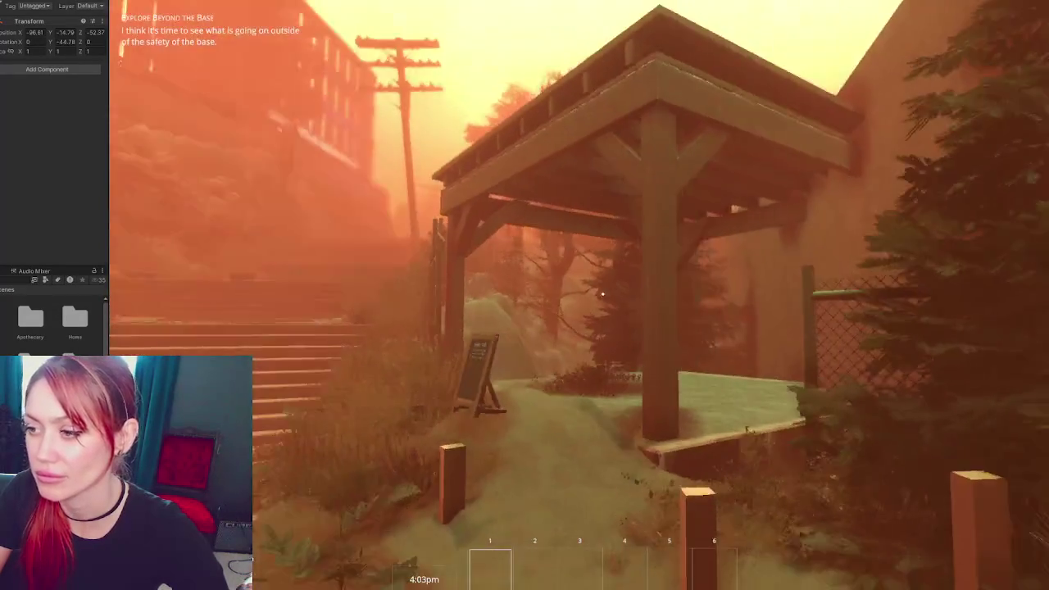
# Walk under the pergola by the chalkboard sign and step back to view it whole
pyautogui.press('w')
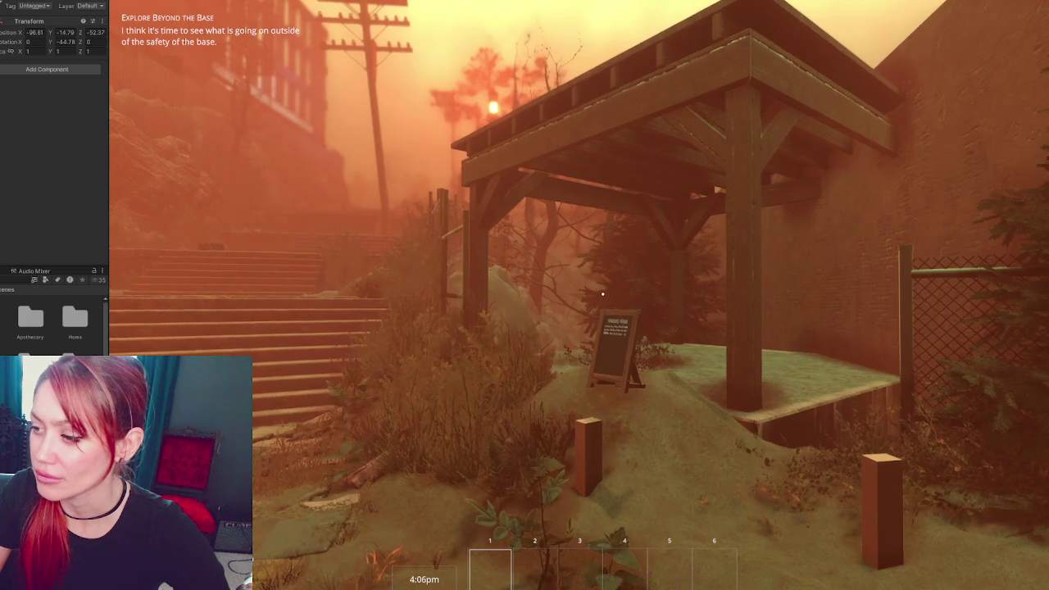
pyautogui.press('w')
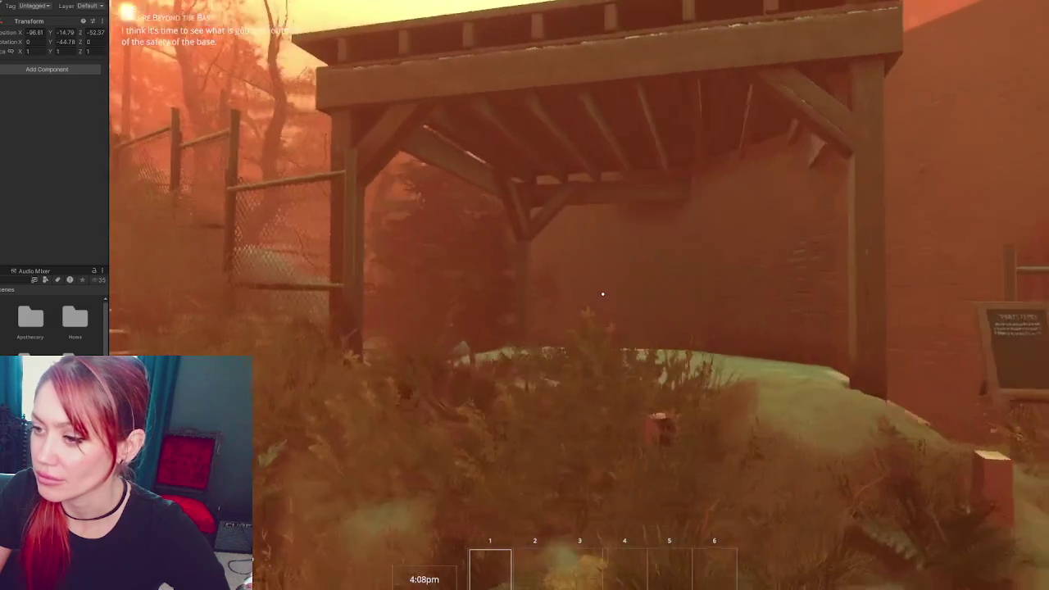
pyautogui.press('w')
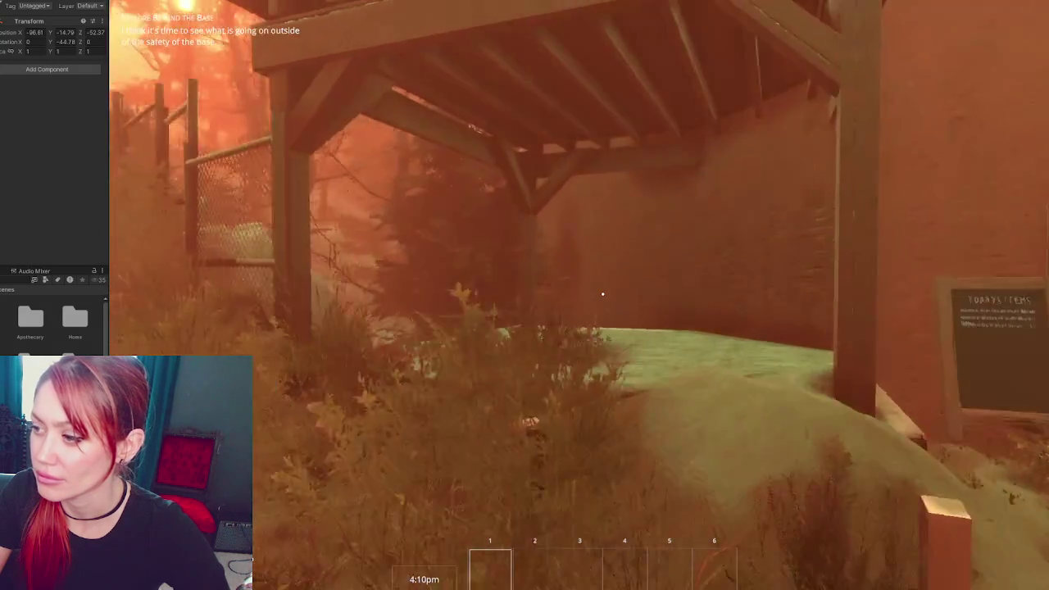
pyautogui.press('s')
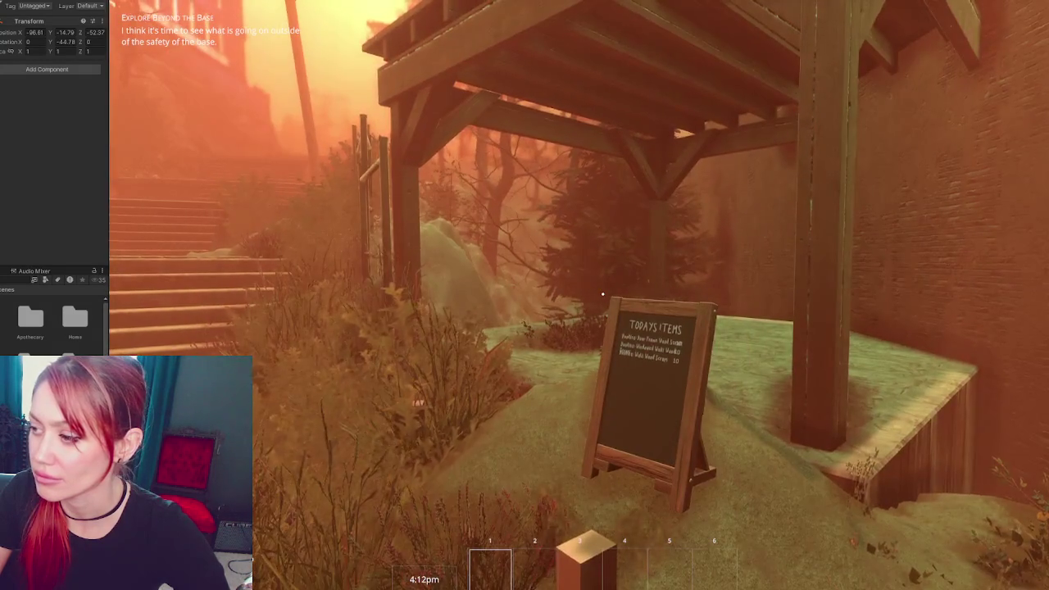
pyautogui.press('w')
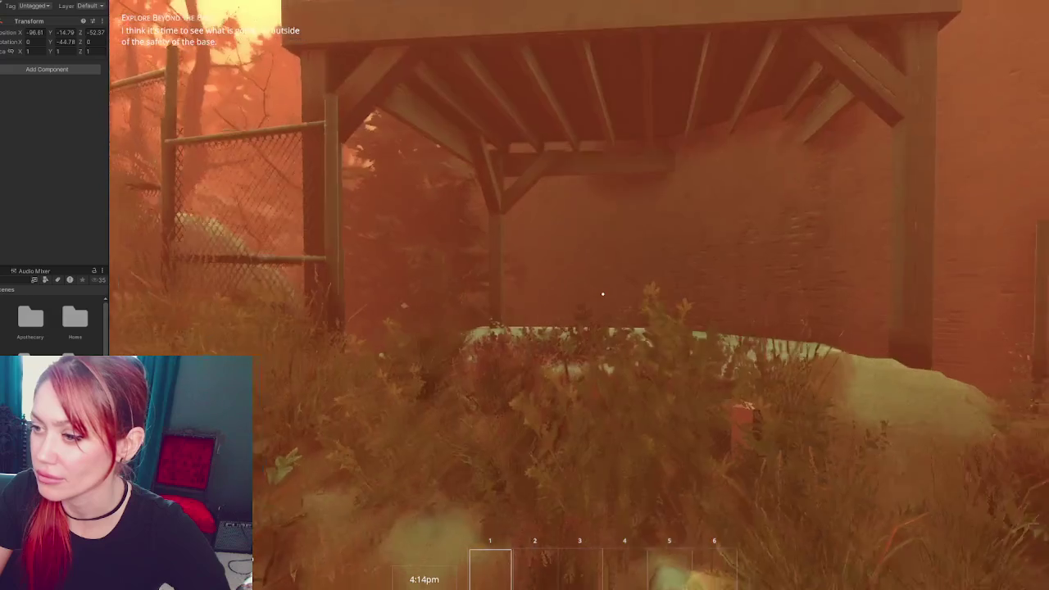
pyautogui.press('s')
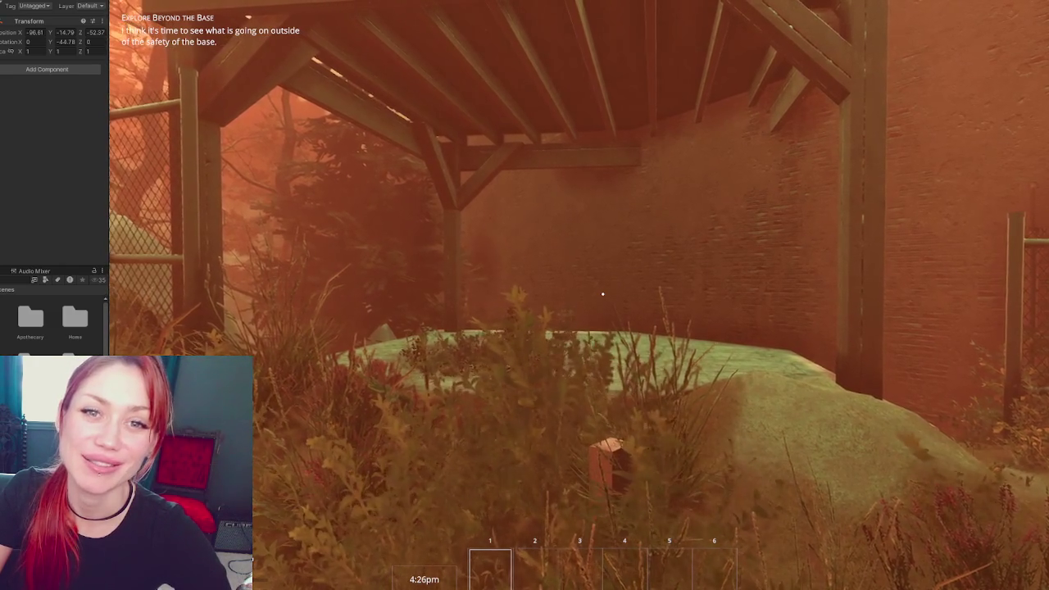
# Walk down to the tiled path and past the pergola's side, then turn it to Y rotation -53
pyautogui.press('w')
pyautogui.press('w')
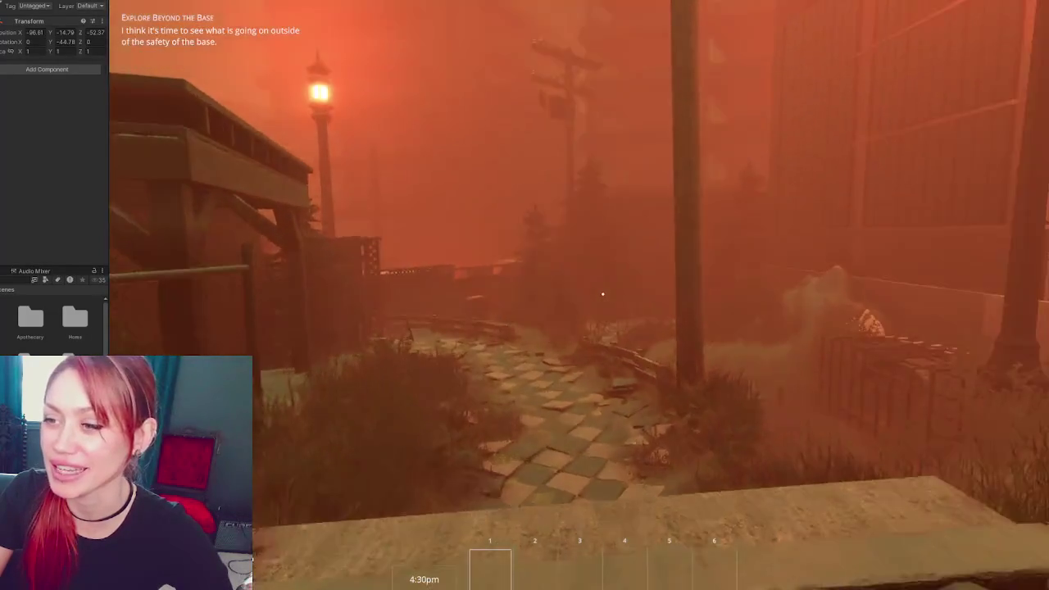
pyautogui.press('w')
pyautogui.press('w')
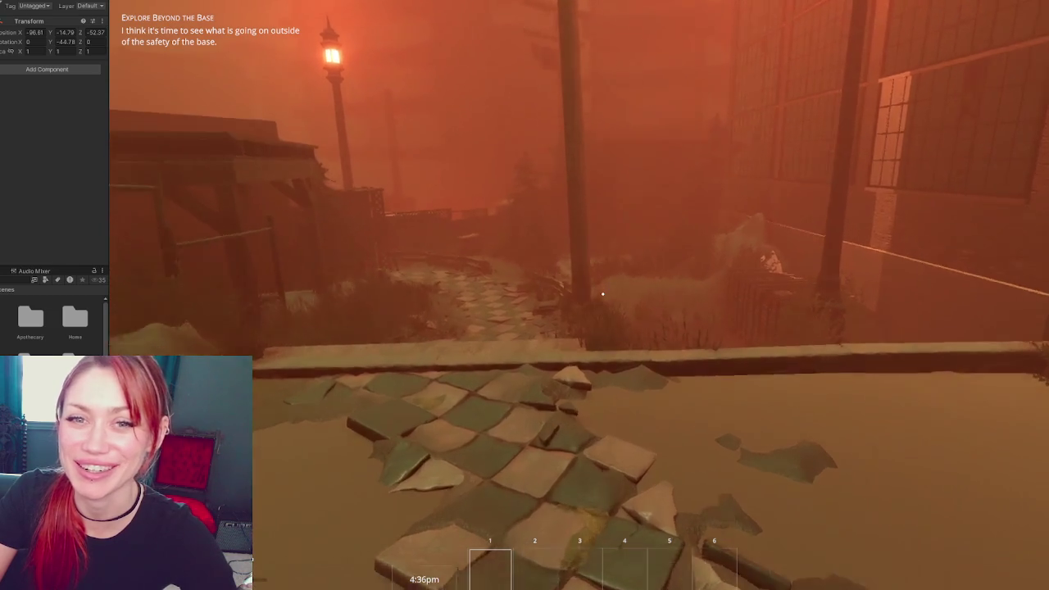
pyautogui.press('w')
pyautogui.press('w')
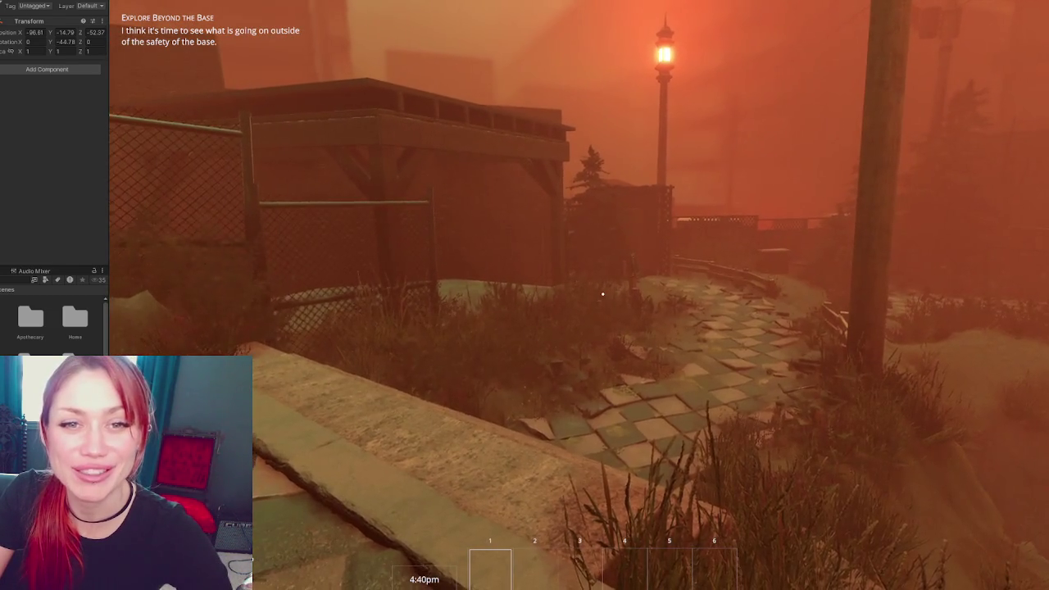
pyautogui.press('w')
pyautogui.press('w')
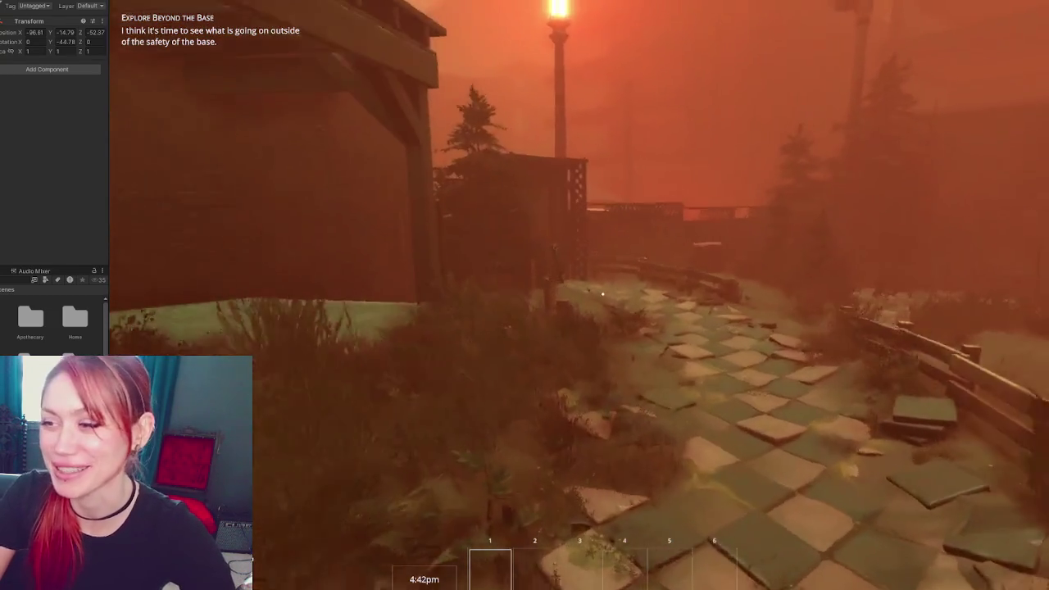
pyautogui.press('w')
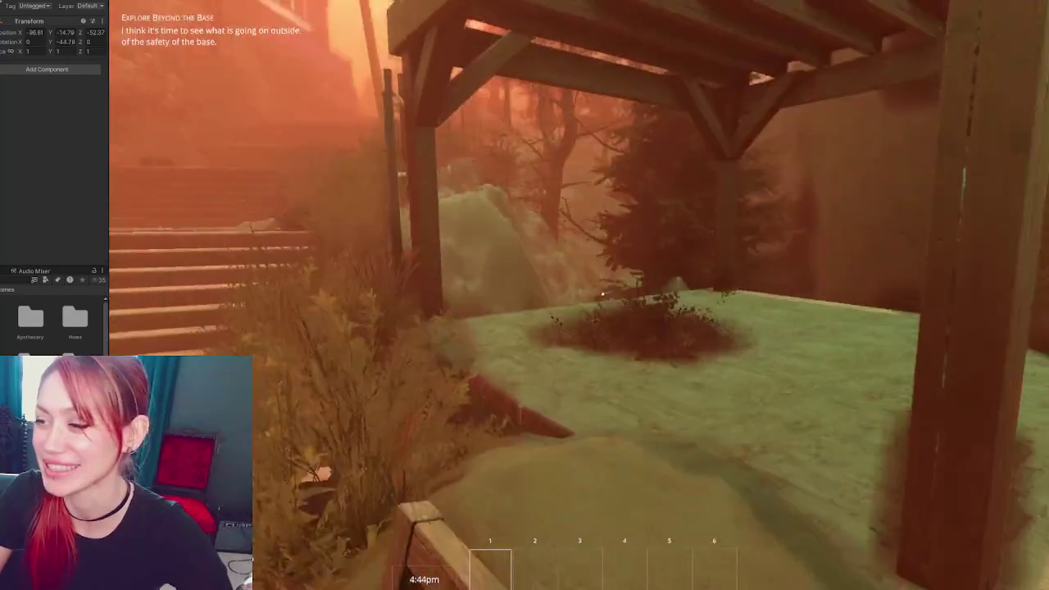
pyautogui.press('w')
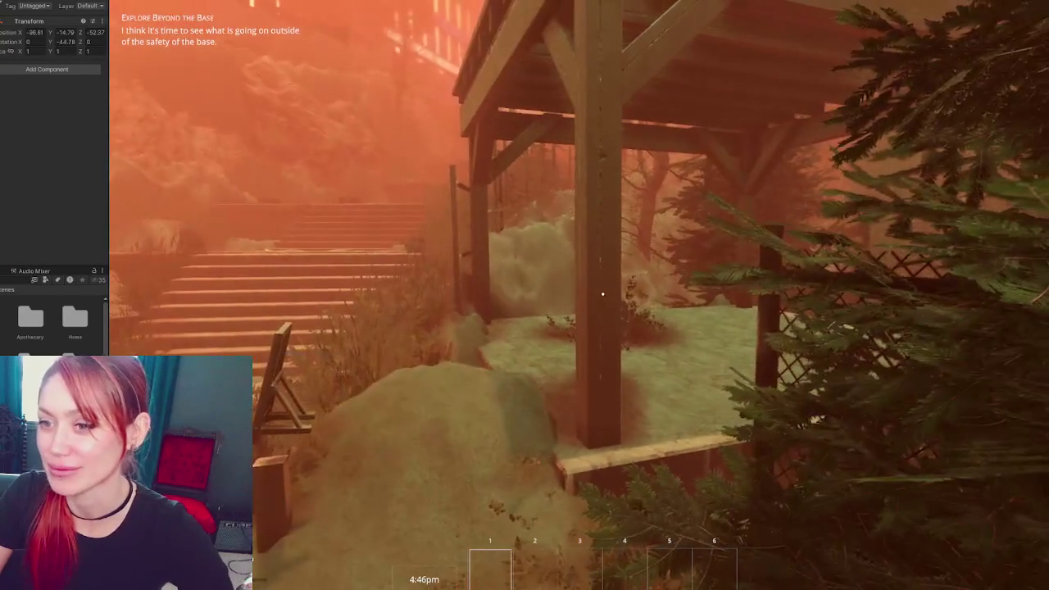
pyautogui.moveTo(50, 47); pyautogui.dragTo(53, 48)
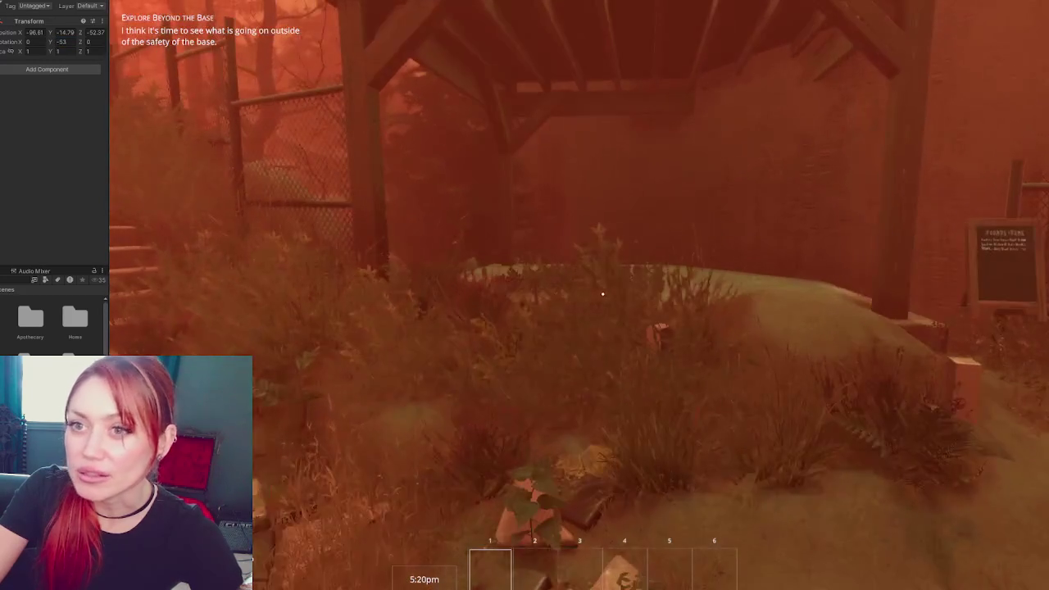
# Copy the pergola's Transform component, exit play mode with Ctrl+P, and widen the side panel
pyautogui.click(99, 21)
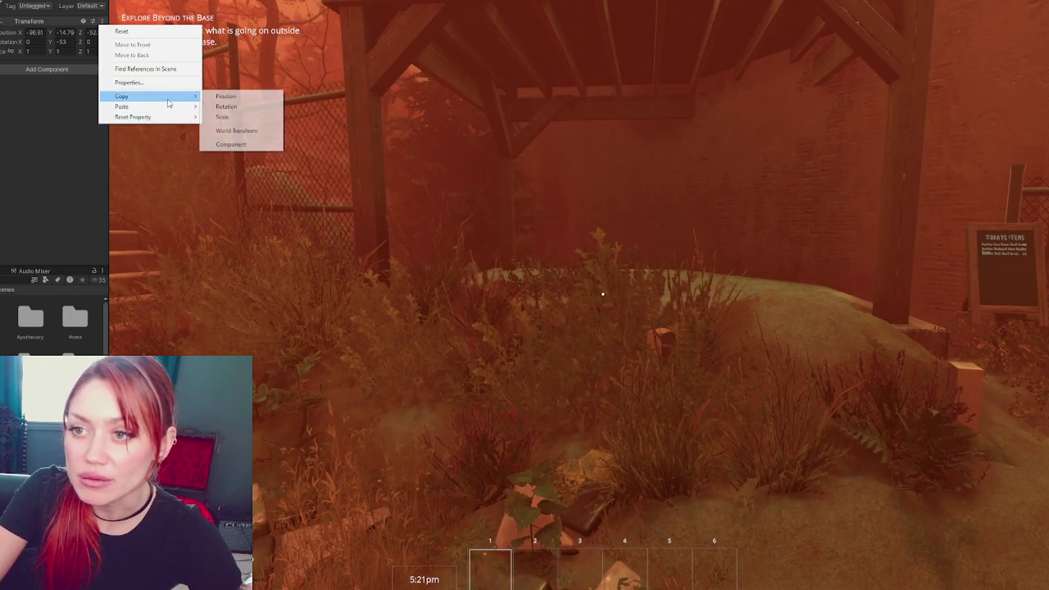
pyautogui.click(241, 144)
pyautogui.hotkey('ctrl', 'p')
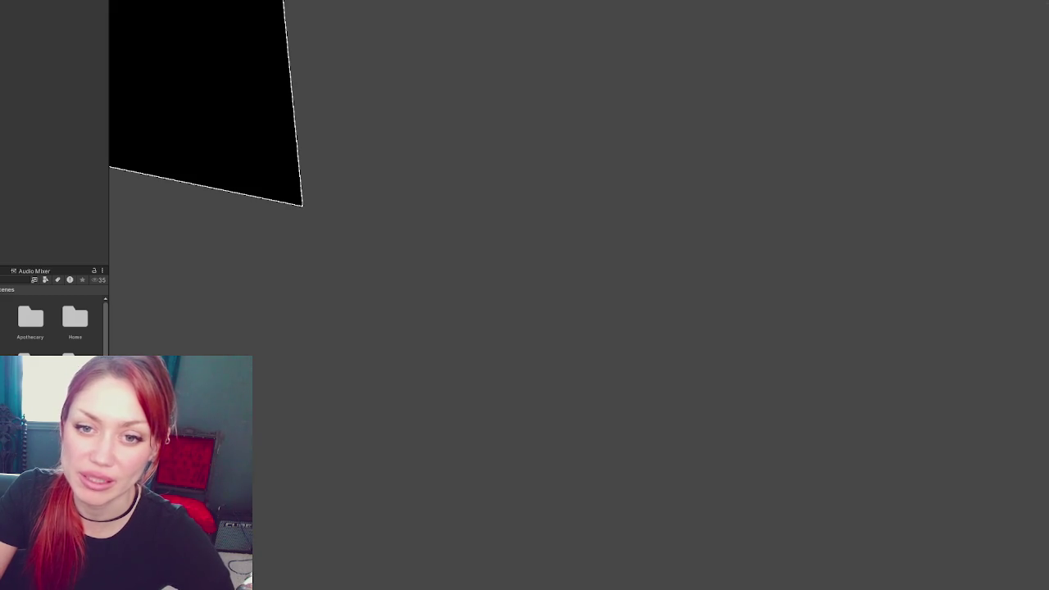
pyautogui.moveTo(109, 131); pyautogui.dragTo(171, 131)
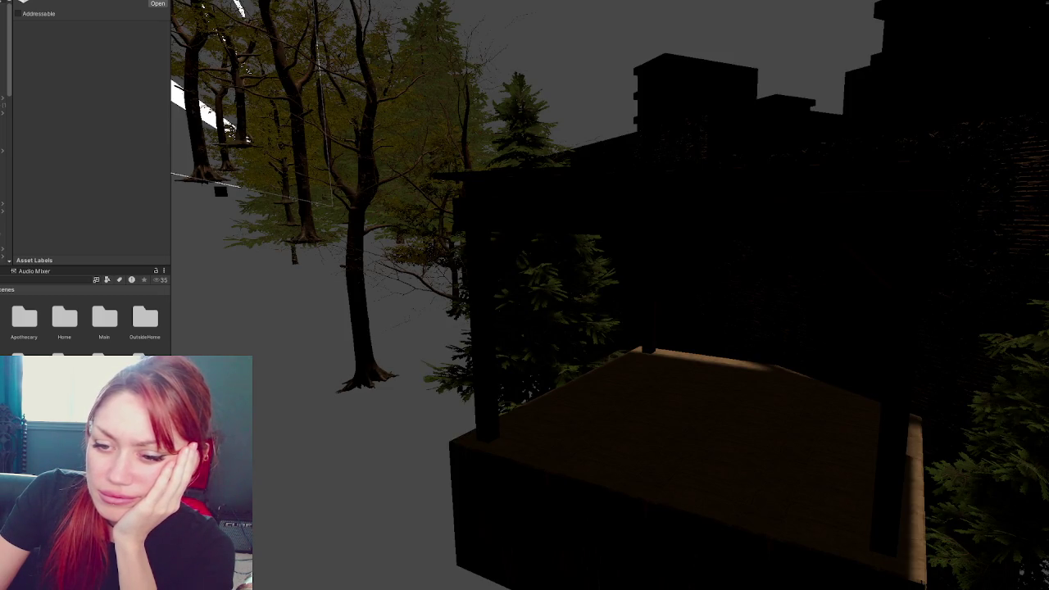
# Paste the copied Transform component values onto the pergola, then fly around it toward the other shelter
pyautogui.rightClick(101, 170)
pyautogui.click(189, 245)
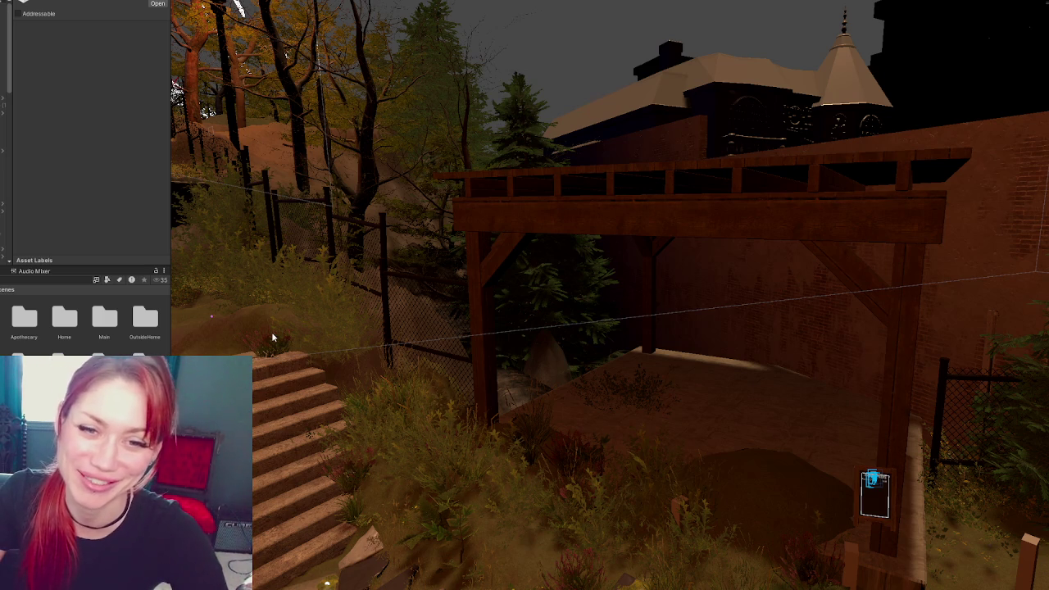
pyautogui.moveTo(255, 257)
pyautogui.mouseDown(button='right')
pyautogui.moveTo(665, 327)
pyautogui.moveTo(628, 314)
pyautogui.moveTo(643, 323)
pyautogui.mouseUp(button='right')
pyautogui.moveTo(608, 464)
pyautogui.mouseDown(button='right')
pyautogui.moveTo(766, 414)
pyautogui.moveTo(590, 331)
pyautogui.moveTo(630, 336)
pyautogui.moveTo(578, 344)
pyautogui.moveTo(319, 261)
pyautogui.mouseUp(button='right')
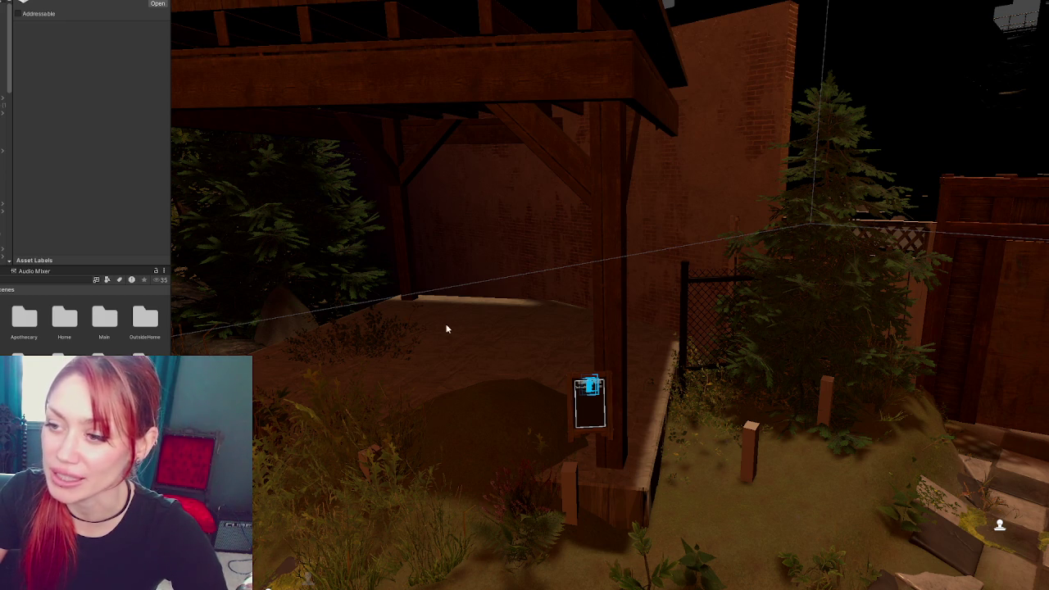
pyautogui.keyDown('alt'); pyautogui.moveTo(445, 327); pyautogui.dragTo(570, 237); pyautogui.keyUp('alt')
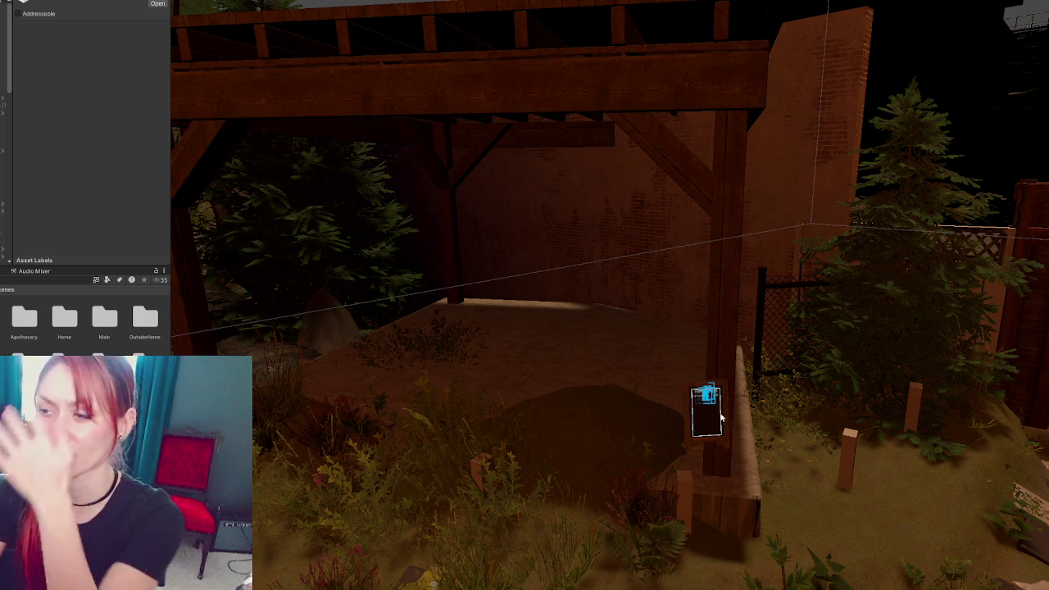
pyautogui.scroll(-5, 694, 296)
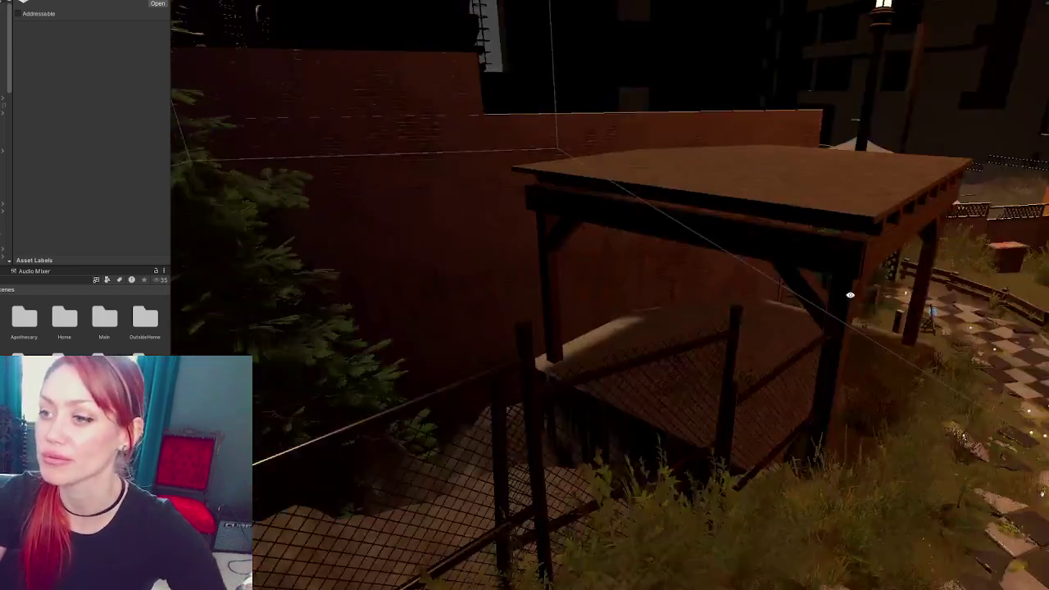
pyautogui.moveTo(665, 296)
pyautogui.mouseDown(button='right')
pyautogui.moveTo(846, 288)
pyautogui.moveTo(887, 370)
pyautogui.moveTo(983, 388)
pyautogui.moveTo(789, 85)
pyautogui.mouseUp(button='right')
# Select Warehouse 1 on its own and slide it along its Z axis
pyautogui.click(788, 85)
pyautogui.click(799, 102)
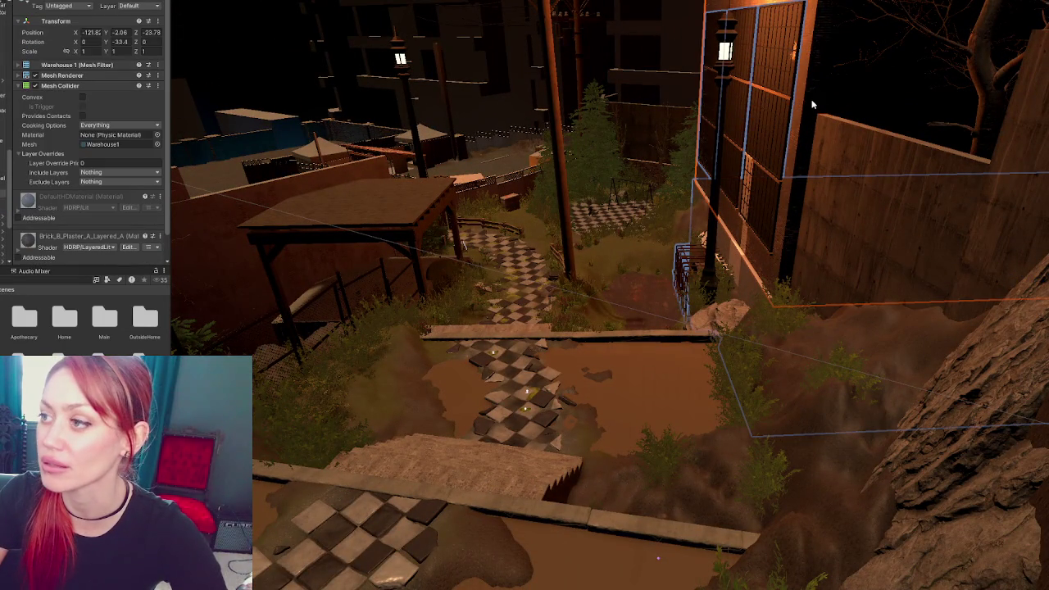
pyautogui.click(754, 280)
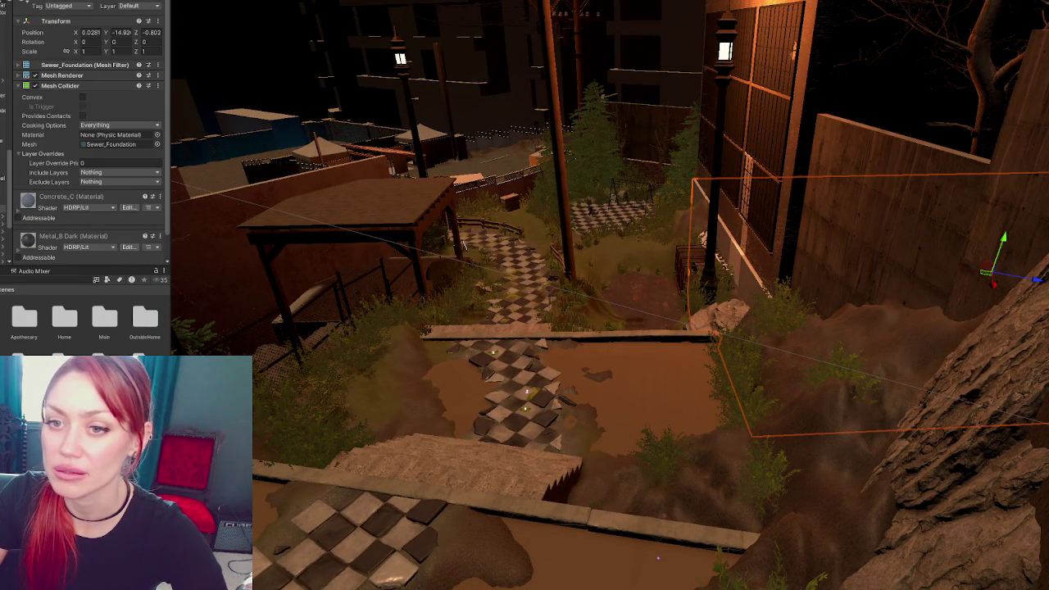
pyautogui.click(702, 238)
pyautogui.click(759, 201)
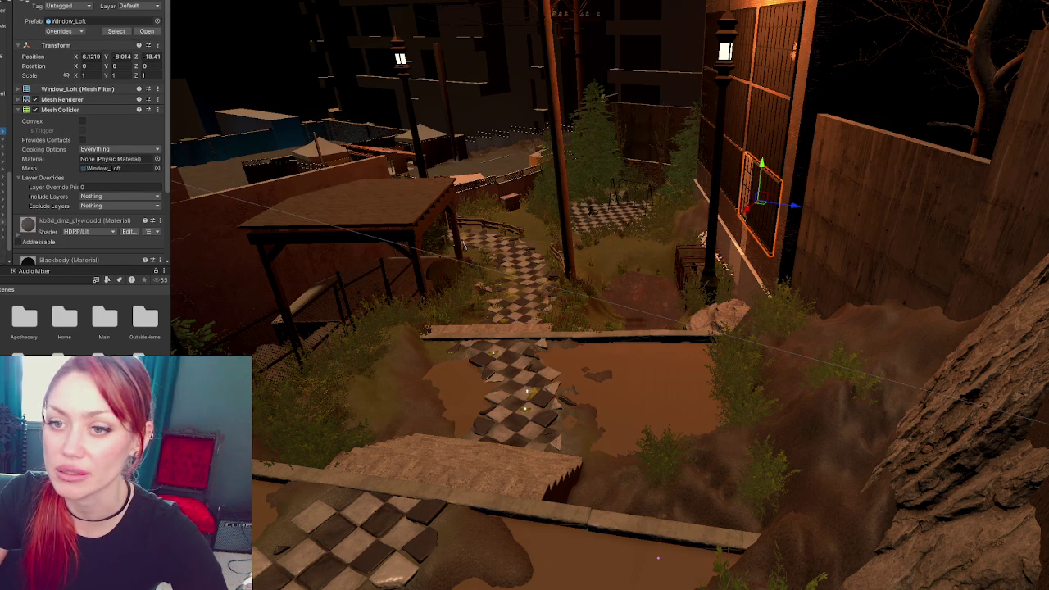
pyautogui.keyDown('alt'); pyautogui.moveTo(775, 260); pyautogui.dragTo(824, 195); pyautogui.keyUp('alt')
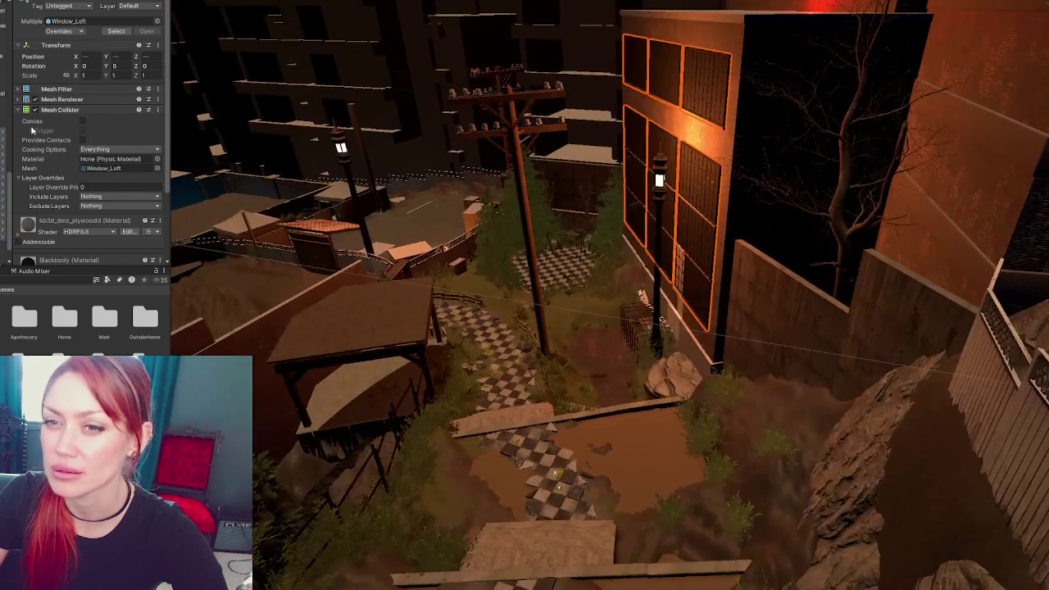
pyautogui.click(803, 148)
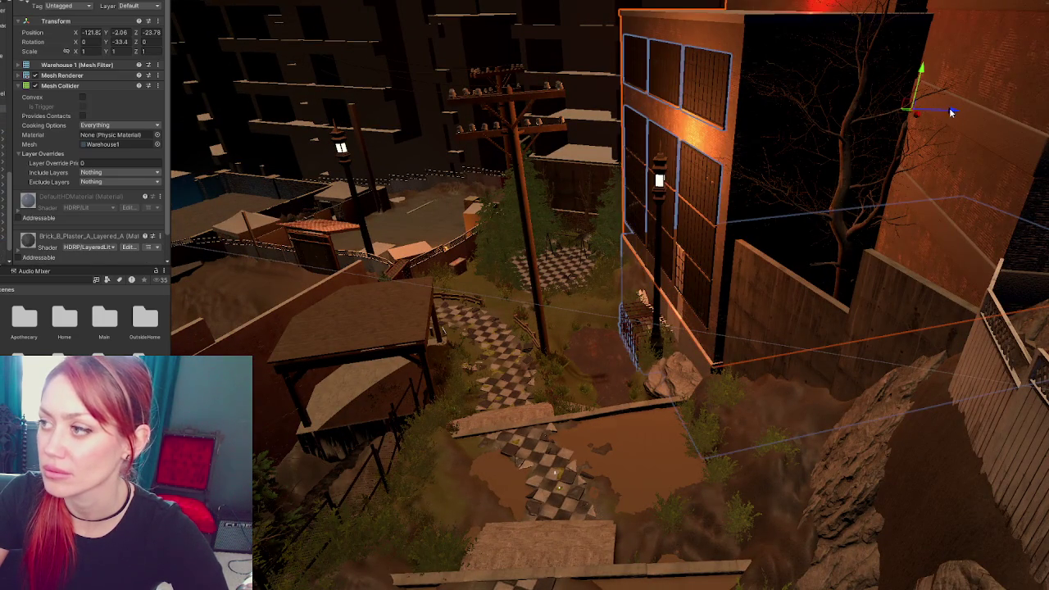
pyautogui.moveTo(949, 110); pyautogui.dragTo(980, 110)
pyautogui.hotkey('ctrl', 'z')
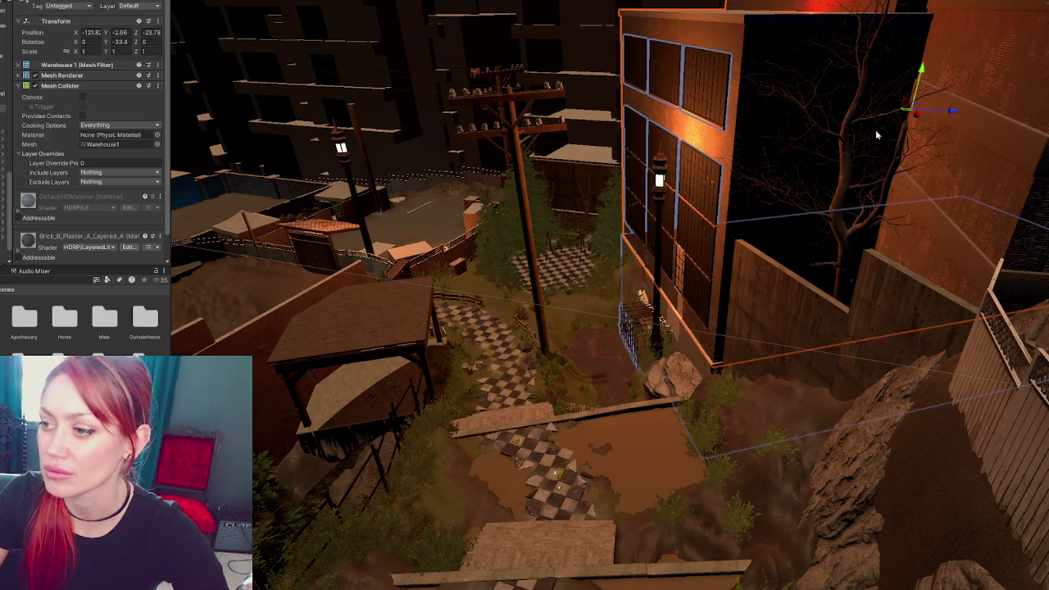
pyautogui.keyDown('ctrl'); pyautogui.click(635, 328); pyautogui.keyUp('ctrl')
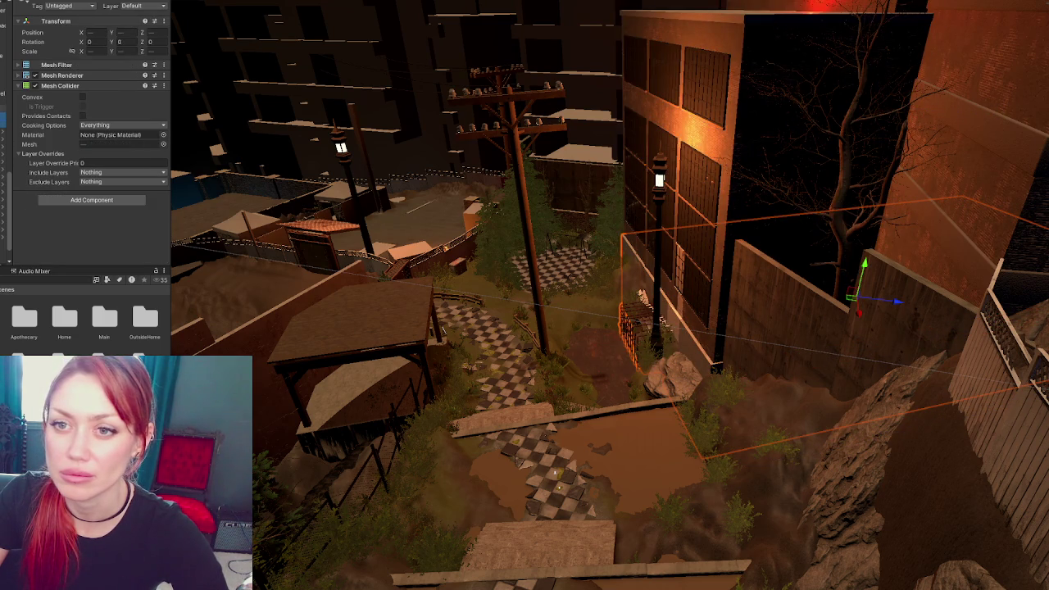
pyautogui.click(3, 140)
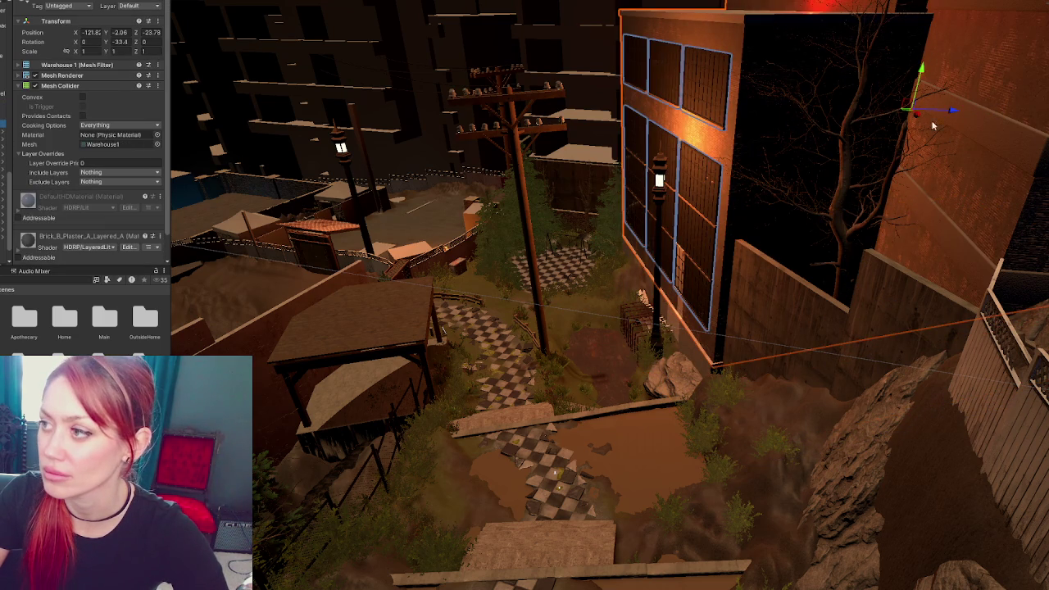
pyautogui.moveTo(955, 111)
pyautogui.mouseDown()
pyautogui.moveTo(986, 112)
pyautogui.moveTo(946, 110)
pyautogui.moveTo(594, 260)
pyautogui.mouseUp()
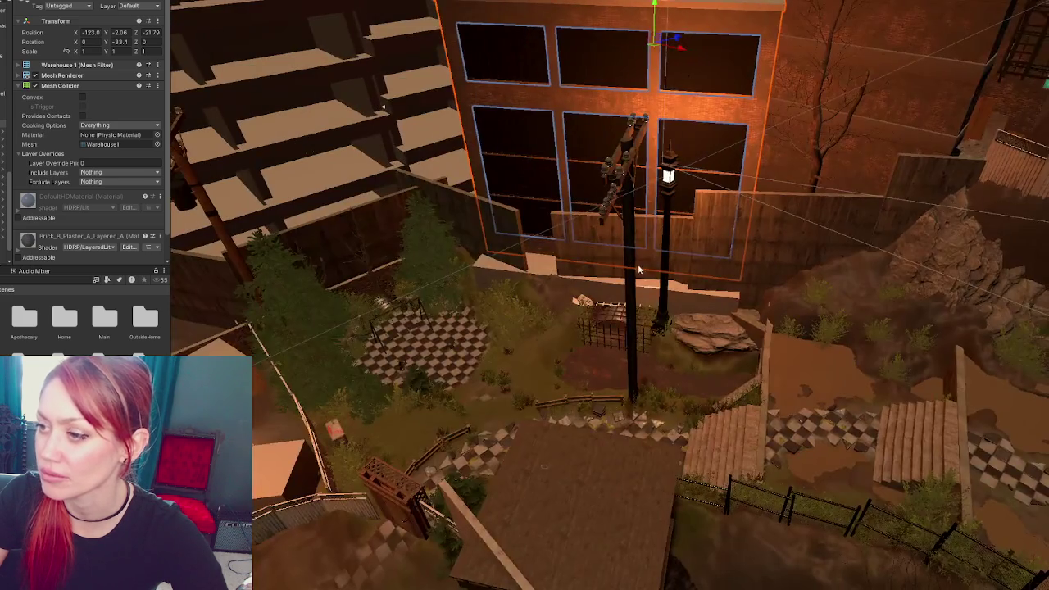
# Move the Big Items plane back along Z and widen it with the Scale tool
pyautogui.click(597, 256)
pyautogui.moveTo(665, 279)
pyautogui.mouseDown()
pyautogui.moveTo(632, 313)
pyautogui.moveTo(642, 314)
pyautogui.moveTo(568, 289)
pyautogui.moveTo(632, 306)
pyautogui.mouseUp()
pyautogui.press('e')
pyautogui.press('w')
pyautogui.press('r')
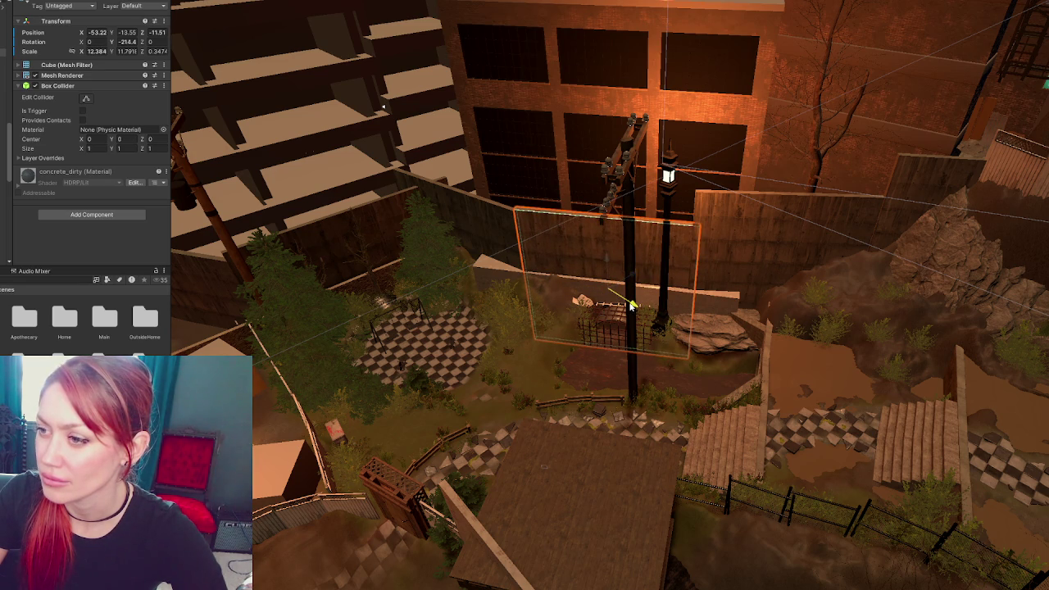
# Shift Warehouse 1 to X -126.7 and rotate it to Y -38.81, then frame the pergola stall
pyautogui.moveTo(553, 340)
pyautogui.mouseDown(button='right')
pyautogui.moveTo(721, 444)
pyautogui.moveTo(790, 170)
pyautogui.mouseUp(button='right')
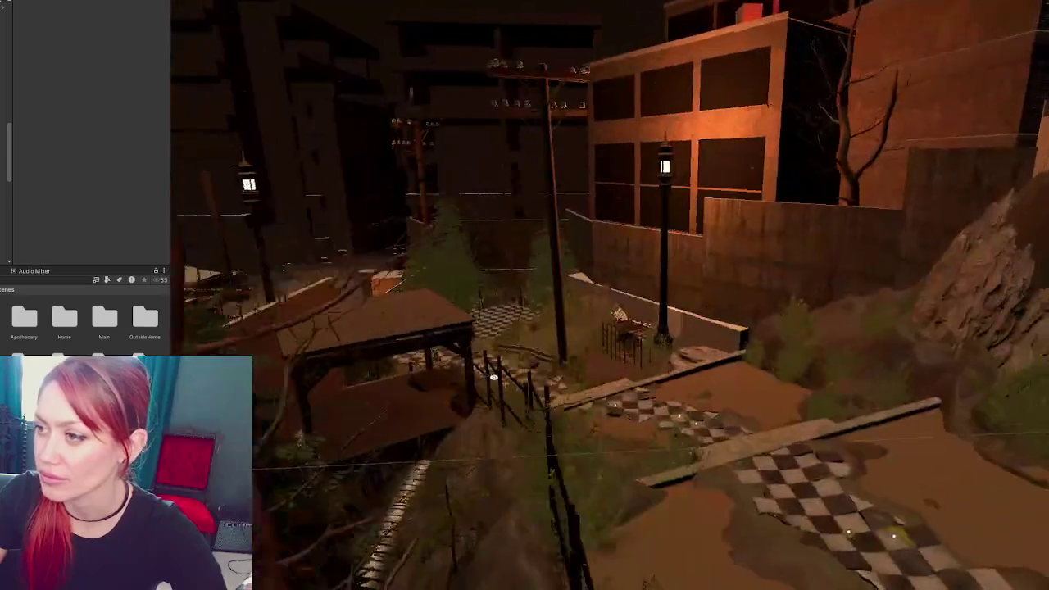
pyautogui.click(789, 171)
pyautogui.moveTo(847, 141); pyautogui.dragTo(836, 91)
pyautogui.click(836, 96)
pyautogui.click(835, 113)
pyautogui.moveTo(860, 131); pyautogui.dragTo(1009, 175)
pyautogui.hotkey('ctrl', 'z')
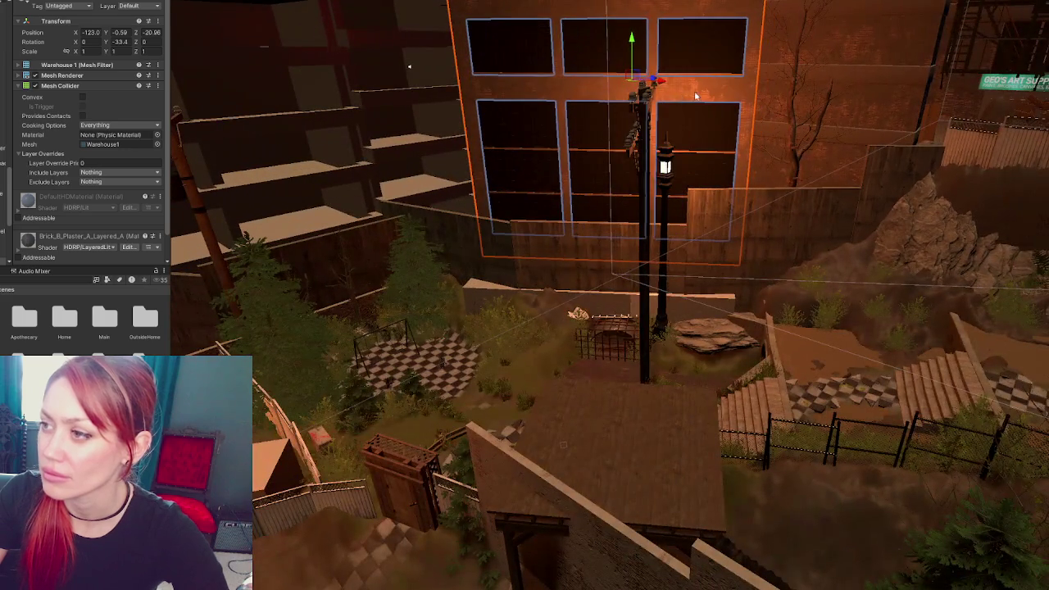
pyautogui.moveTo(664, 85); pyautogui.dragTo(641, 87)
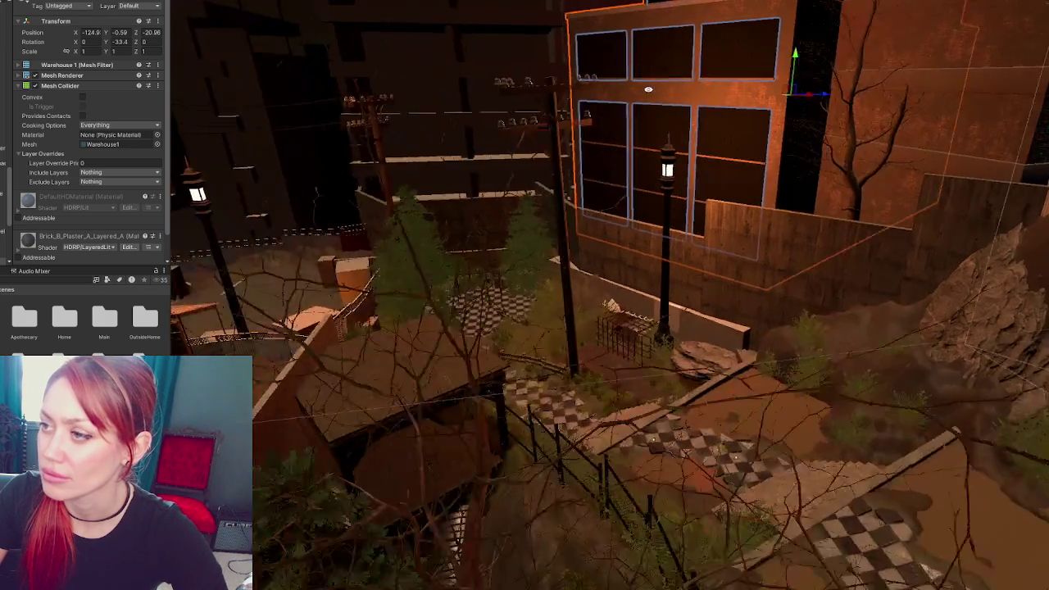
pyautogui.press('e')
pyautogui.moveTo(832, 94)
pyautogui.mouseDown()
pyautogui.moveTo(847, 172)
pyautogui.moveTo(825, 151)
pyautogui.mouseUp()
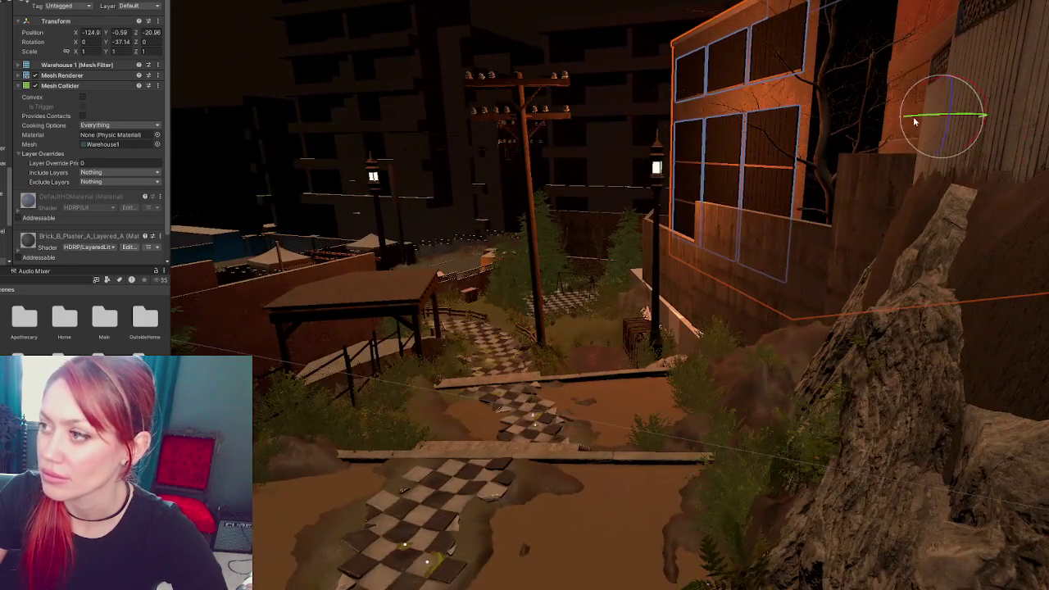
pyautogui.moveTo(910, 122); pyautogui.dragTo(901, 128)
pyautogui.press('w')
pyautogui.moveTo(1000, 119)
pyautogui.mouseDown()
pyautogui.moveTo(944, 119)
pyautogui.moveTo(964, 114)
pyautogui.moveTo(877, 158)
pyautogui.moveTo(513, 286)
pyautogui.moveTo(777, 298)
pyautogui.mouseUp()
pyautogui.click(512, 286)
pyautogui.press('f')
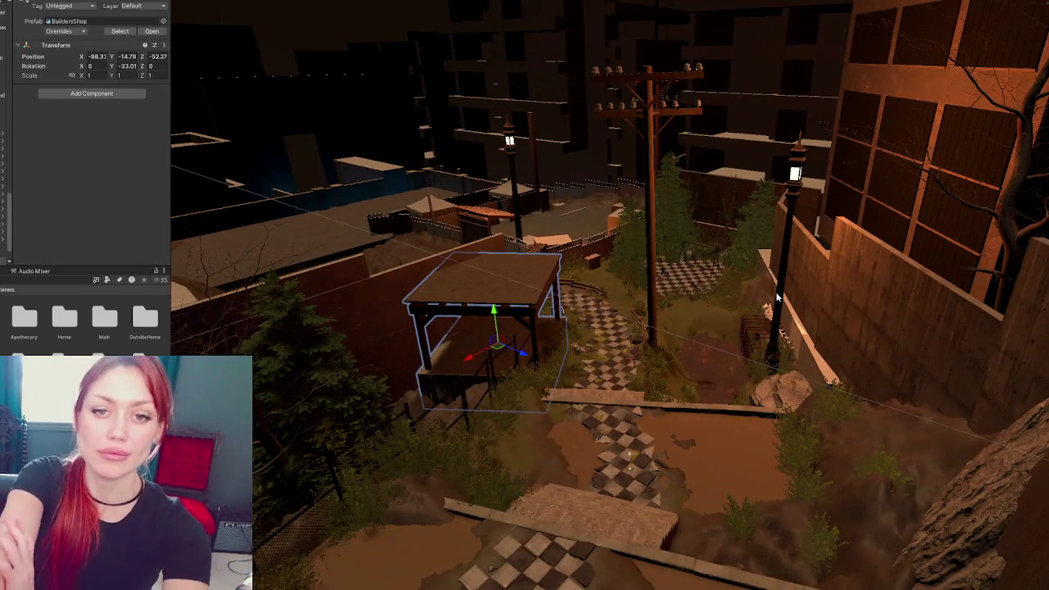
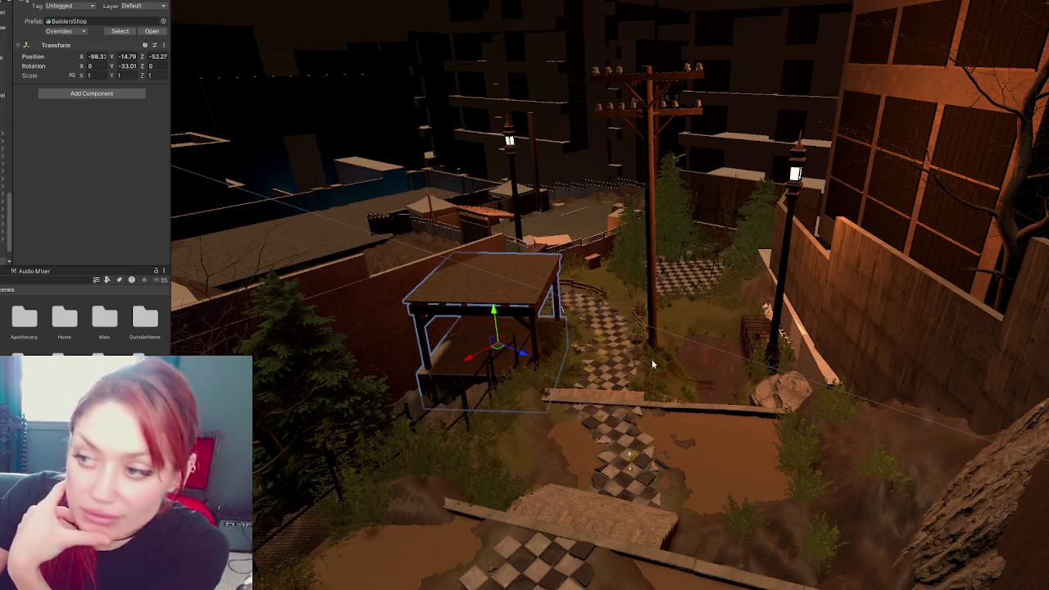
# Fly around the pergola in Unity's Scene view and nudge its height to Y −15.08
pyautogui.moveTo(624, 356)
pyautogui.mouseDown(button='right')
pyautogui.moveTo(481, 314)
pyautogui.moveTo(264, 375)
pyautogui.moveTo(688, 386)
pyautogui.moveTo(609, 348)
pyautogui.mouseUp(button='right')
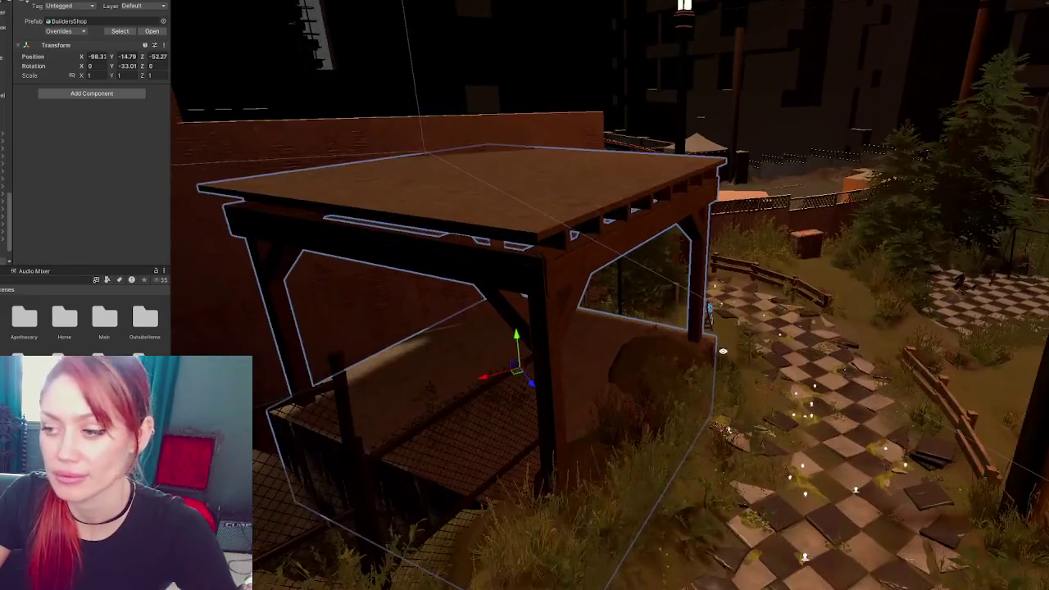
pyautogui.moveTo(609, 347); pyautogui.dragTo(611, 321, button='right')
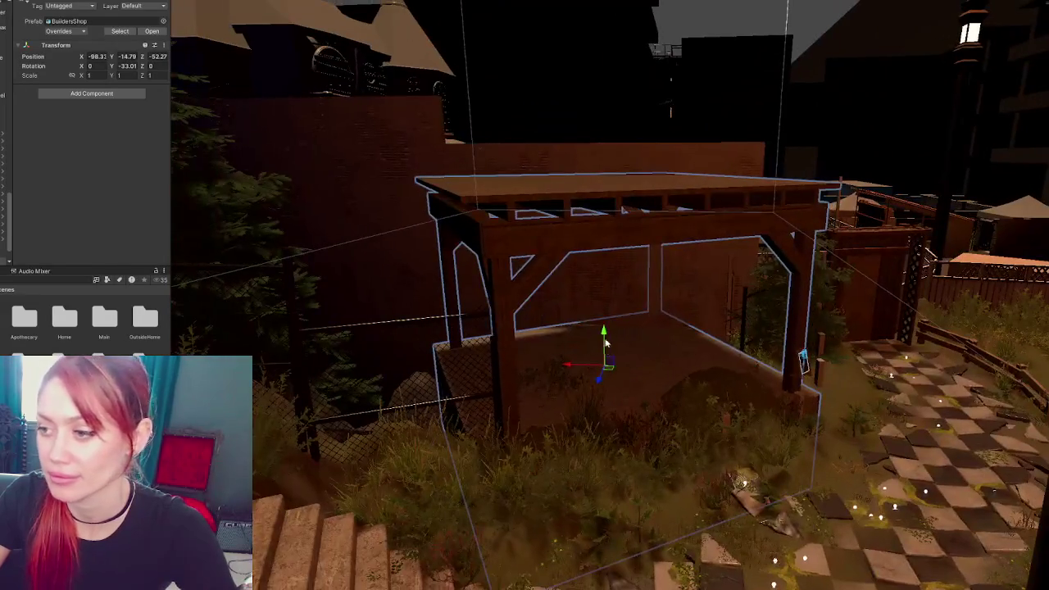
pyautogui.moveTo(611, 325)
pyautogui.mouseDown()
pyautogui.moveTo(629, 292)
pyautogui.moveTo(622, 350)
pyautogui.mouseUp()
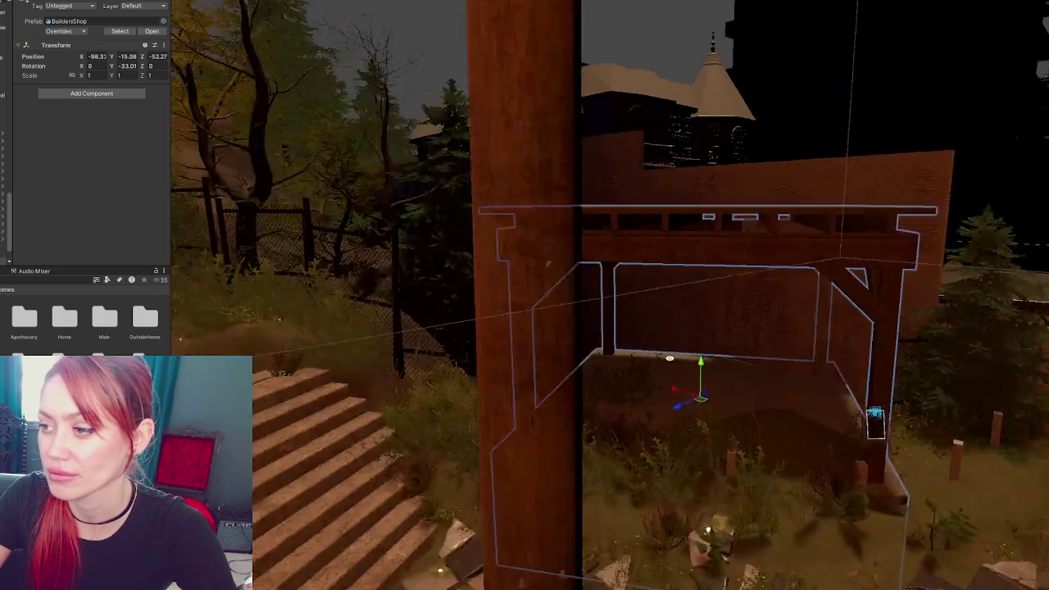
pyautogui.moveTo(623, 350); pyautogui.dragTo(574, 353, button='right')
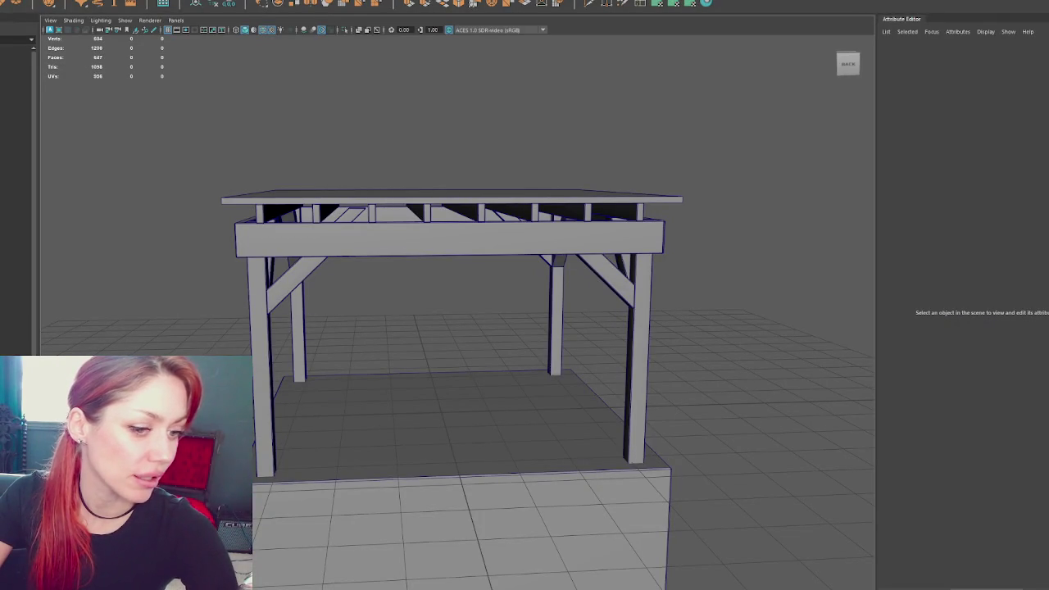
# Frame the whole pergola in Maya's viewport, select the model, and bring up the Mesh menu
pyautogui.scroll(-3, 394, 276)
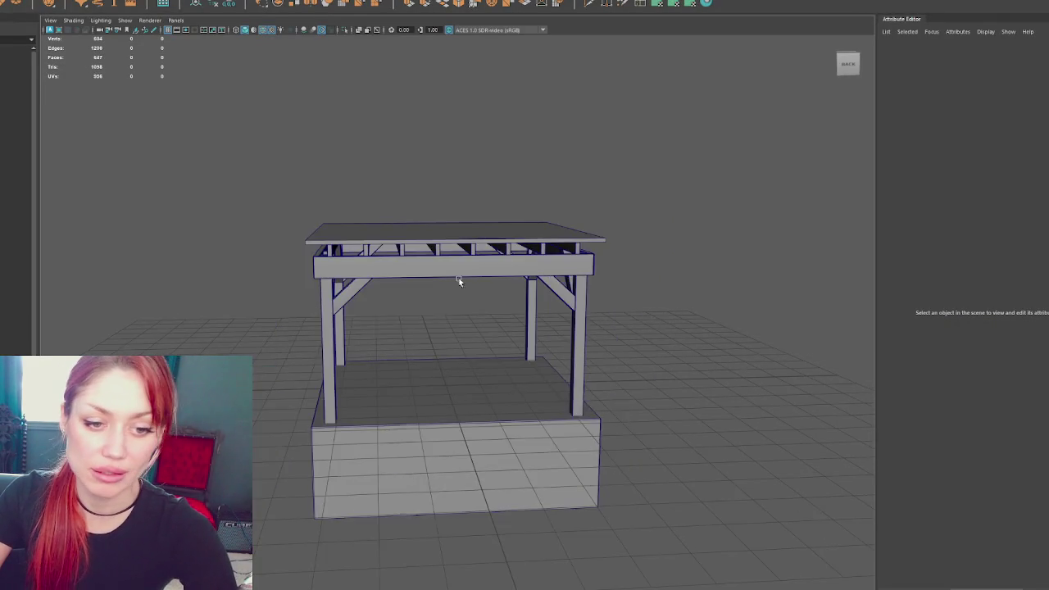
pyautogui.keyDown('alt'); pyautogui.moveTo(393, 277); pyautogui.dragTo(457, 220, button='middle'); pyautogui.keyUp('alt')
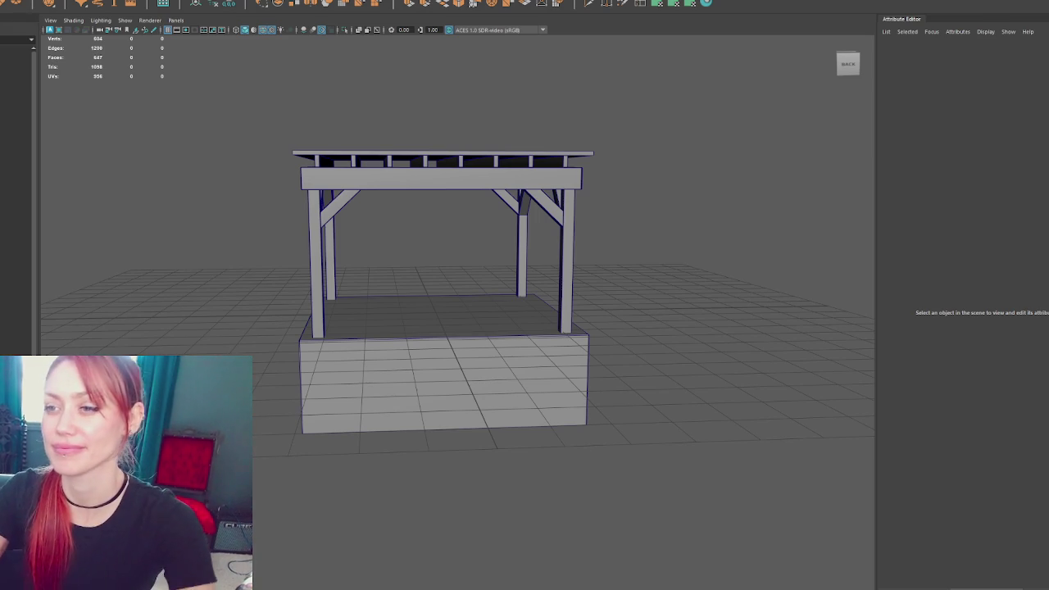
pyautogui.scroll(5, 623, 277)
pyautogui.scroll(2, 523, 344)
pyautogui.press('f')
pyautogui.click(466, 264)
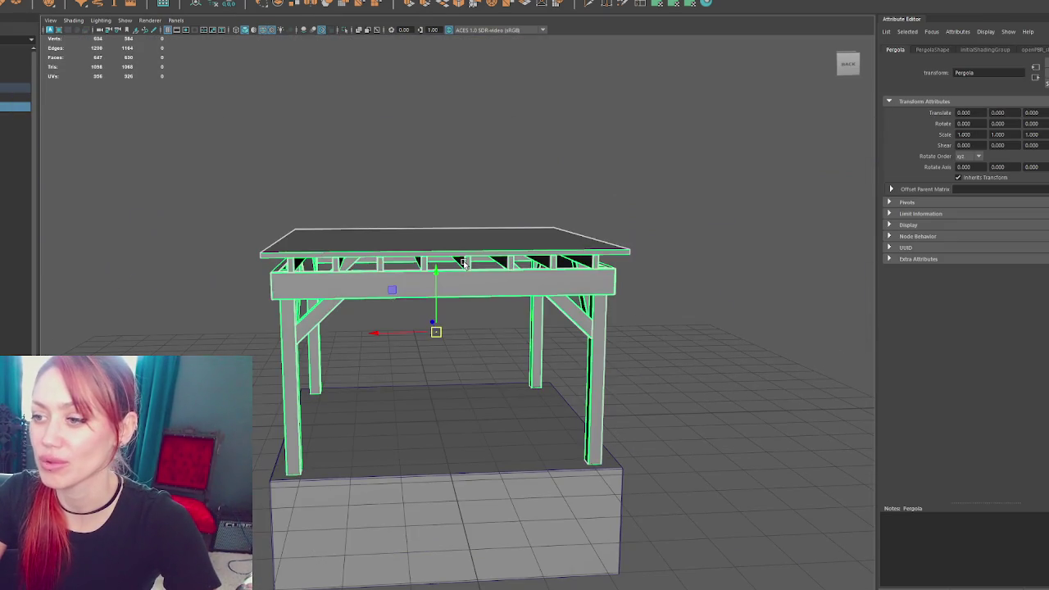
pyautogui.scroll(2, 467, 229)
pyautogui.scroll(3, 474, 250)
pyautogui.press('f')
pyautogui.scroll(3, 469, 249)
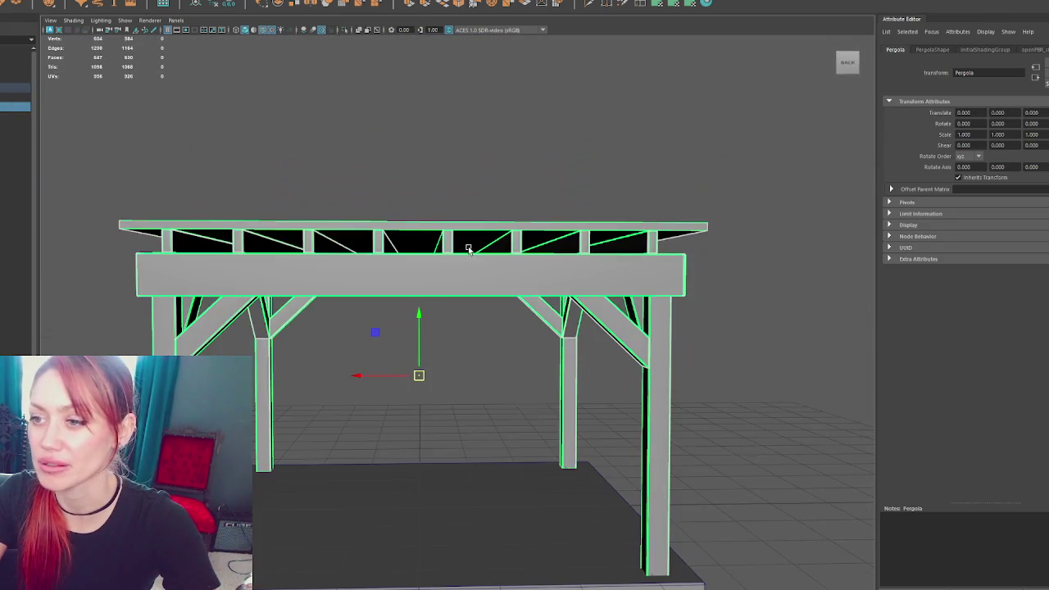
pyautogui.click(63, 2)
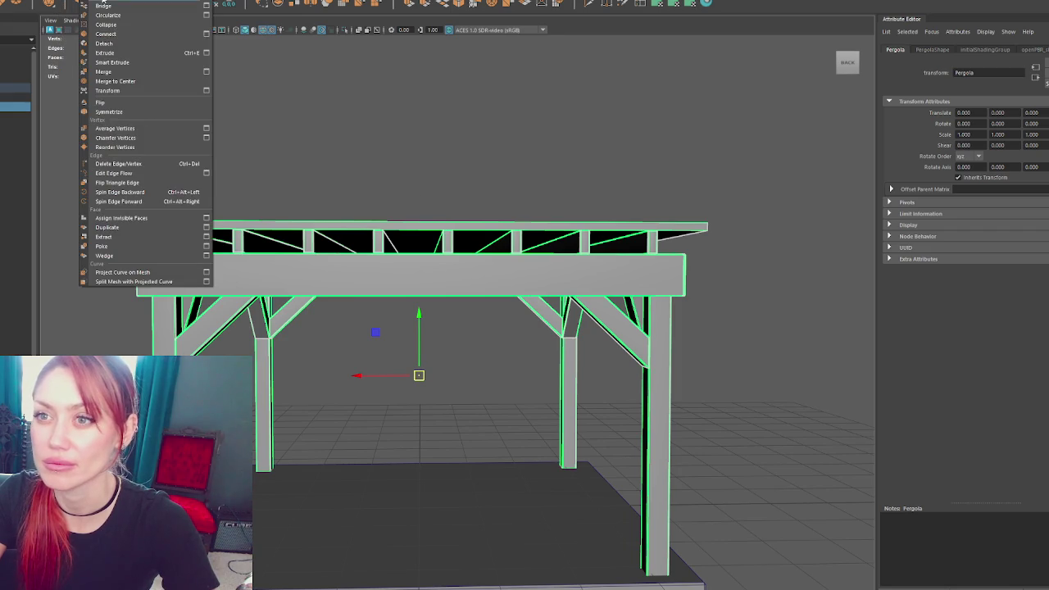
# Separate the pergola into pieces and raise the top roof slab slightly
pyautogui.click(63, 1)
pyautogui.click(420, 228)
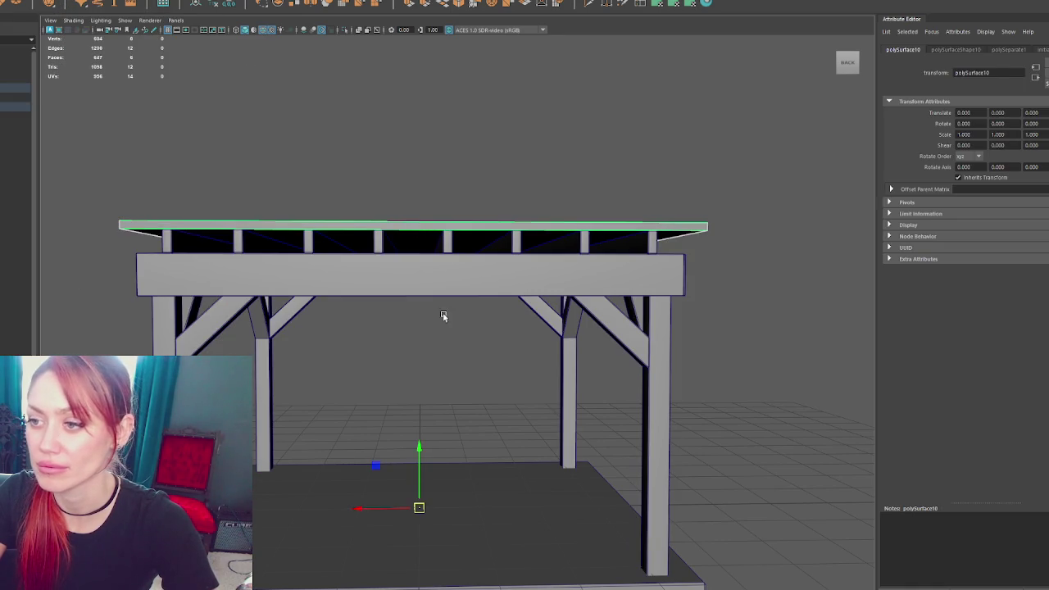
pyautogui.moveTo(89, 196); pyautogui.dragTo(766, 400)
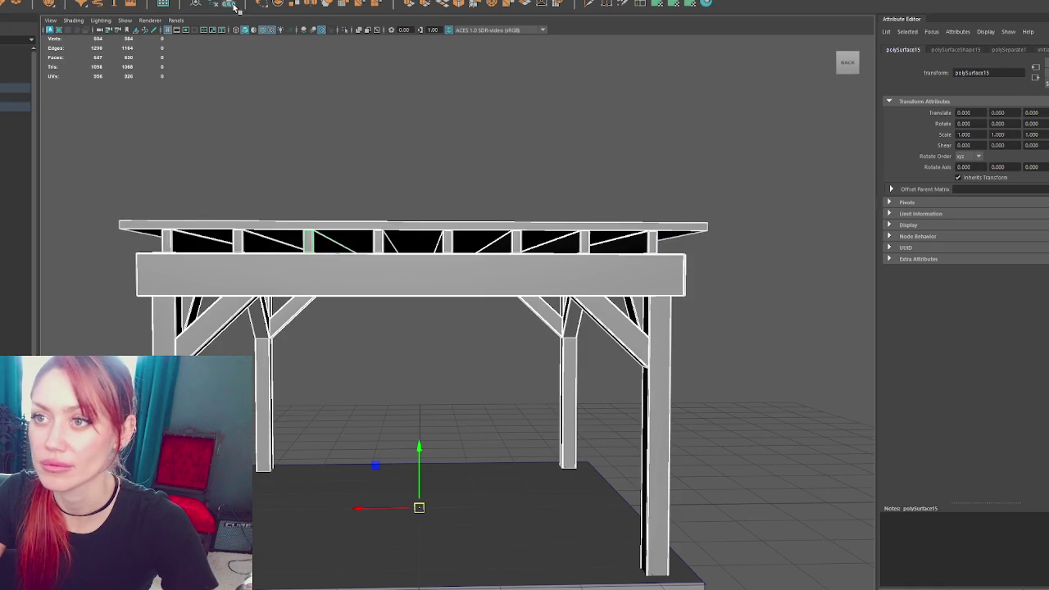
pyautogui.click(346, 212)
pyautogui.click(361, 227)
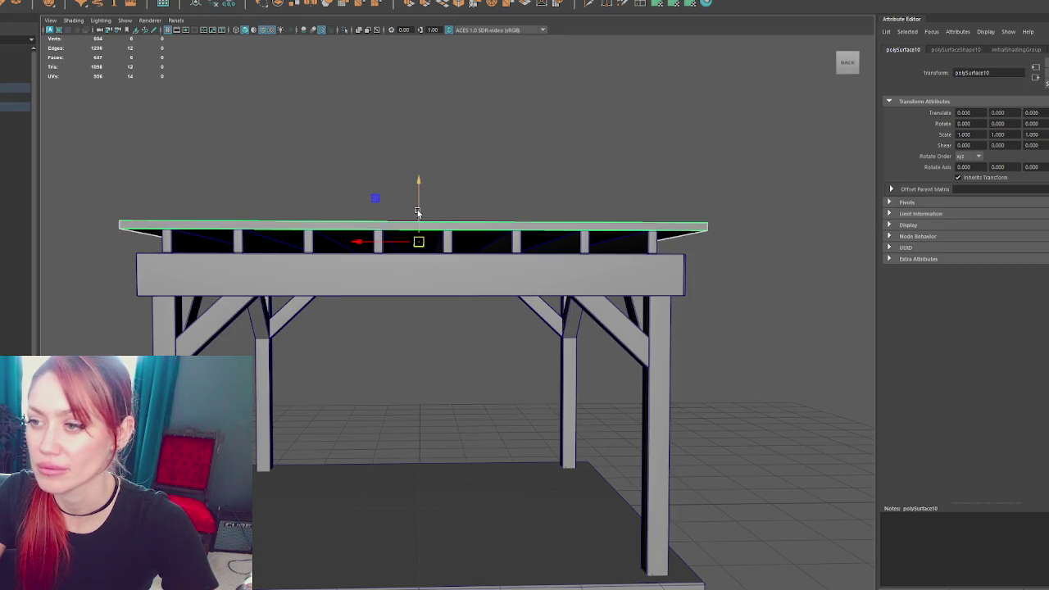
pyautogui.moveTo(418, 213); pyautogui.dragTo(419, 208)
# Select seven of the roof planks under the slab and delete them
pyautogui.click(168, 240)
pyautogui.keyDown('shift'); pyautogui.click(238, 240); pyautogui.keyUp('shift')
pyautogui.keyDown('shift'); pyautogui.click(308, 240); pyautogui.keyUp('shift')
pyautogui.keyDown('shift'); pyautogui.click(378, 240); pyautogui.keyUp('shift')
pyautogui.keyDown('shift'); pyautogui.click(446, 240); pyautogui.keyUp('shift')
pyautogui.keyDown('shift'); pyautogui.click(517, 243); pyautogui.keyUp('shift')
pyautogui.keyDown('shift'); pyautogui.click(584, 242); pyautogui.keyUp('shift')
pyautogui.press('Delete')
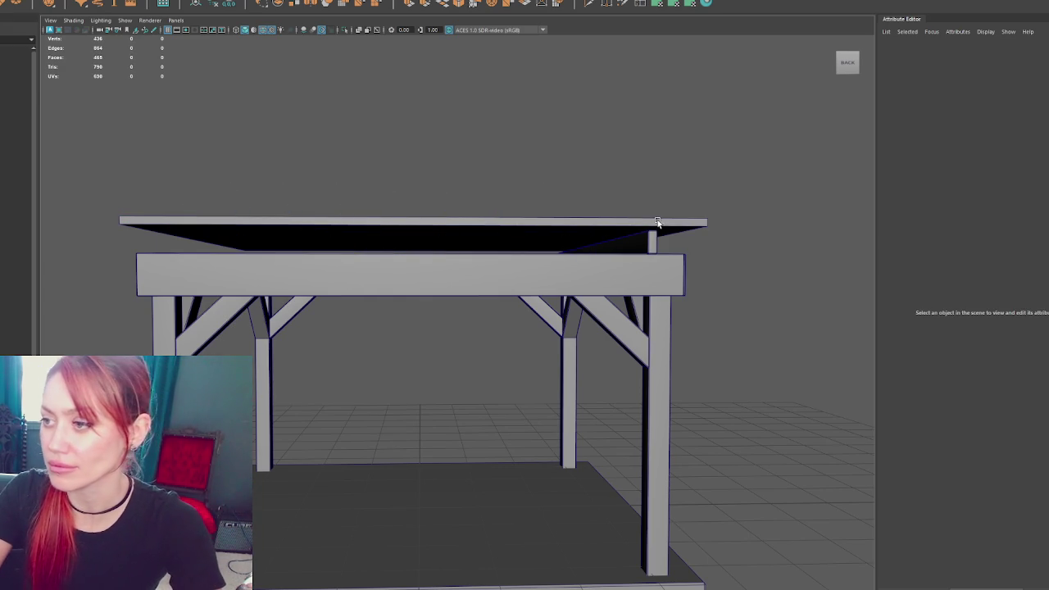
# Select the one remaining roof plank and open Edit > Duplicate Special options
pyautogui.click(650, 238)
pyautogui.keyDown('alt'); pyautogui.moveTo(729, 256); pyautogui.dragTo(470, 280); pyautogui.keyUp('alt')
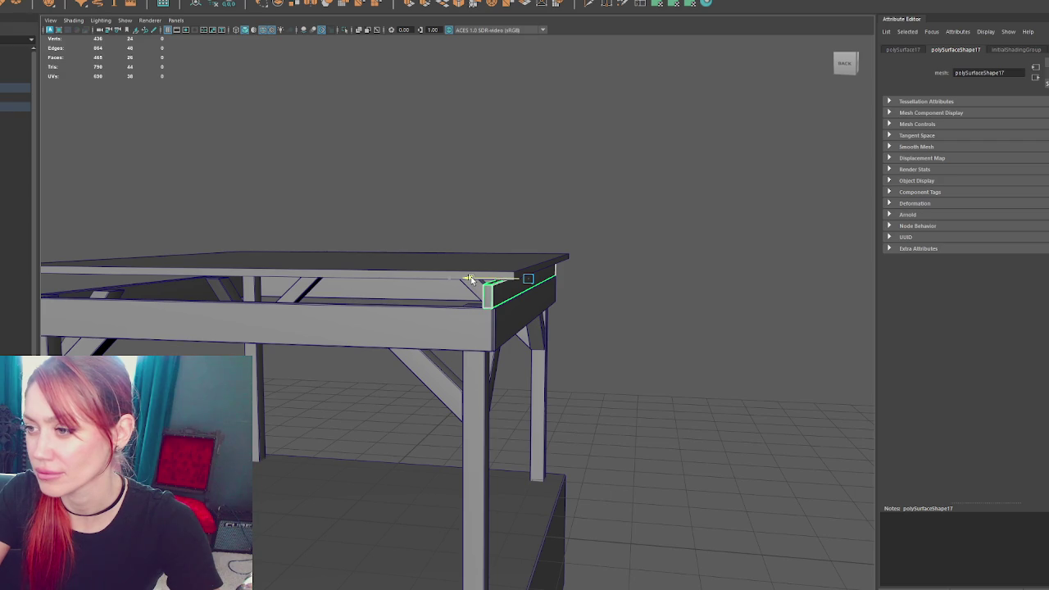
pyautogui.moveTo(469, 279)
pyautogui.keyDown('alt'); pyautogui.mouseDown()
pyautogui.moveTo(606, 224)
pyautogui.moveTo(641, 222)
pyautogui.moveTo(576, 227)
pyautogui.mouseUp(); pyautogui.keyUp('alt')
pyautogui.press('4')
pyautogui.moveTo(504, 206)
pyautogui.mouseDown()
pyautogui.moveTo(565, 275)
pyautogui.moveTo(565, 314)
pyautogui.mouseUp()
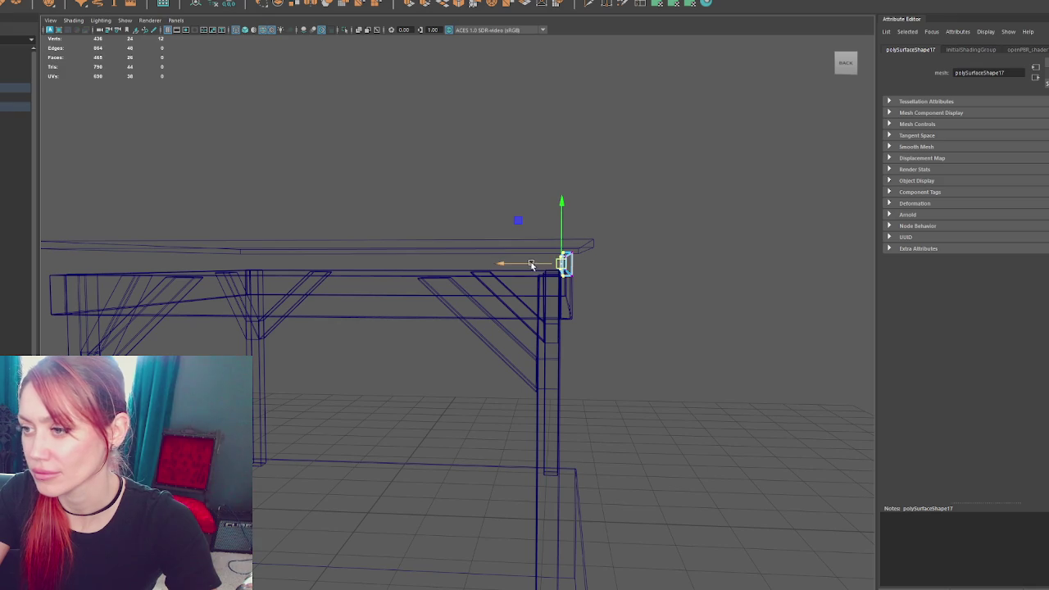
pyautogui.press('5')
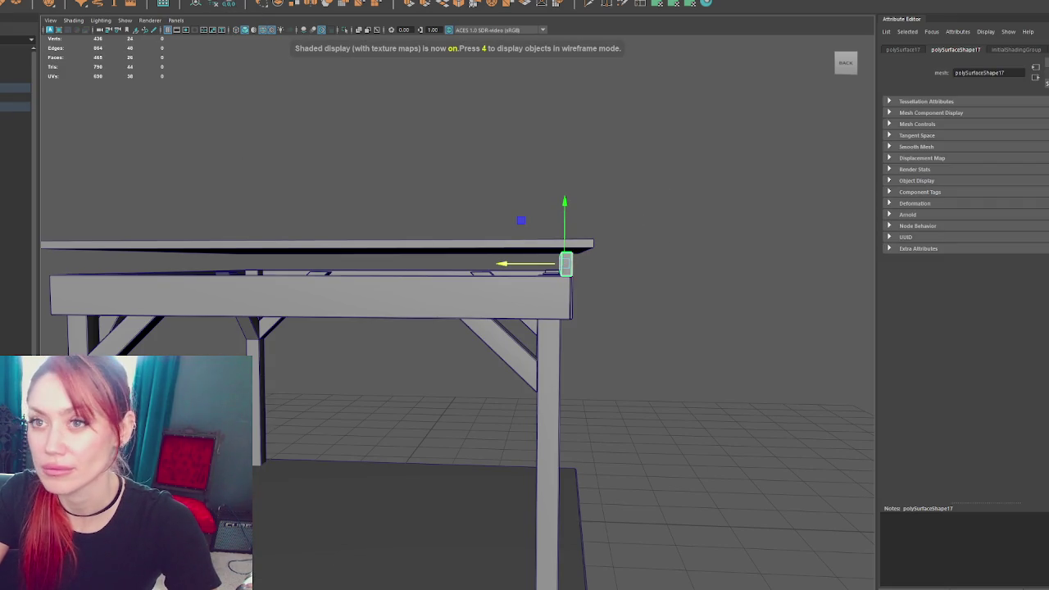
pyautogui.moveTo(305, 80)
pyautogui.keyDown('alt'); pyautogui.mouseDown()
pyautogui.moveTo(372, 120)
pyautogui.moveTo(246, 66)
pyautogui.moveTo(334, 108)
pyautogui.mouseUp(); pyautogui.keyUp('alt')
pyautogui.click(74, 1)
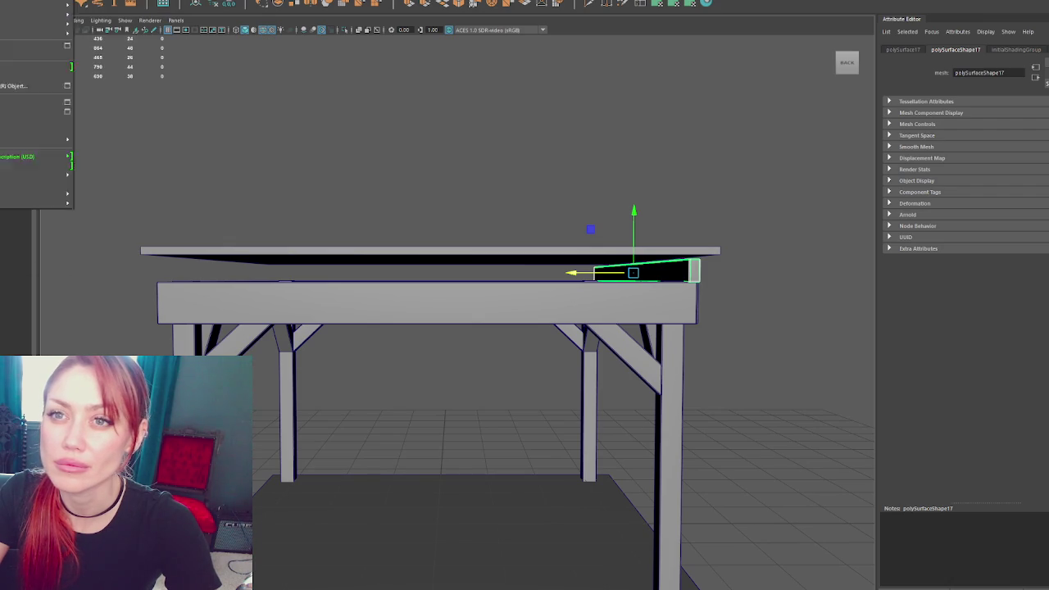
pyautogui.click(41, 109)
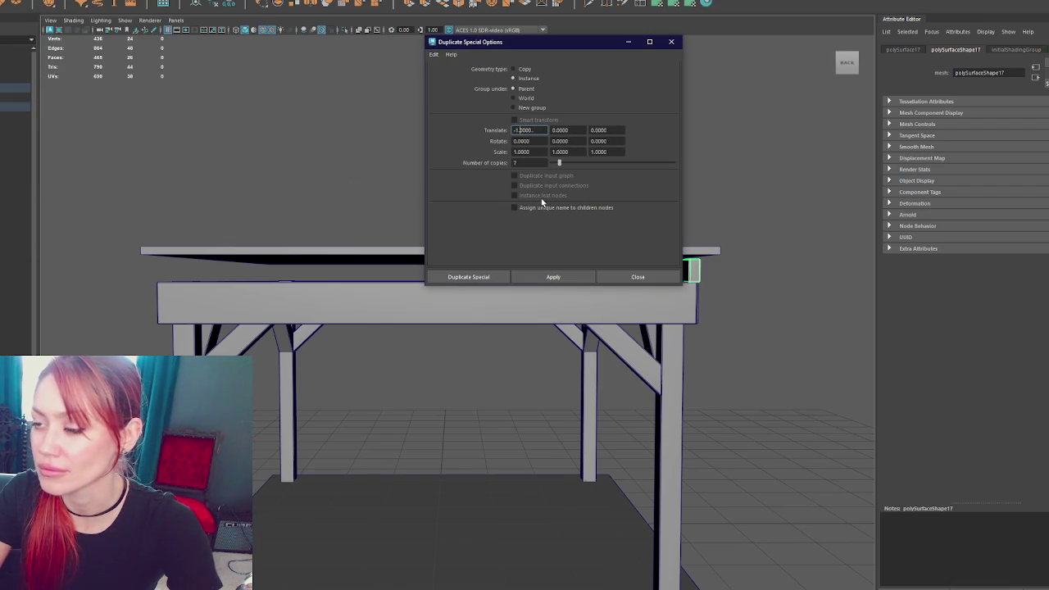
# Trial-duplicate the slat with X spacings of 1.1 and 0.8, then undo
pyautogui.doubleClick(516, 129)
pyautogui.write('1.10000')
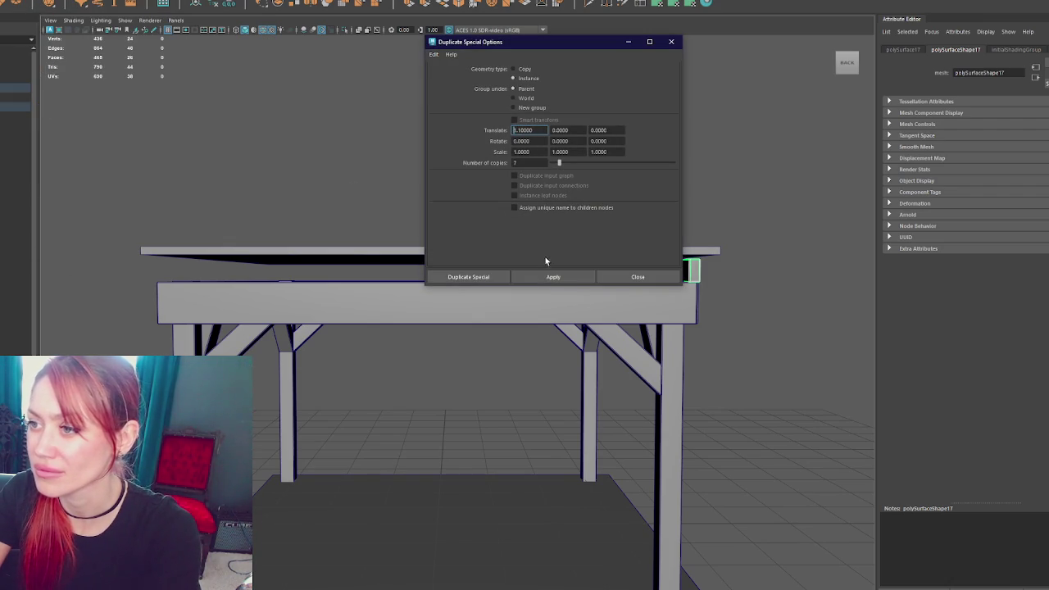
pyautogui.click(553, 277)
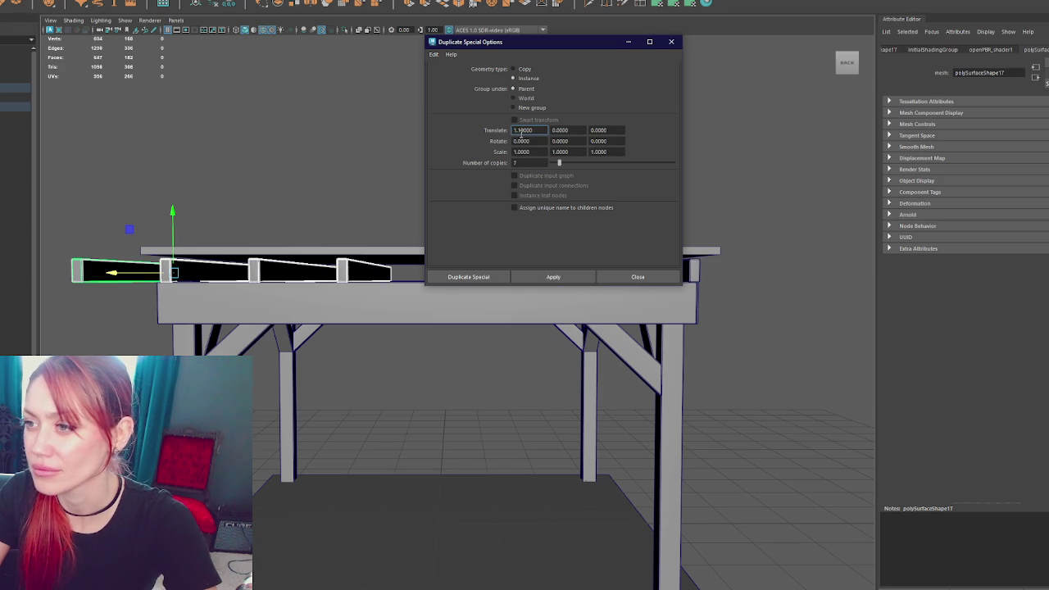
pyautogui.write('1.1')
pyautogui.press('Return')
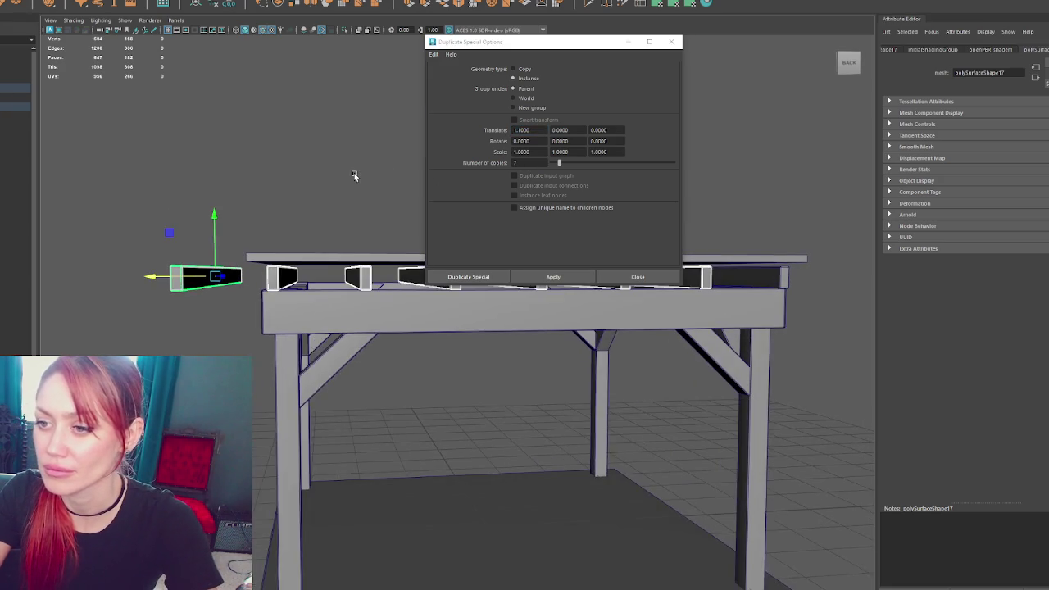
pyautogui.click(521, 130)
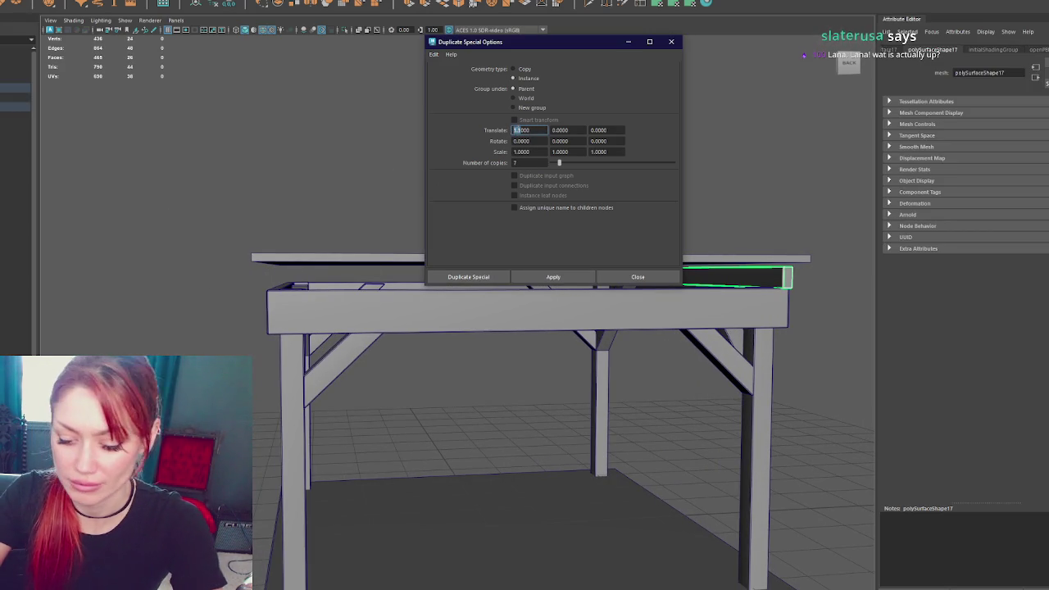
pyautogui.write('0.10008')
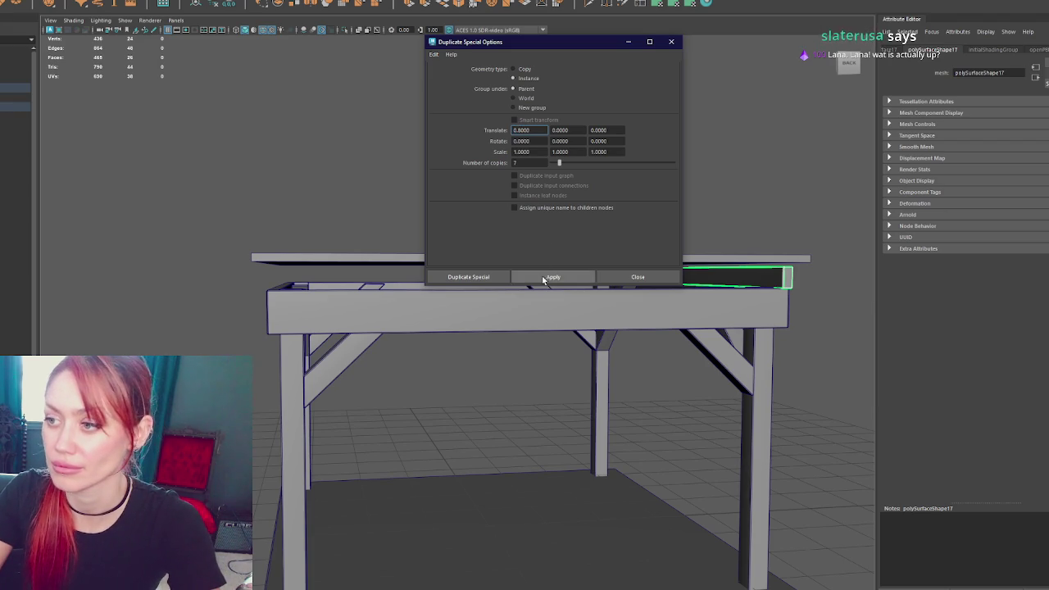
pyautogui.click(554, 277)
pyautogui.press('Return')
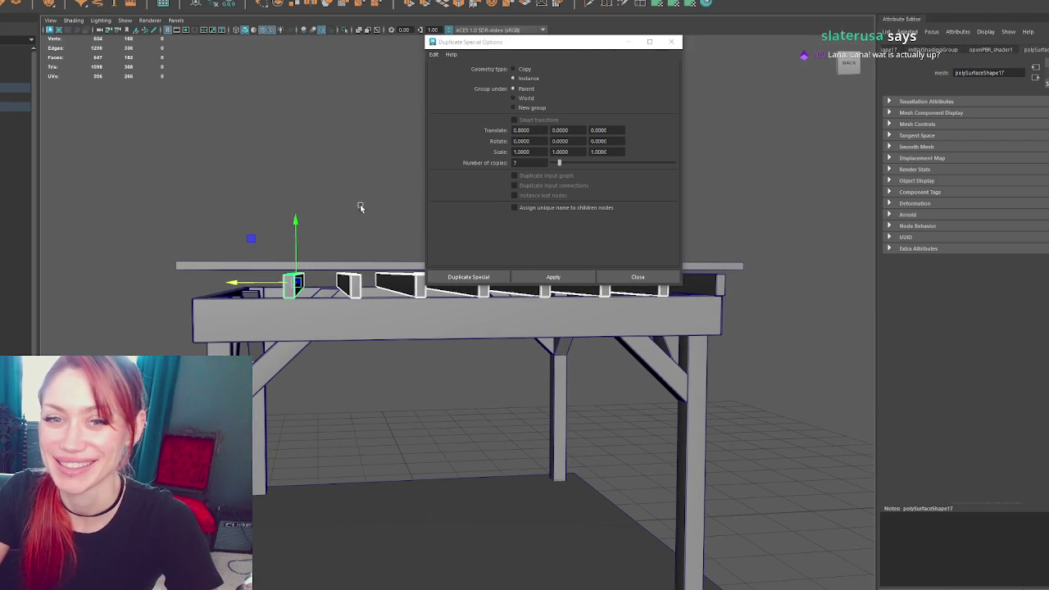
pyautogui.keyDown('alt'); pyautogui.moveTo(360, 200); pyautogui.dragTo(358, 198); pyautogui.keyUp('alt')
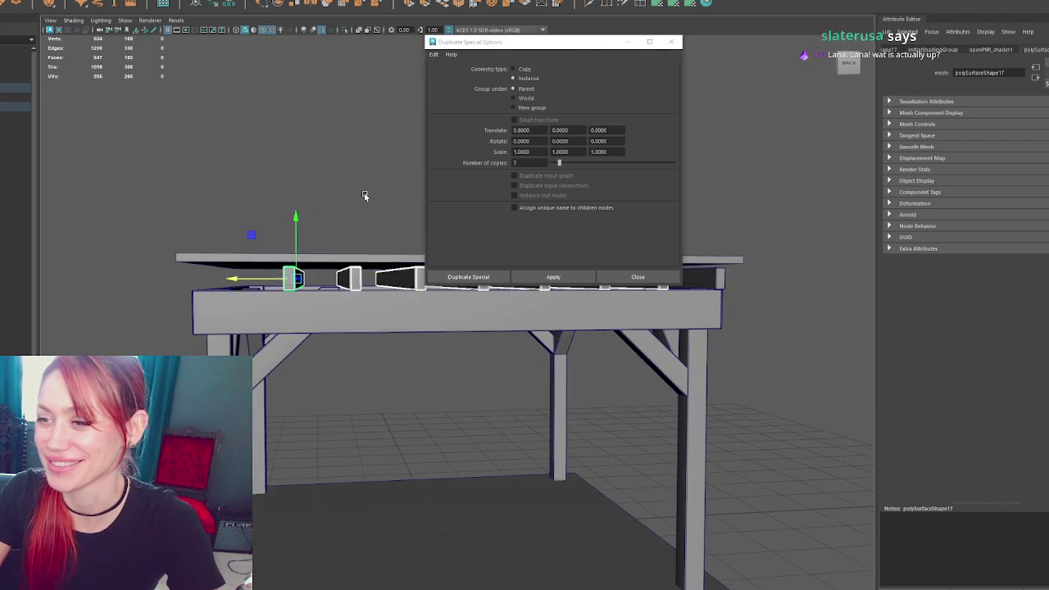
pyautogui.hotkey('ctrl', 'z')
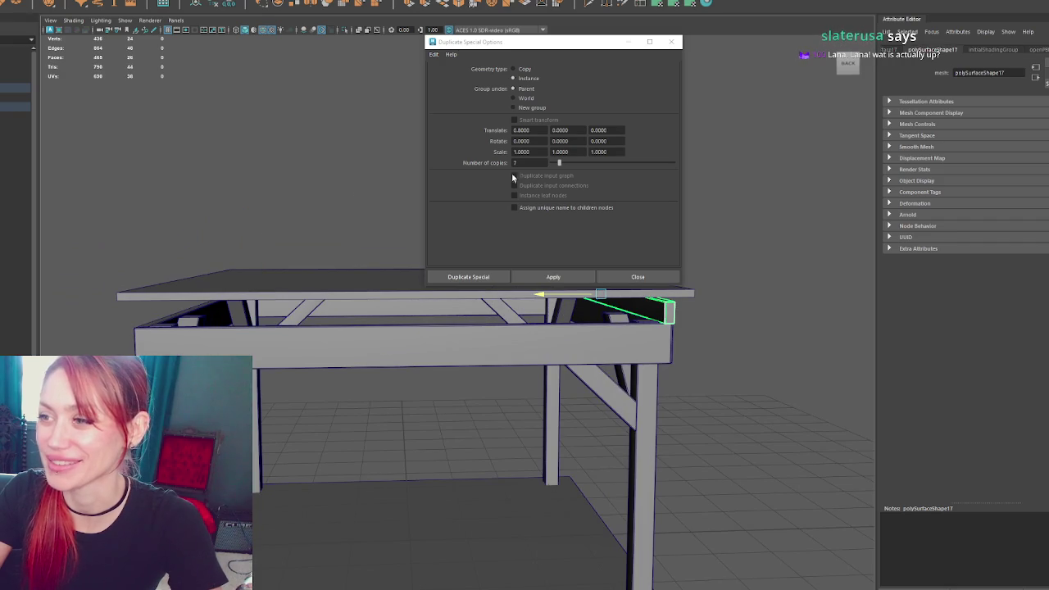
# Try seven slat copies at 0.92 and 0.93 X spacing, undoing each attempt
pyautogui.click(522, 131)
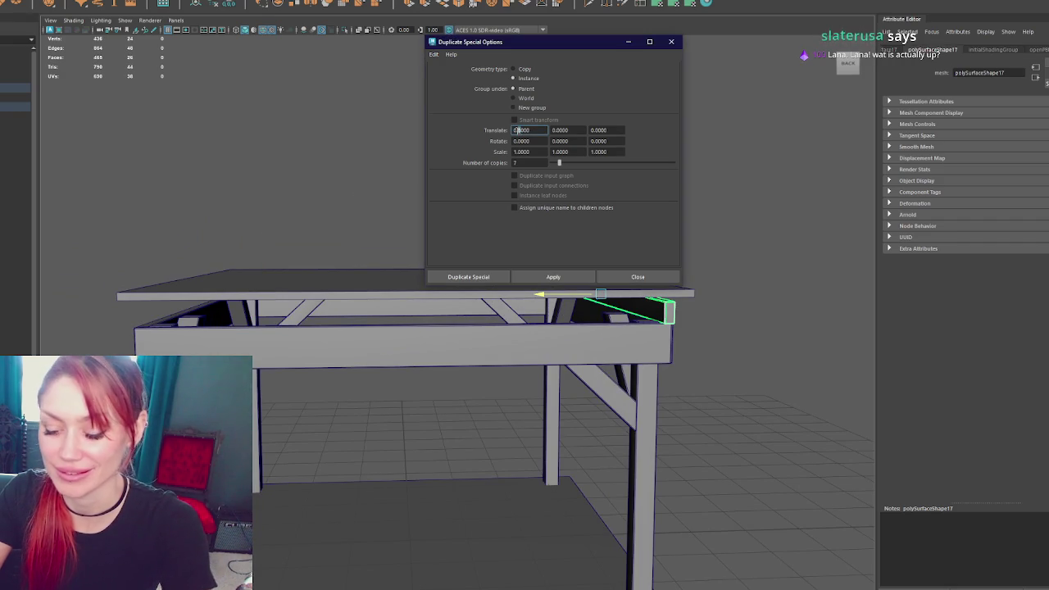
pyautogui.click(574, 279)
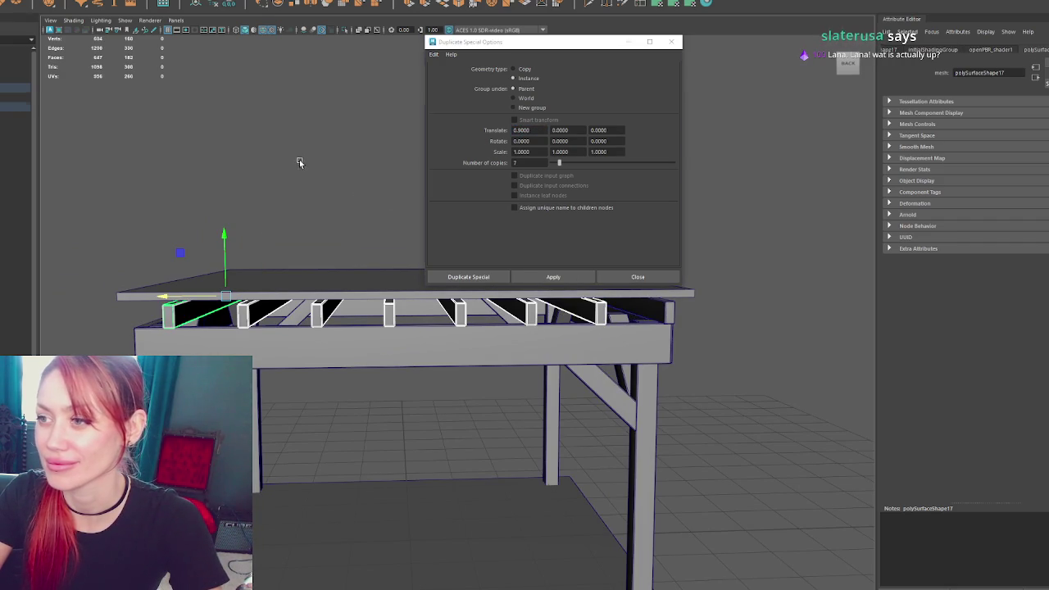
pyautogui.click(523, 130)
pyautogui.write('2')
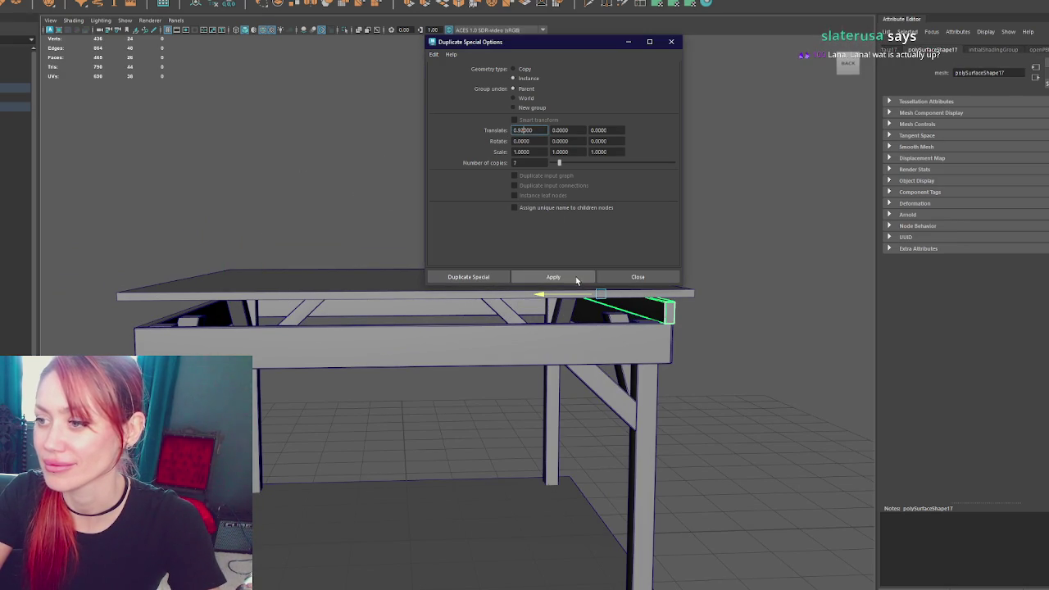
pyautogui.click(575, 276)
pyautogui.click(522, 130)
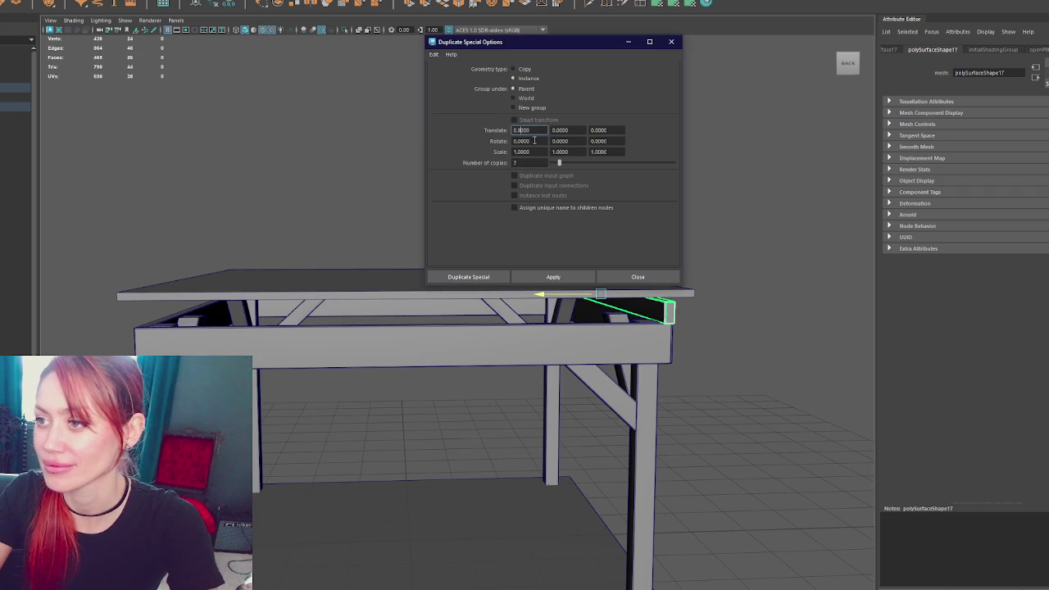
pyautogui.click(535, 277)
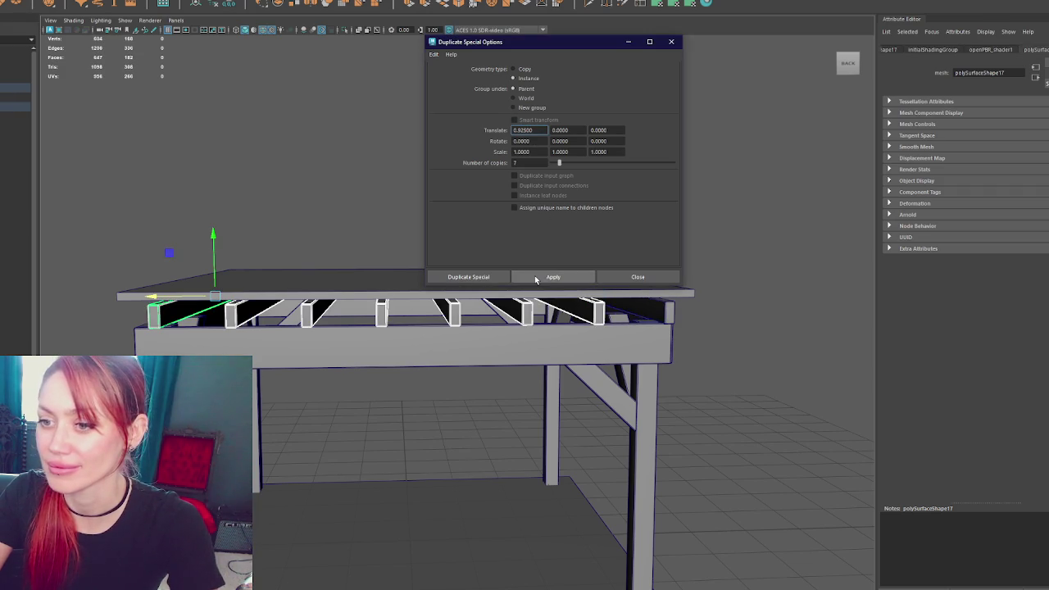
pyautogui.hotkey('ctrl', 'z')
pyautogui.click(527, 130)
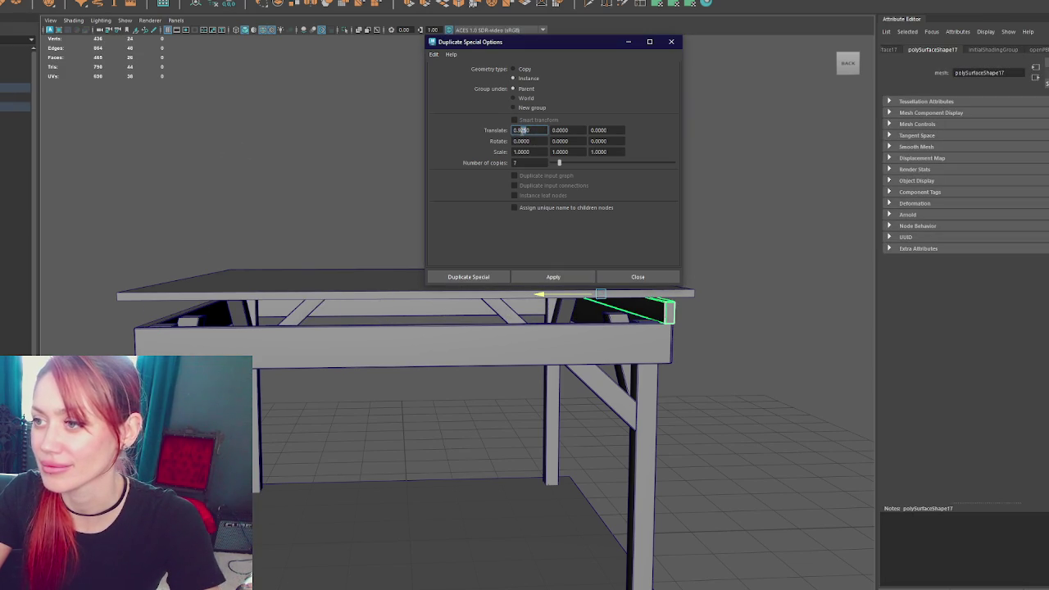
pyautogui.write('0.930')
pyautogui.click(530, 276)
pyautogui.hotkey('ctrl', 'z')
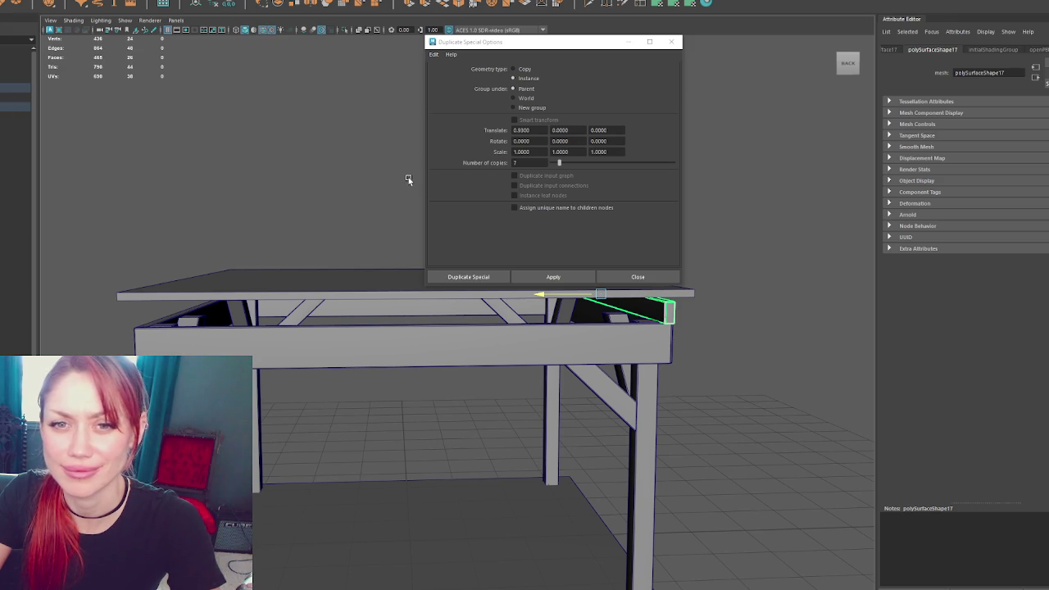
# Create seven instanced slat copies at about 0.94 X spacing across the pergola top
pyautogui.click(521, 130)
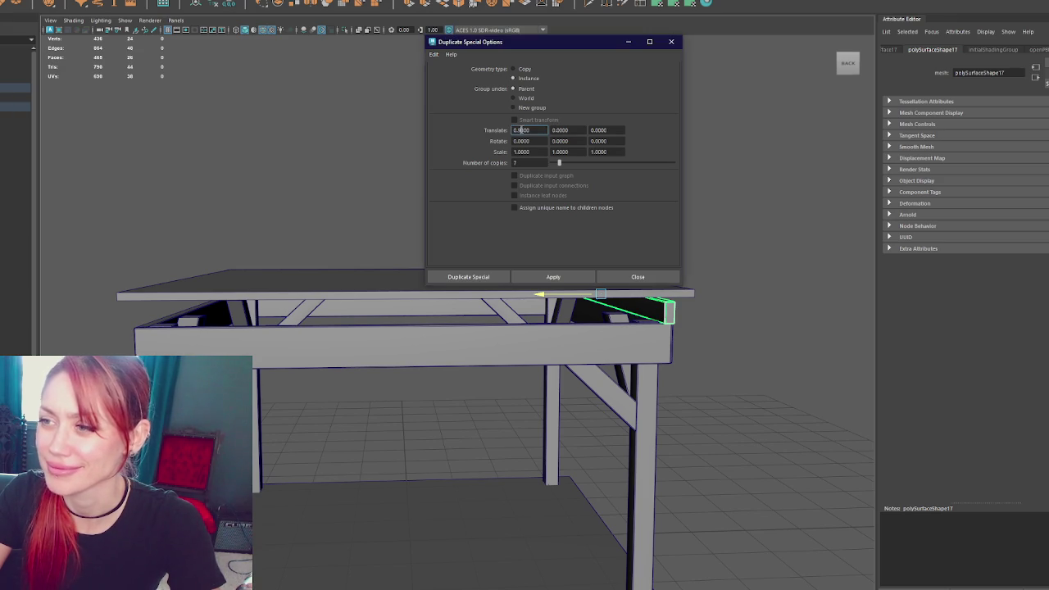
pyautogui.write('0.8400')
pyautogui.click(570, 276)
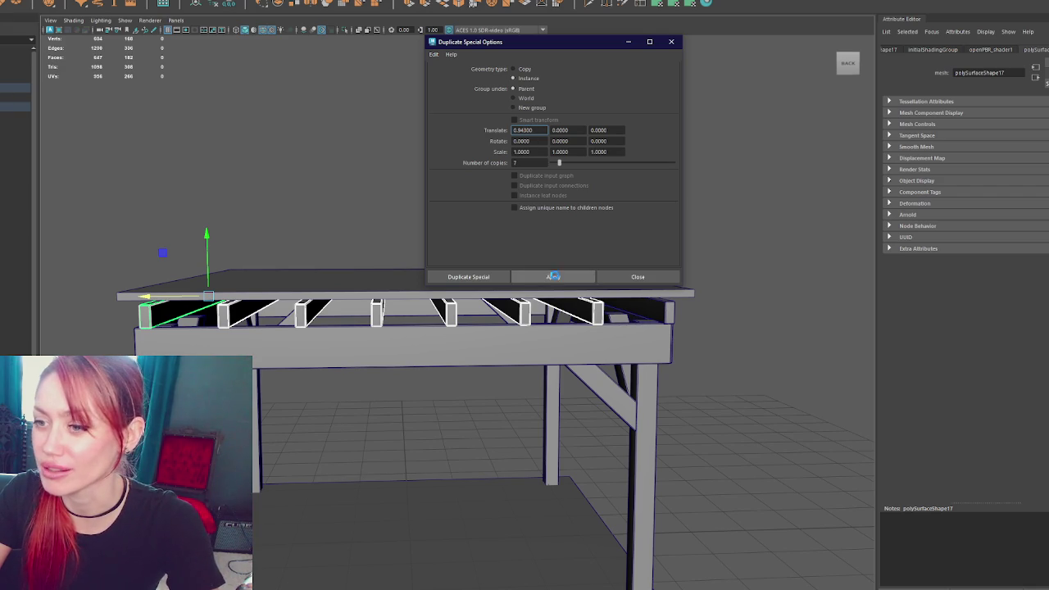
pyautogui.click(554, 277)
pyautogui.click(347, 183)
pyautogui.hotkey('ctrl', 'z')
pyautogui.hotkey('ctrl', 'z')
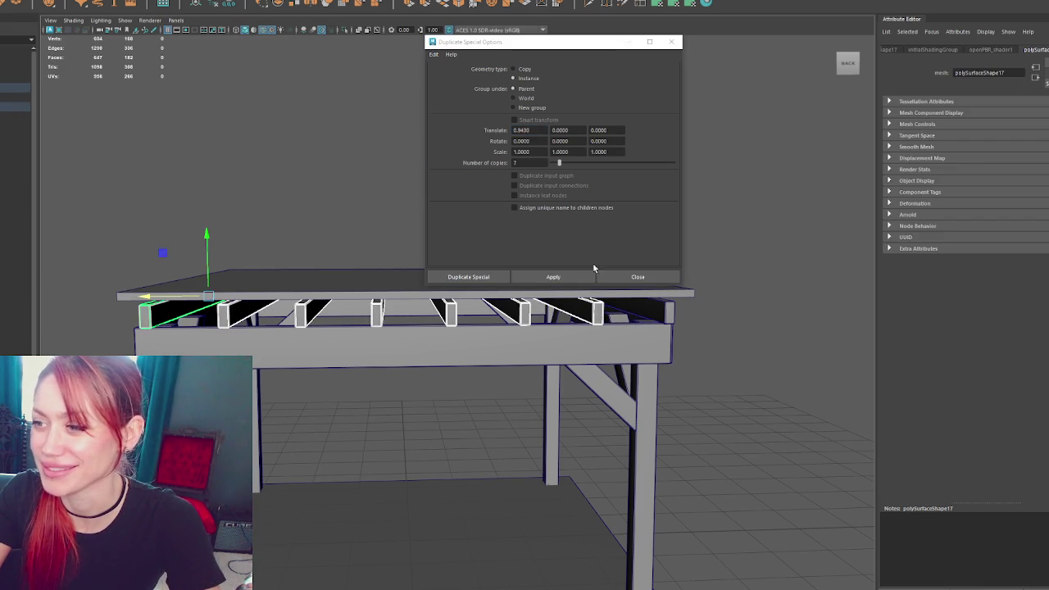
pyautogui.click(575, 277)
pyautogui.hotkey('ctrl', 'z')
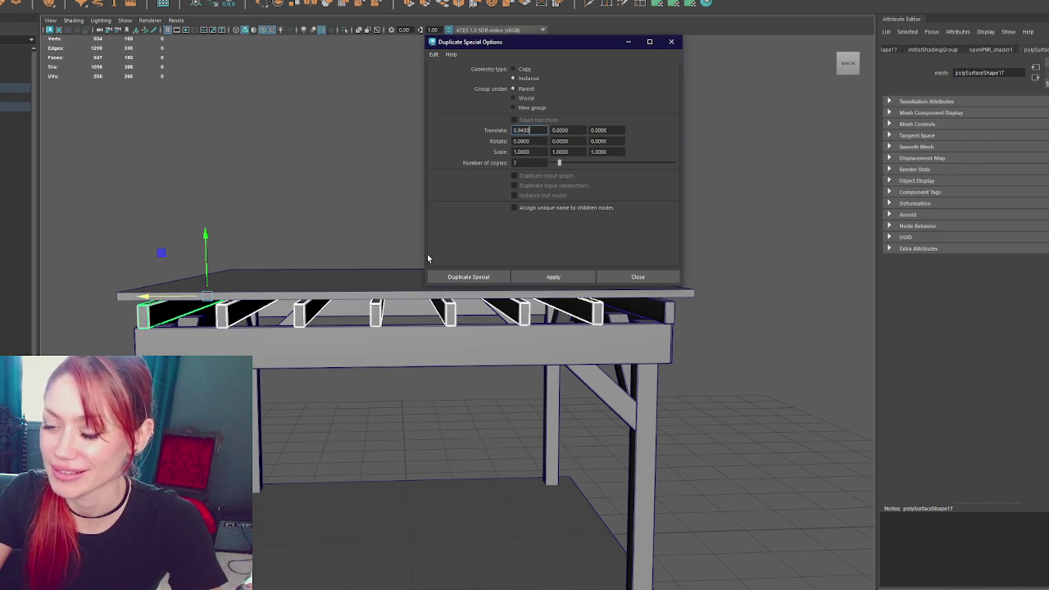
pyautogui.moveTo(278, 193)
pyautogui.keyDown('alt'); pyautogui.mouseDown()
pyautogui.moveTo(257, 195)
pyautogui.moveTo(307, 198)
pyautogui.moveTo(295, 197)
pyautogui.moveTo(308, 186)
pyautogui.moveTo(296, 181)
pyautogui.mouseUp(); pyautogui.keyUp('alt')
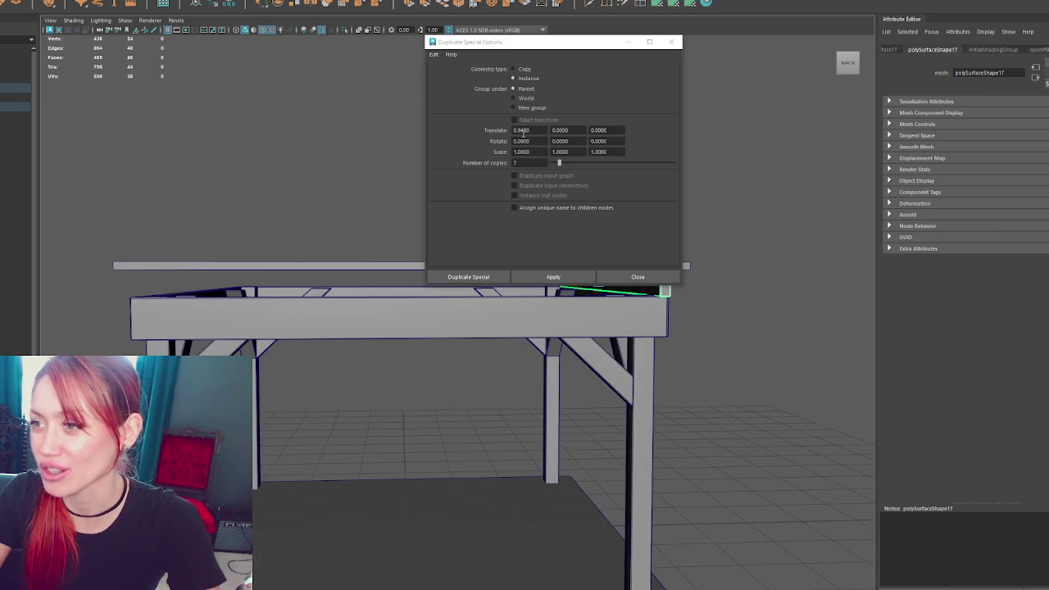
pyautogui.click(524, 131)
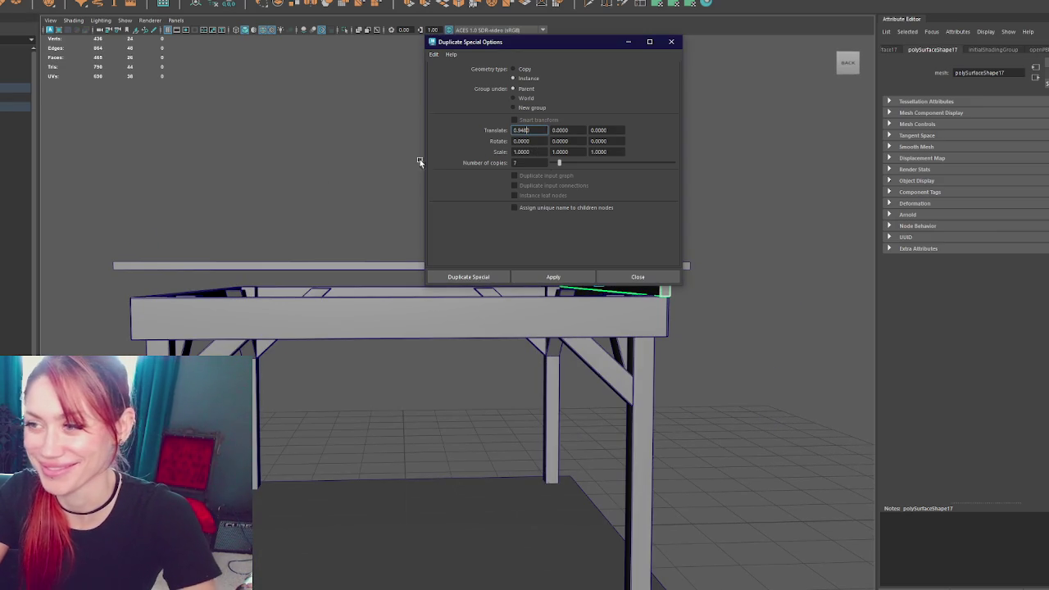
pyautogui.click(542, 278)
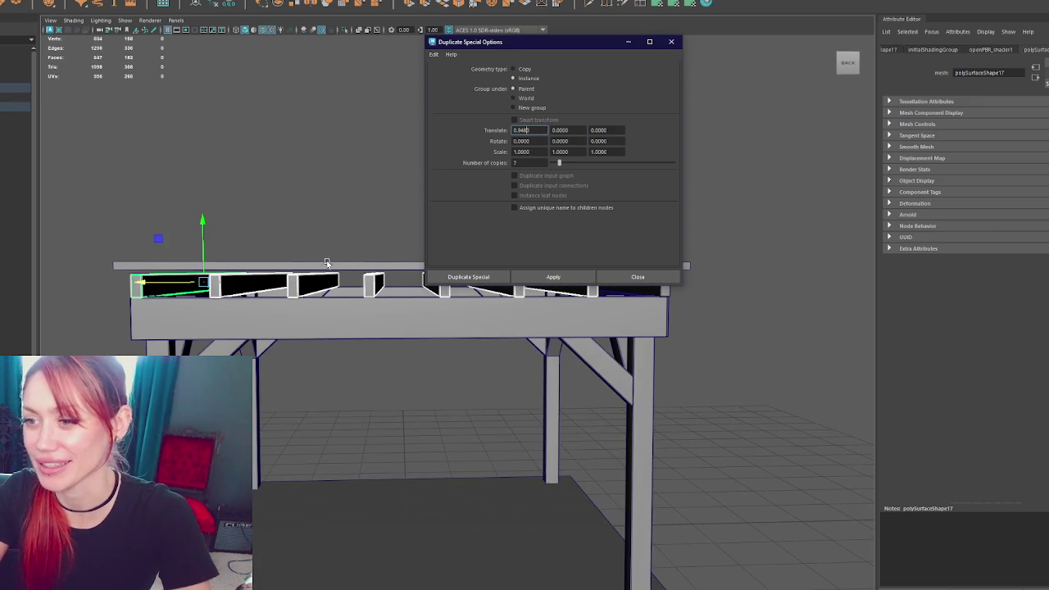
# Close the Duplicate Special options and select the long top plank
pyautogui.click(671, 41)
pyautogui.keyDown('alt'); pyautogui.moveTo(693, 68); pyautogui.dragTo(623, 232); pyautogui.keyUp('alt')
pyautogui.click(429, 260)
pyautogui.keyDown('alt'); pyautogui.moveTo(516, 240); pyautogui.dragTo(421, 212); pyautogui.keyUp('alt')
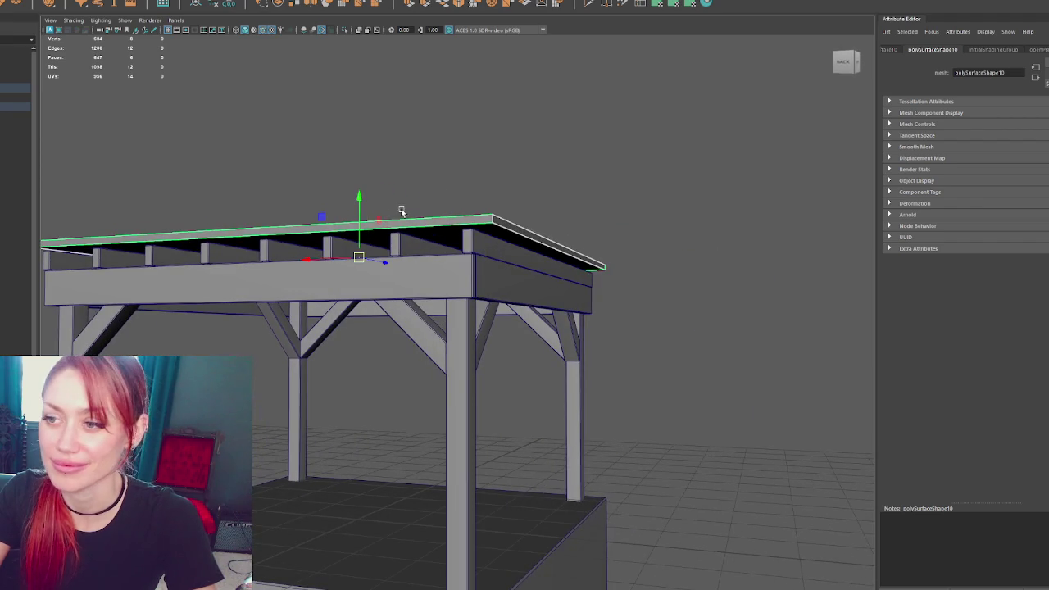
# Lower the top plank slightly, then extrude its end face to lengthen it along X
pyautogui.moveTo(355, 207); pyautogui.dragTo(357, 210)
pyautogui.moveTo(394, 14)
pyautogui.keyDown('alt'); pyautogui.mouseDown()
pyautogui.moveTo(583, 94)
pyautogui.moveTo(677, 159)
pyautogui.mouseUp(); pyautogui.keyUp('alt')
pyautogui.moveTo(677, 159); pyautogui.dragTo(618, 267, button='right')
pyautogui.click(618, 264)
pyautogui.hotkey('ctrl', 'e')
pyautogui.moveTo(562, 263)
pyautogui.mouseDown()
pyautogui.moveTo(574, 263)
pyautogui.moveTo(464, 258)
pyautogui.moveTo(487, 256)
pyautogui.mouseUp()
# Bevel the top plank's edges with a fraction of 0.3
pyautogui.click(354, 244)
pyautogui.press('F8')
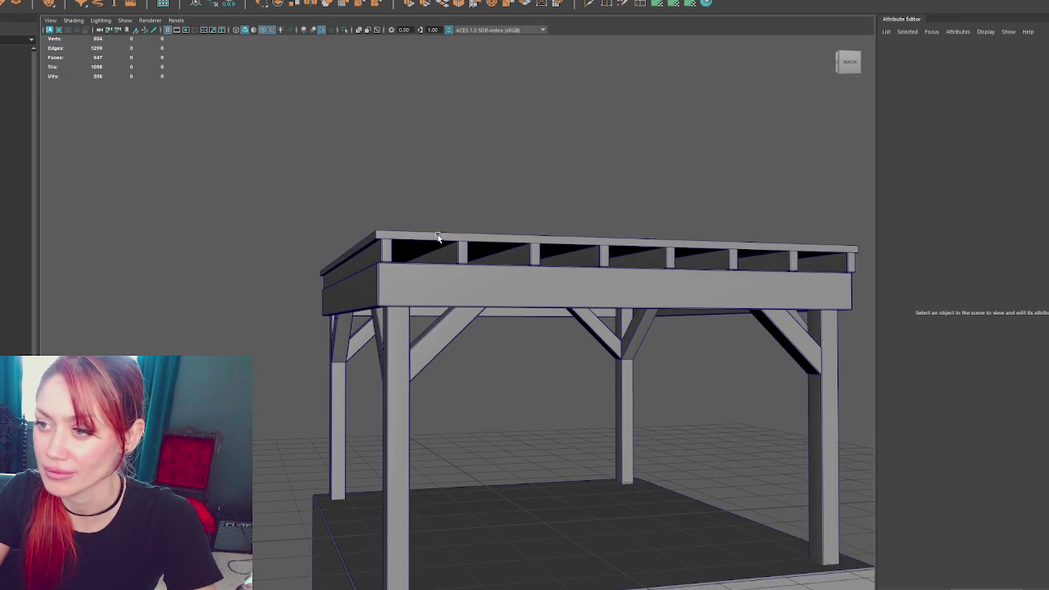
pyautogui.click(469, 3)
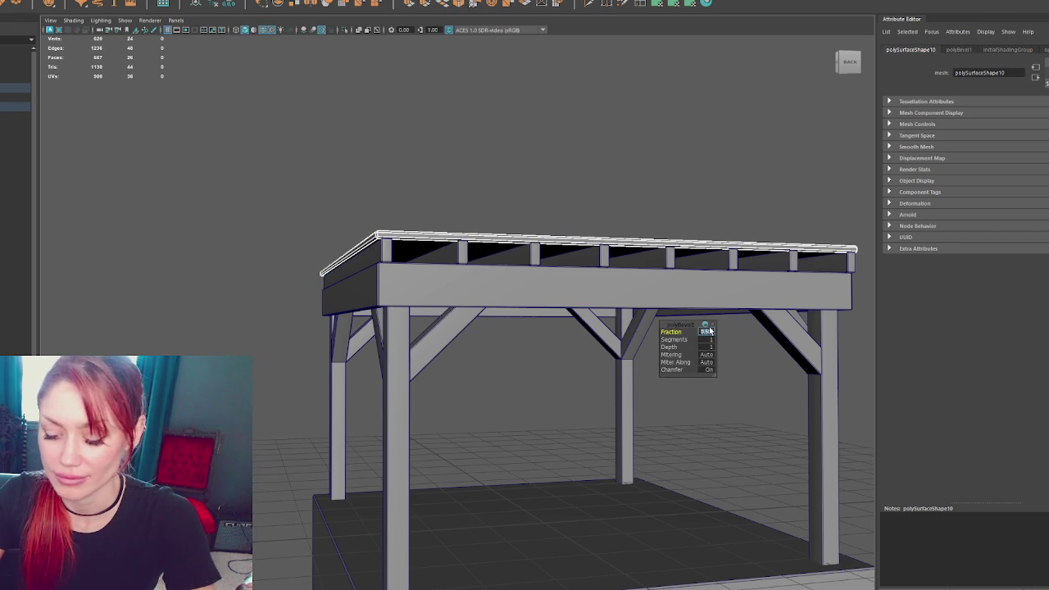
pyautogui.write('0.3')
pyautogui.press('Return')
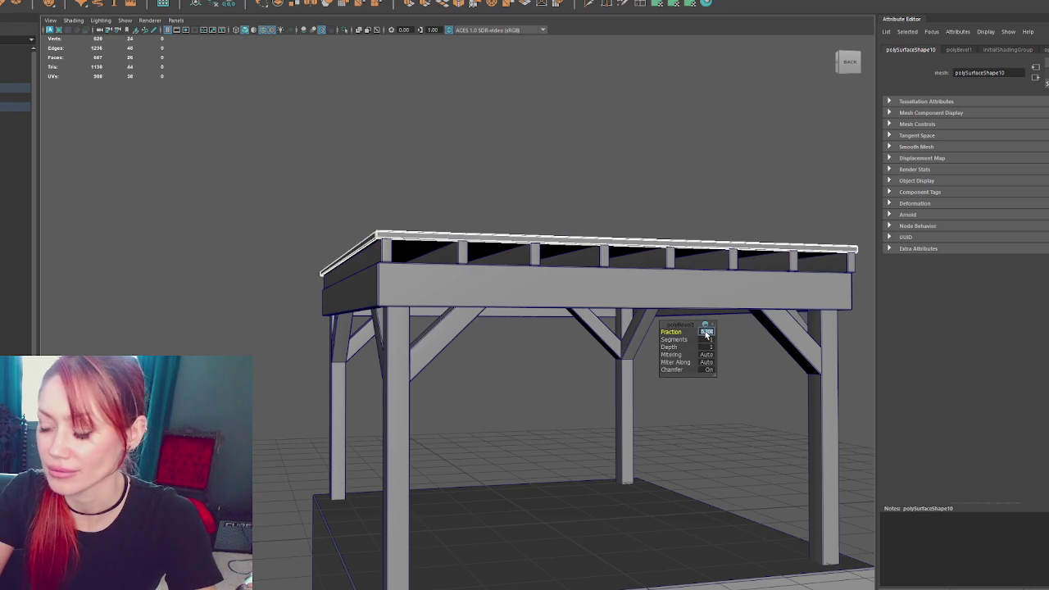
# Select only the top plank's faces in face selection mode
pyautogui.click(609, 181)
pyautogui.click(436, 236)
pyautogui.moveTo(457, 159); pyautogui.dragTo(585, 188, button='right')
pyautogui.moveTo(667, 204)
pyautogui.keyDown('alt'); pyautogui.mouseDown()
pyautogui.moveTo(189, 205)
pyautogui.moveTo(778, 586)
pyautogui.mouseUp(); pyautogui.keyUp('alt')
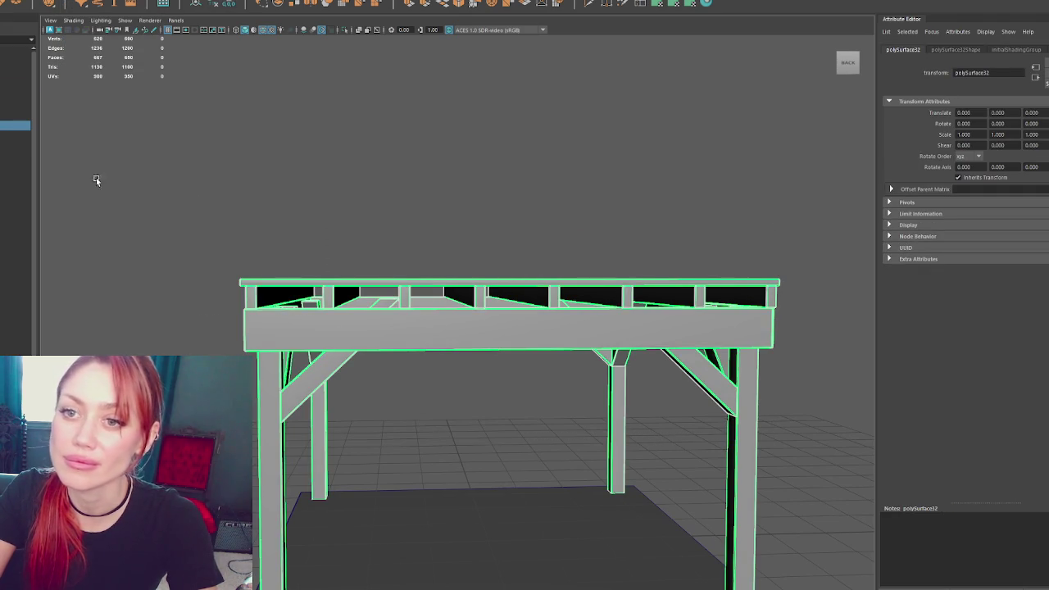
pyautogui.hotkey('ctrl', 'F11')
pyautogui.keyDown('shift'); pyautogui.click(509, 282); pyautogui.keyUp('shift')
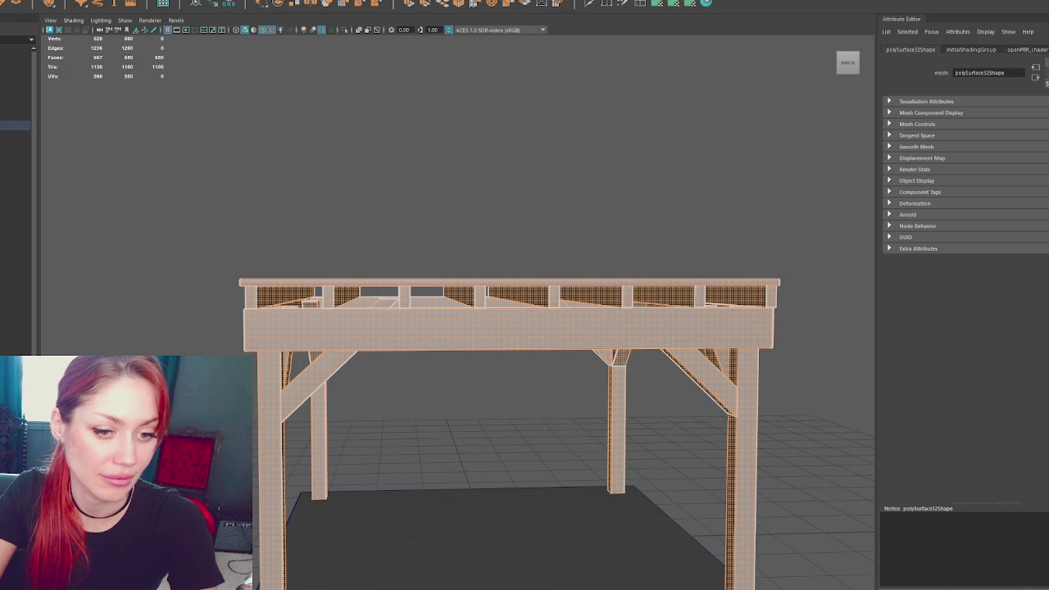
pyautogui.hotkey('ctrl', 'i')
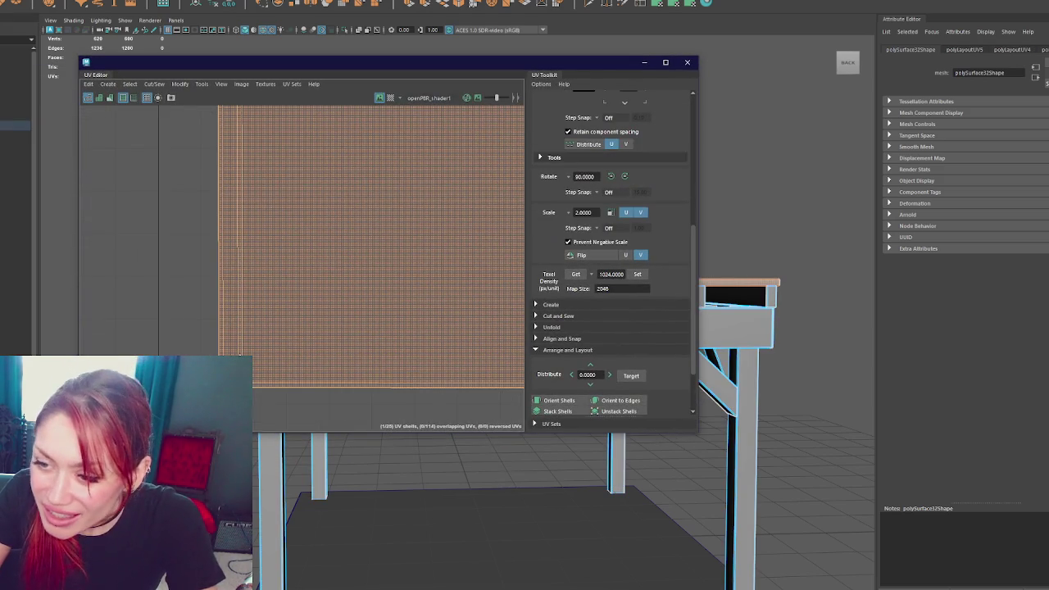
# Cut the plank's UVs along its edges in the UV Editor
pyautogui.moveTo(229, 347); pyautogui.dragTo(229, 332, button='right')
pyautogui.keyDown('shift'); pyautogui.moveTo(146, 270); pyautogui.dragTo(161, 251, button='right'); pyautogui.keyUp('shift')
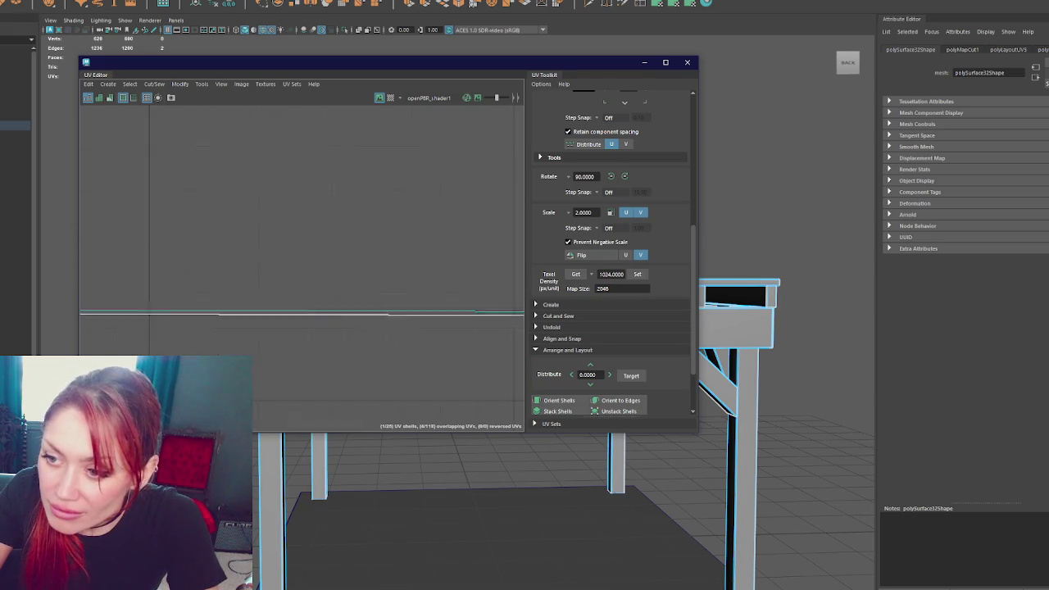
pyautogui.scroll(2, 328, 299)
pyautogui.scroll(2, 320, 306)
pyautogui.scroll(2, 244, 309)
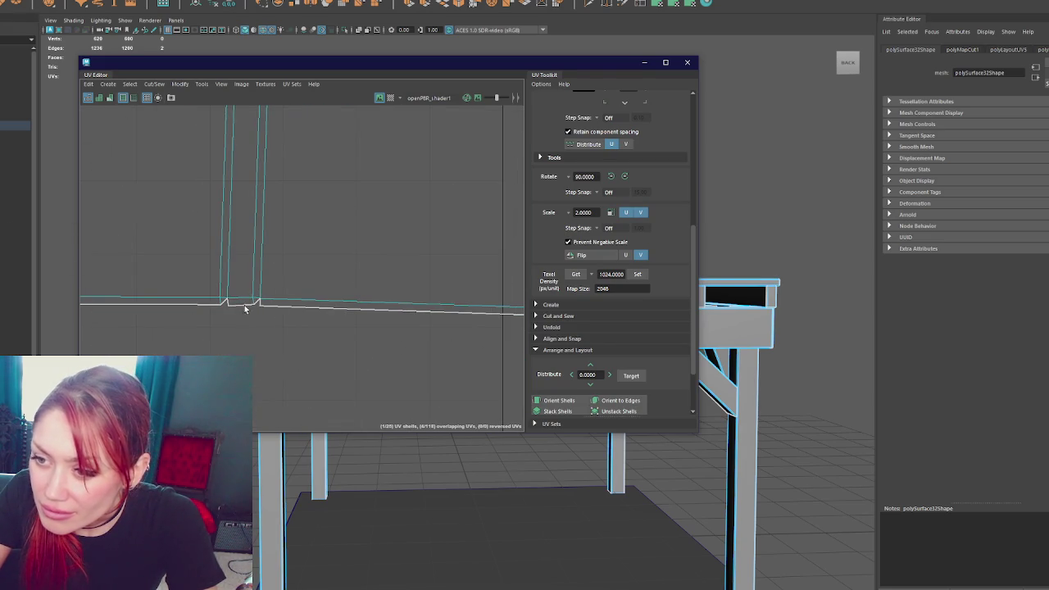
pyautogui.keyDown('shift'); pyautogui.moveTo(221, 302); pyautogui.dragTo(305, 321, button='right'); pyautogui.keyUp('shift')
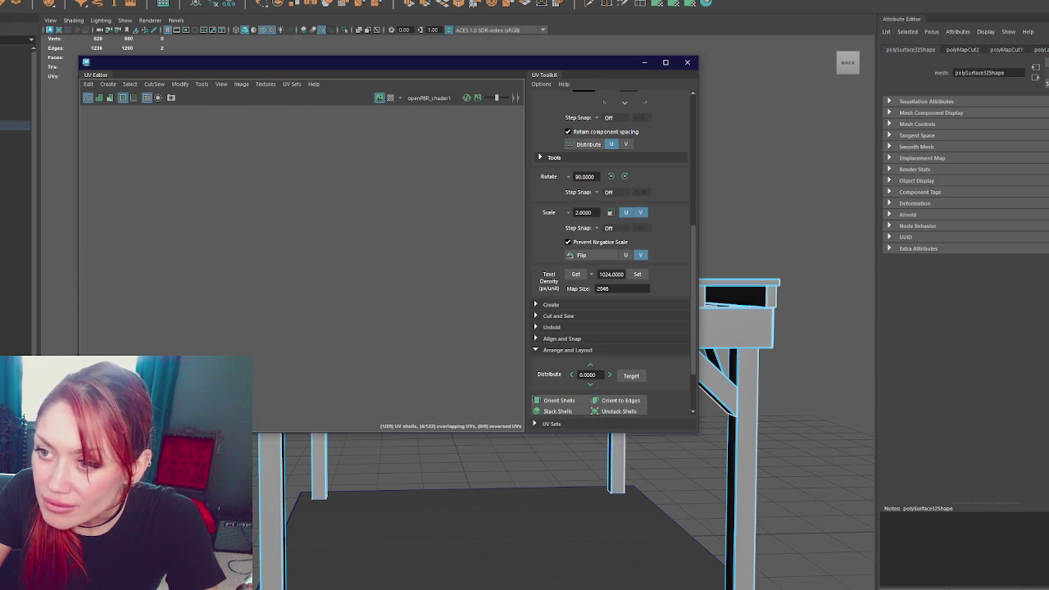
# Unfold the plank's UV shell to remove overlaps, then re-lay out the shells
pyautogui.moveTo(364, 151)
pyautogui.keyDown('alt'); pyautogui.mouseDown(button='middle')
pyautogui.moveTo(360, 385)
pyautogui.moveTo(347, 211)
pyautogui.mouseUp(button='middle'); pyautogui.keyUp('alt')
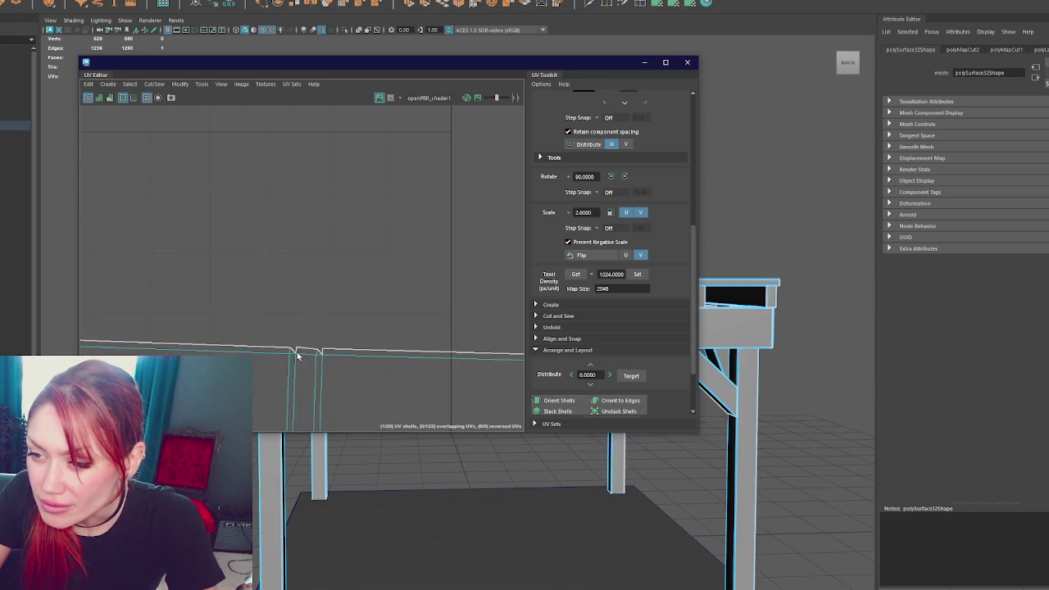
pyautogui.moveTo(400, 240)
pyautogui.keyDown('alt'); pyautogui.mouseDown(button='middle')
pyautogui.moveTo(372, 272)
pyautogui.moveTo(211, 257)
pyautogui.mouseUp(button='middle'); pyautogui.keyUp('alt')
pyautogui.keyDown('alt'); pyautogui.moveTo(124, 260); pyautogui.dragTo(248, 252, button='middle'); pyautogui.keyUp('alt')
pyautogui.scroll(-3, 337, 211)
pyautogui.scroll(-3, 385, 205)
pyautogui.click(418, 256)
pyautogui.keyDown('shift'); pyautogui.moveTo(426, 180); pyautogui.dragTo(270, 177, button='right'); pyautogui.keyUp('shift')
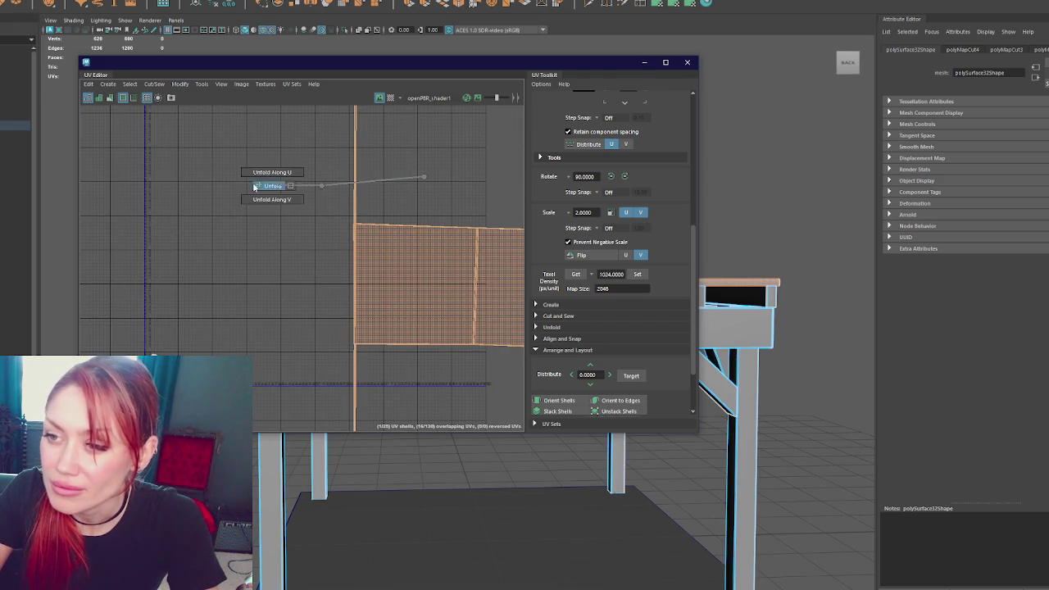
pyautogui.click(560, 400)
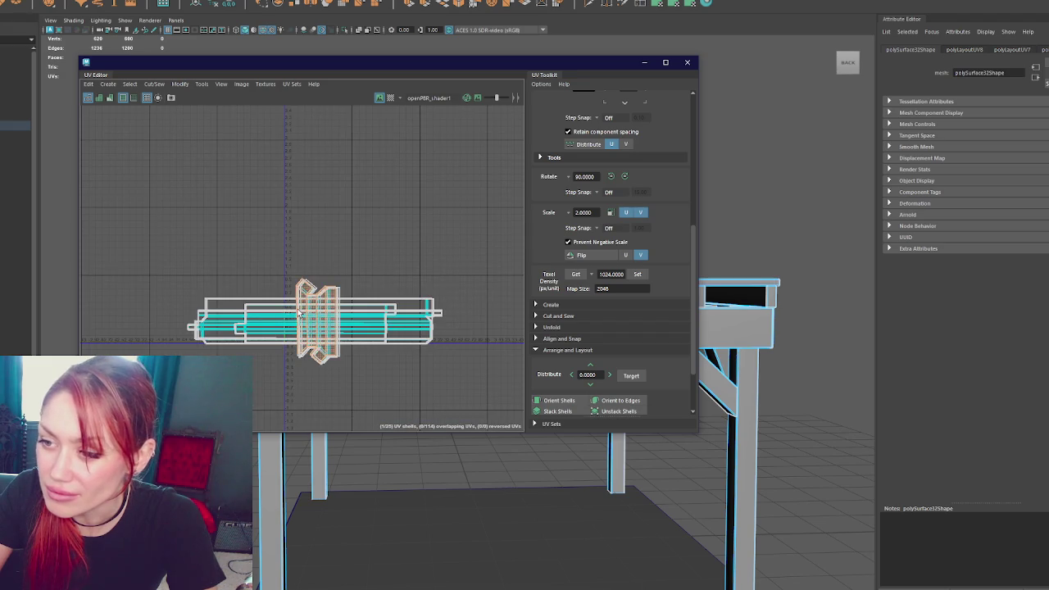
# Rotate one shell 90 degrees and move it above the cluster
pyautogui.scroll(2, 399, 270)
pyautogui.press('w')
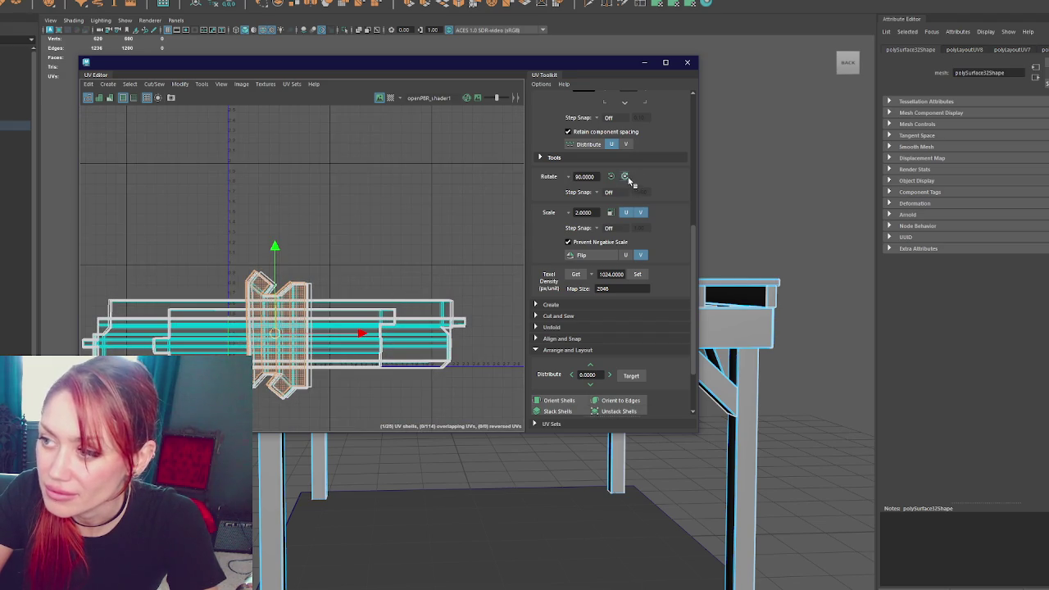
pyautogui.click(625, 176)
pyautogui.moveTo(283, 337); pyautogui.dragTo(385, 189)
# Pull four shells out of the central cluster to the top, upper-left and left
pyautogui.click(289, 295)
pyautogui.click(283, 336)
pyautogui.moveTo(282, 336); pyautogui.dragTo(240, 215)
pyautogui.click(280, 339)
pyautogui.moveTo(281, 338); pyautogui.dragTo(300, 136)
pyautogui.click(281, 336)
pyautogui.moveTo(281, 337)
pyautogui.mouseDown()
pyautogui.moveTo(119, 178)
pyautogui.moveTo(143, 117)
pyautogui.mouseUp()
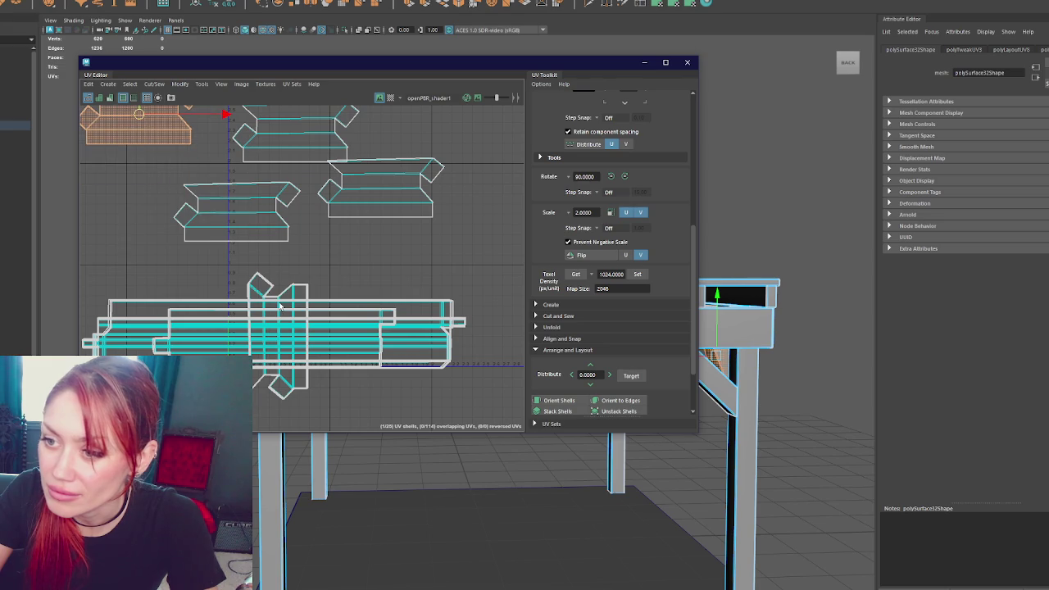
pyautogui.click(280, 307)
pyautogui.moveTo(279, 328); pyautogui.dragTo(90, 211)
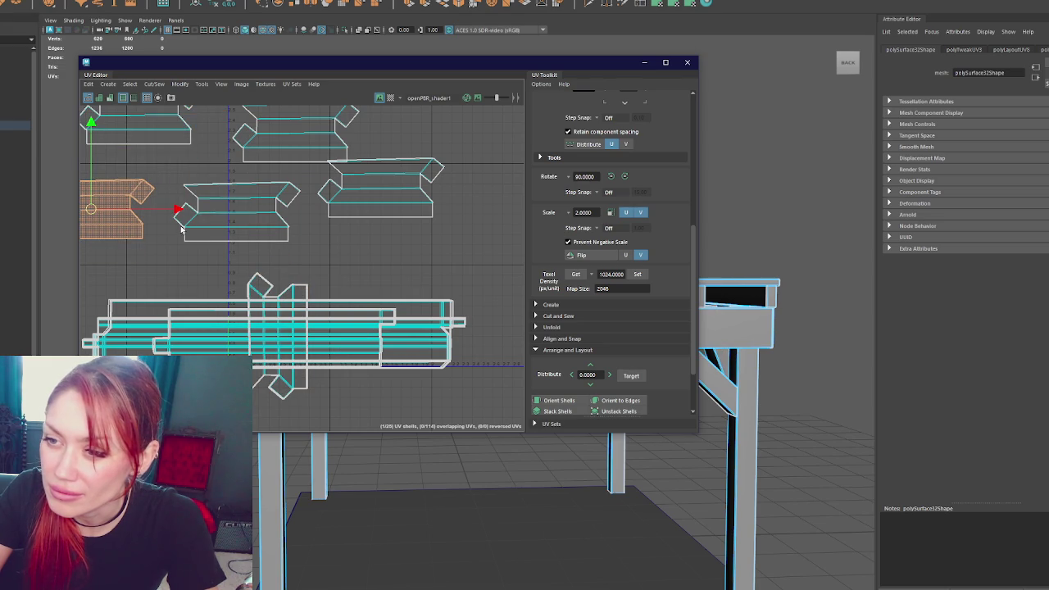
# Move shells from the bottom cluster to the upper left and top right, including the tall shells
pyautogui.scroll(1, 193, 215)
pyautogui.scroll(2, 347, 235)
pyautogui.scroll(3, 336, 239)
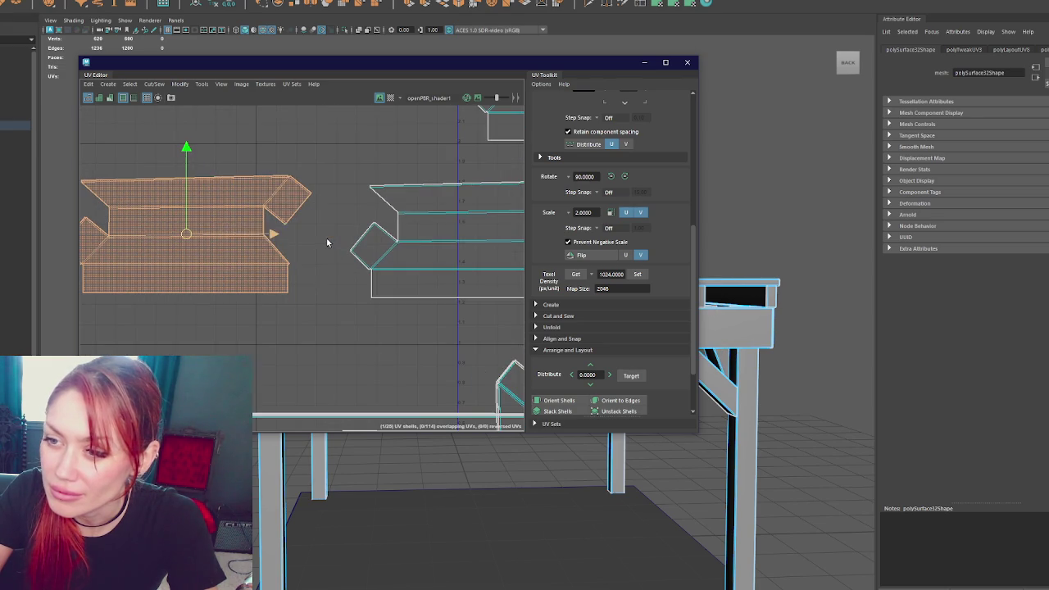
pyautogui.scroll(-2, 244, 223)
pyautogui.scroll(-1, 244, 223)
pyautogui.click(379, 360)
pyautogui.moveTo(380, 360); pyautogui.dragTo(88, 152)
pyautogui.click(379, 339)
pyautogui.moveTo(380, 339); pyautogui.dragTo(501, 143)
pyautogui.scroll(-1, 499, 159)
pyautogui.scroll(-1, 499, 160)
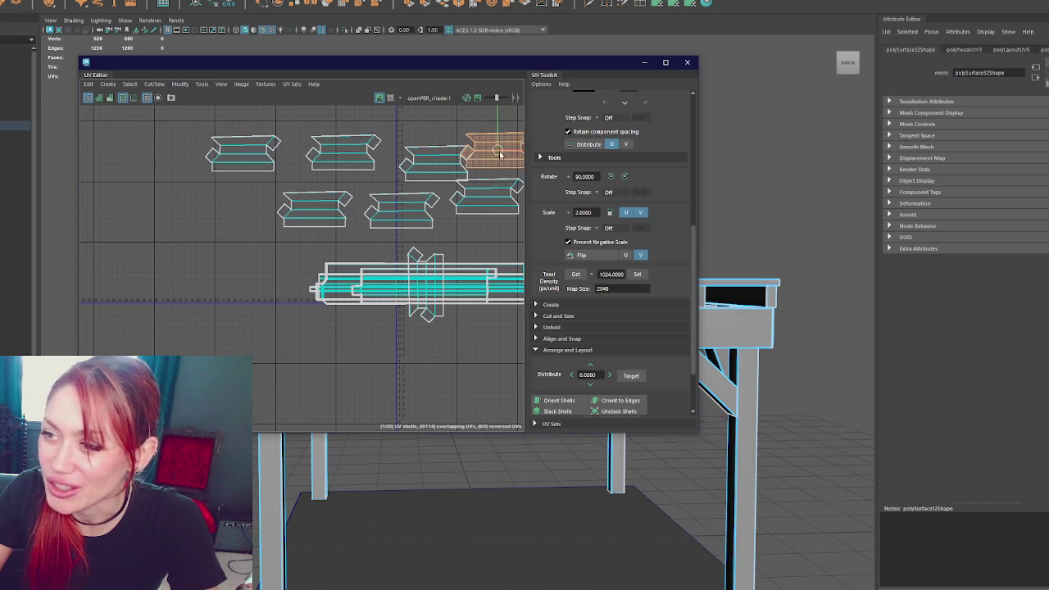
pyautogui.click(428, 283)
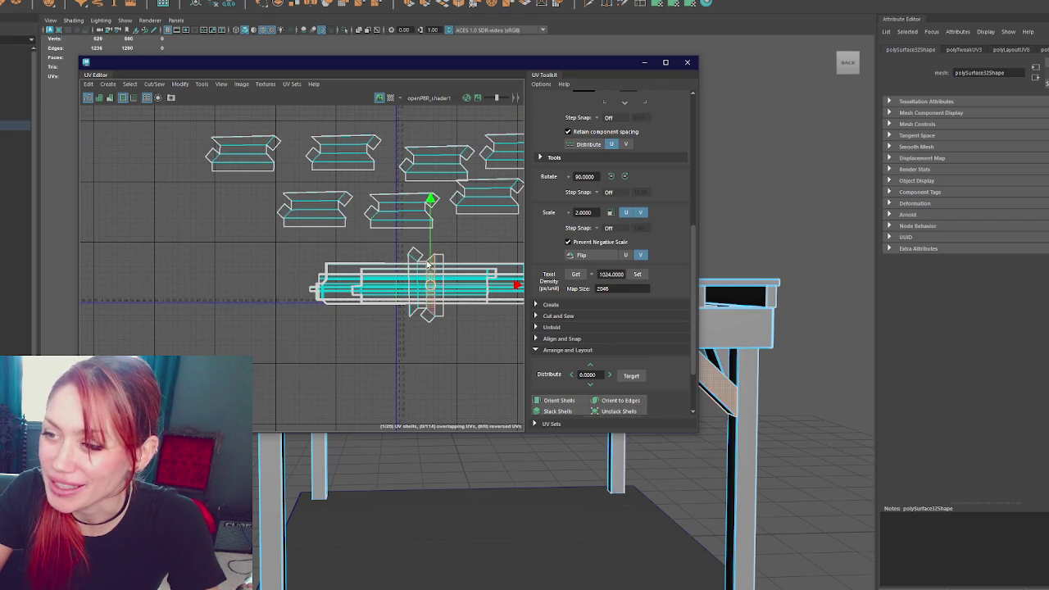
pyautogui.moveTo(429, 282); pyautogui.dragTo(162, 129)
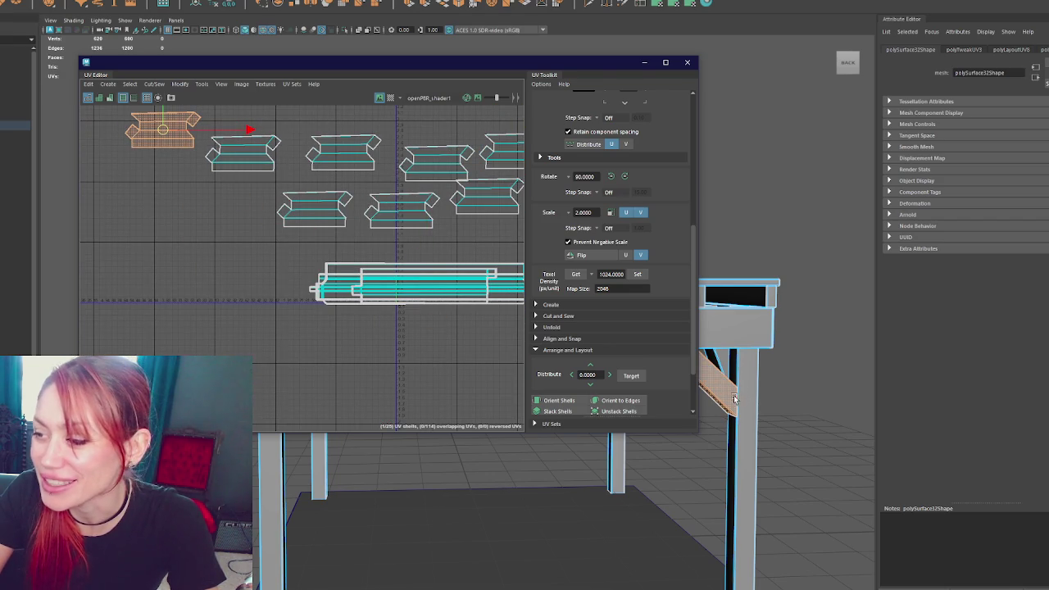
# Nudge the right shell in the second row and orient the shells straight
pyautogui.scroll(1, 379, 230)
pyautogui.keyDown('alt'); pyautogui.moveTo(379, 230); pyautogui.dragTo(253, 249, button='middle'); pyautogui.keyUp('alt')
pyautogui.click(385, 215)
pyautogui.moveTo(385, 215); pyautogui.dragTo(399, 233)
pyautogui.click(557, 400)
# Pull three overlapping long shells off the stack, placing them below it
pyautogui.click(320, 328)
pyautogui.moveTo(319, 327); pyautogui.dragTo(246, 373)
pyautogui.click(315, 317)
pyautogui.moveTo(312, 316); pyautogui.dragTo(236, 351)
pyautogui.click(312, 316)
pyautogui.moveTo(311, 316); pyautogui.dragTo(373, 370)
# Move two more long shells out of the stack, one right and one left
pyautogui.click(313, 316)
pyautogui.click(313, 316)
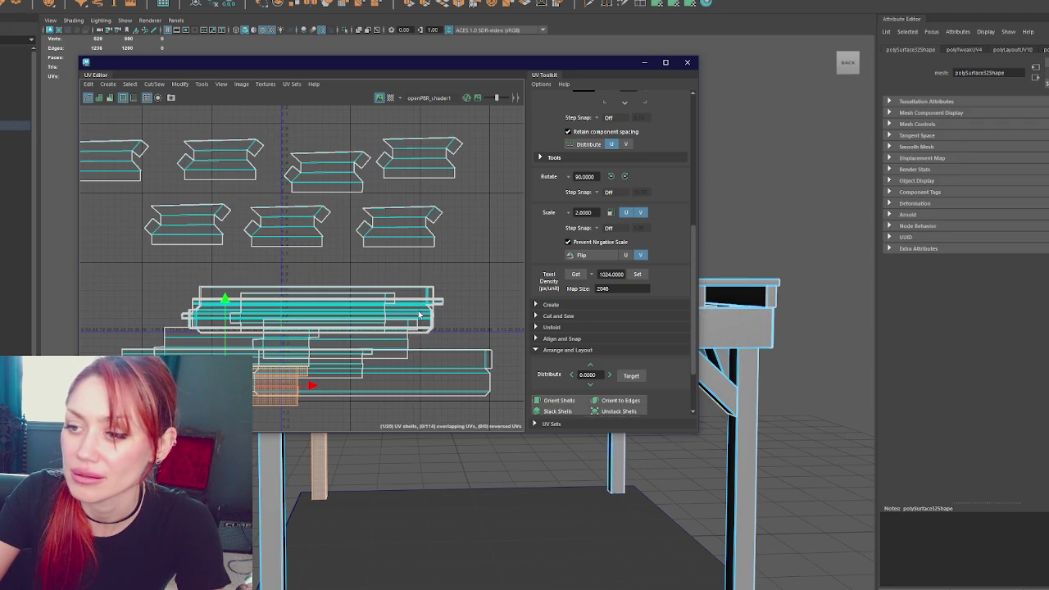
pyautogui.click(314, 317)
pyautogui.moveTo(314, 316); pyautogui.dragTo(380, 314)
pyautogui.click(373, 378)
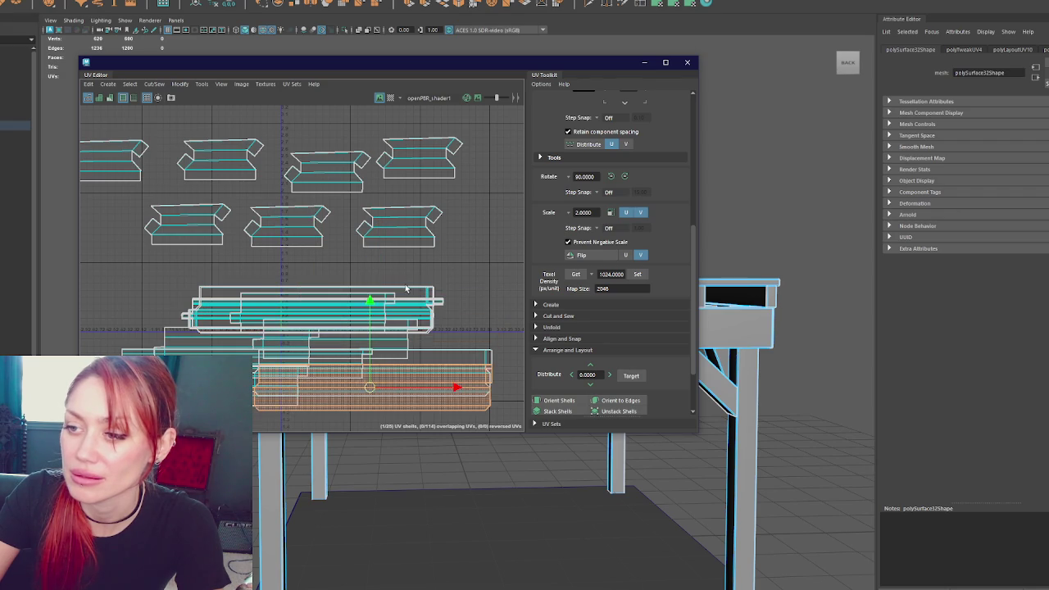
pyautogui.click(312, 316)
pyautogui.click(312, 314)
pyautogui.moveTo(311, 314); pyautogui.dragTo(173, 309)
# Move three more long stacked shells out to the upper right and lower right
pyautogui.click(316, 314)
pyautogui.click(434, 389)
pyautogui.click(316, 314)
pyautogui.click(438, 301)
pyautogui.click(315, 316)
pyautogui.click(316, 316)
pyautogui.click(315, 317)
pyautogui.moveTo(315, 317); pyautogui.dragTo(467, 248)
pyautogui.click(385, 322)
pyautogui.moveTo(311, 316); pyautogui.dragTo(462, 281)
pyautogui.click(312, 316)
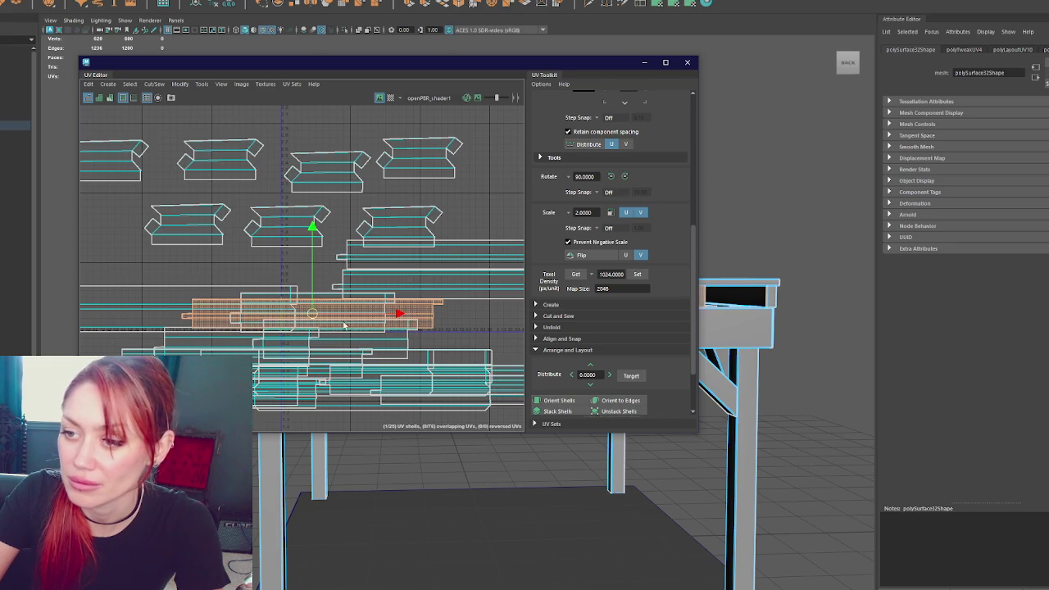
pyautogui.moveTo(312, 315); pyautogui.dragTo(419, 382)
# Separate the last long shells left and right, then close the UV Editor
pyautogui.click(397, 316)
pyautogui.click(396, 317)
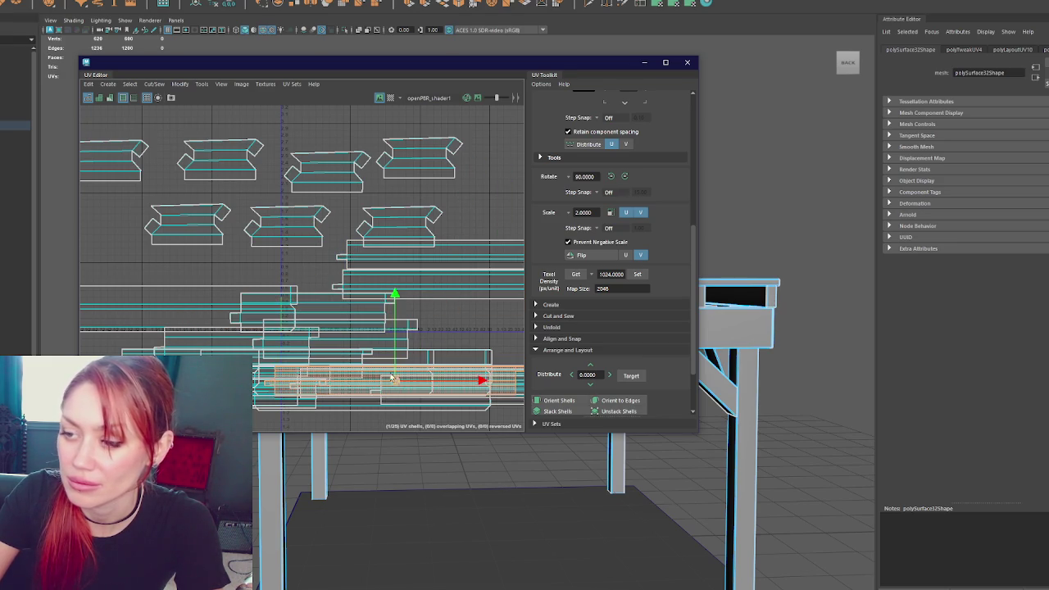
pyautogui.click(312, 311)
pyautogui.moveTo(311, 309); pyautogui.dragTo(215, 284)
pyautogui.click(332, 326)
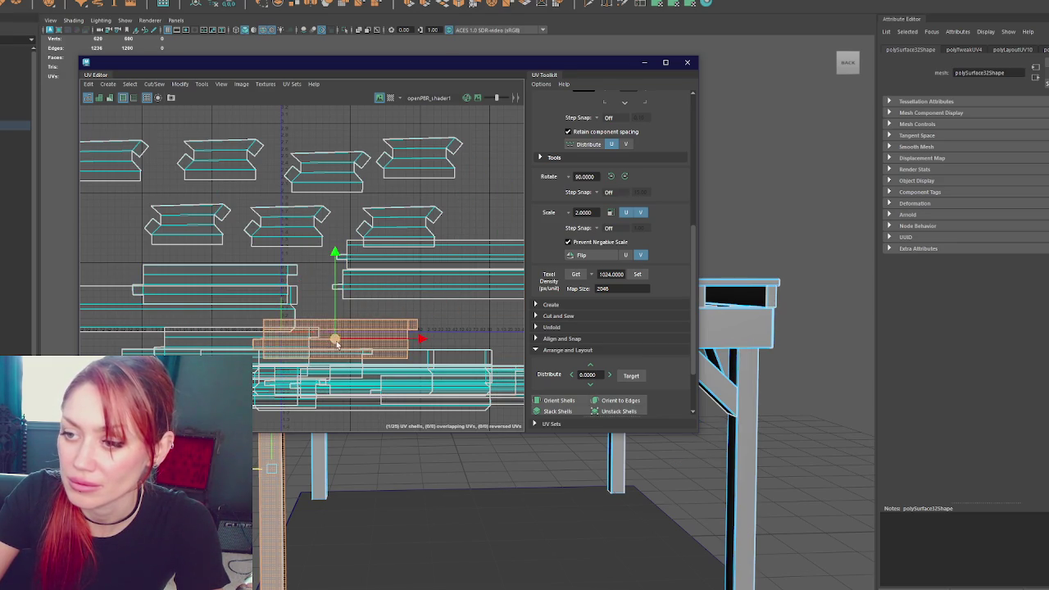
pyautogui.moveTo(332, 326); pyautogui.dragTo(377, 324)
pyautogui.click(687, 63)
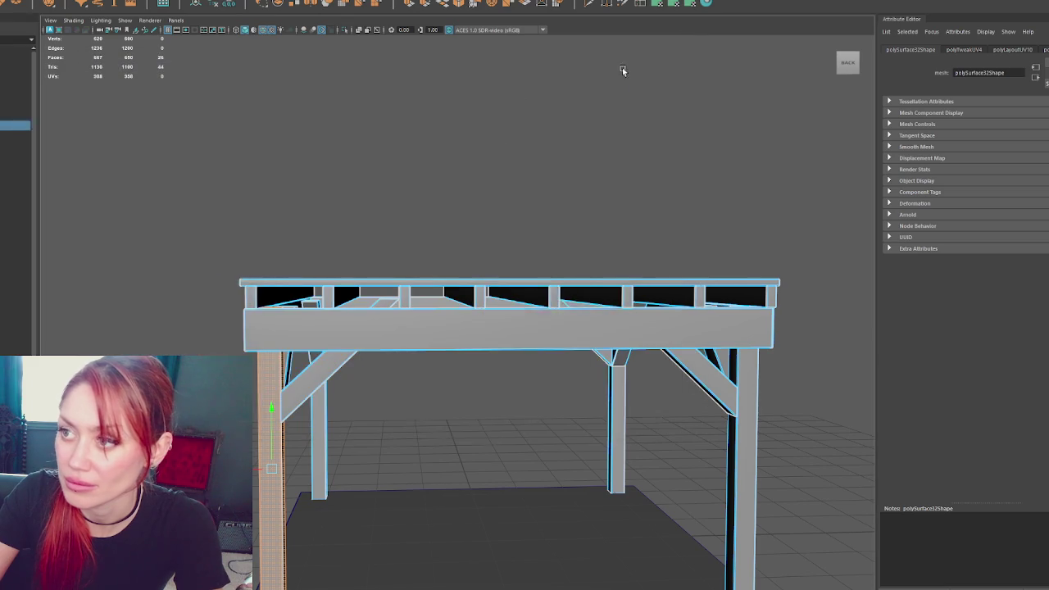
# Frame the model, select the whole pavilion and rename its Outliner entry
pyautogui.moveTo(553, 103); pyautogui.dragTo(605, 74, button='right')
pyautogui.press('f')
pyautogui.moveTo(286, 222); pyautogui.dragTo(614, 368)
pyautogui.click(64, 126)
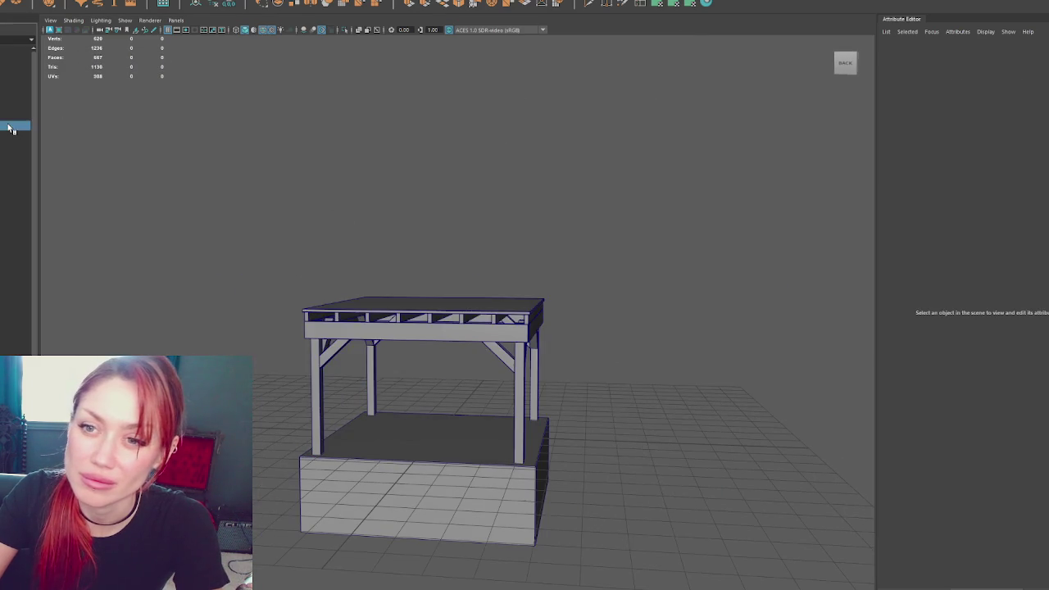
pyautogui.doubleClick(9, 125)
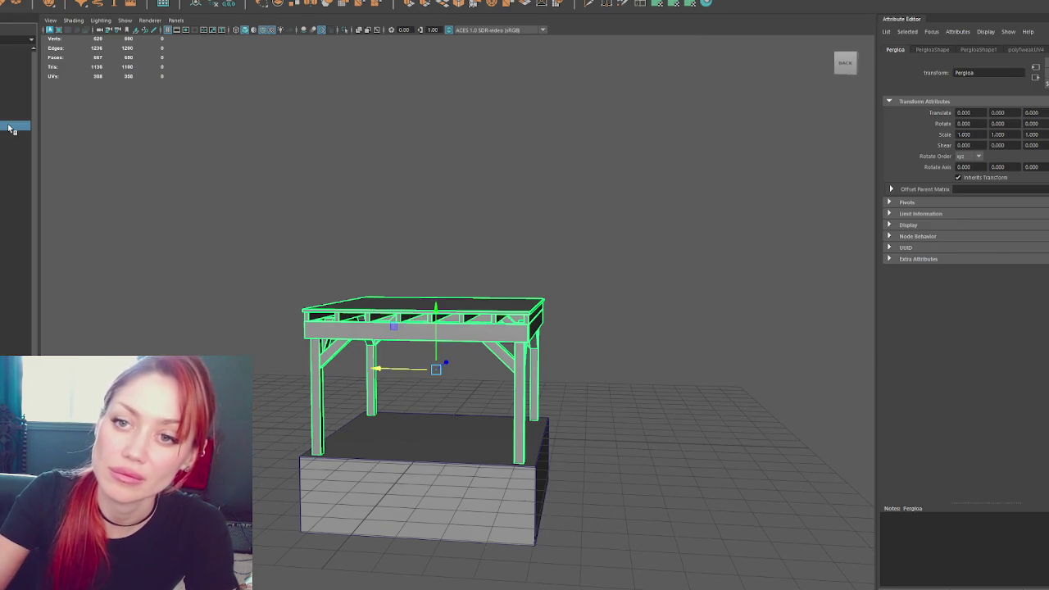
pyautogui.click(16, 246)
# Select the pergola and Foundation, orbit to a front view, and create a polygon cube
pyautogui.click(16, 116)
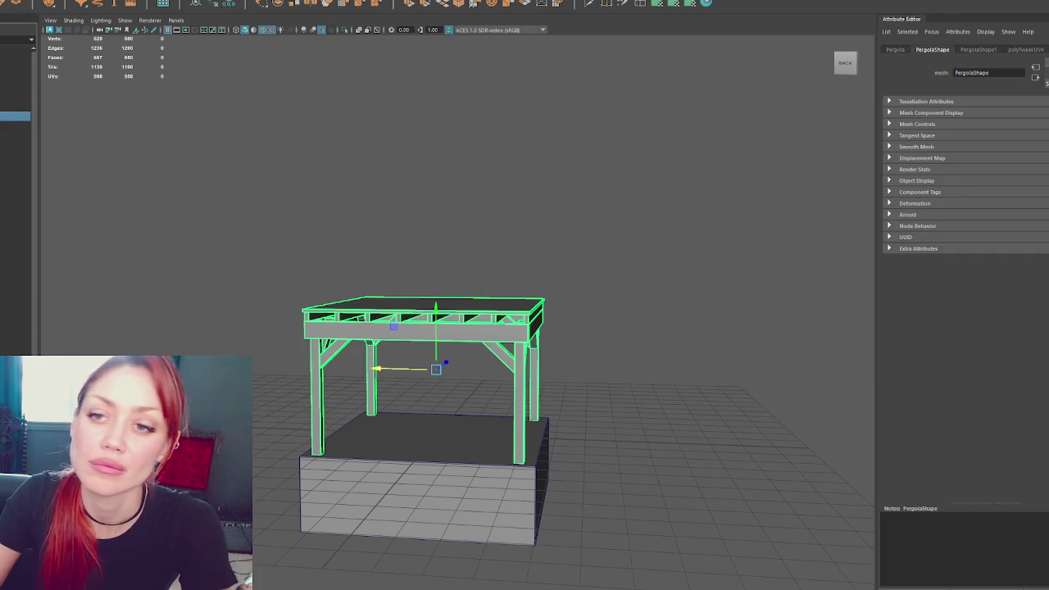
pyautogui.click(382, 438)
pyautogui.scroll(3, 417, 424)
pyautogui.scroll(3, 451, 260)
pyautogui.keyDown('alt'); pyautogui.moveTo(450, 258); pyautogui.dragTo(440, 250); pyautogui.keyUp('alt')
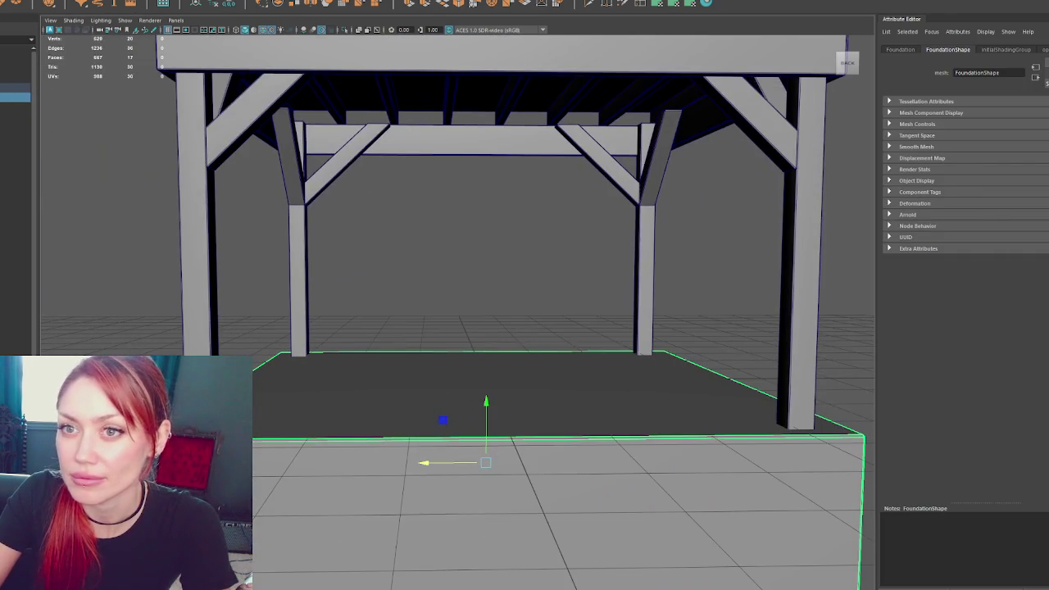
pyautogui.click(294, 3)
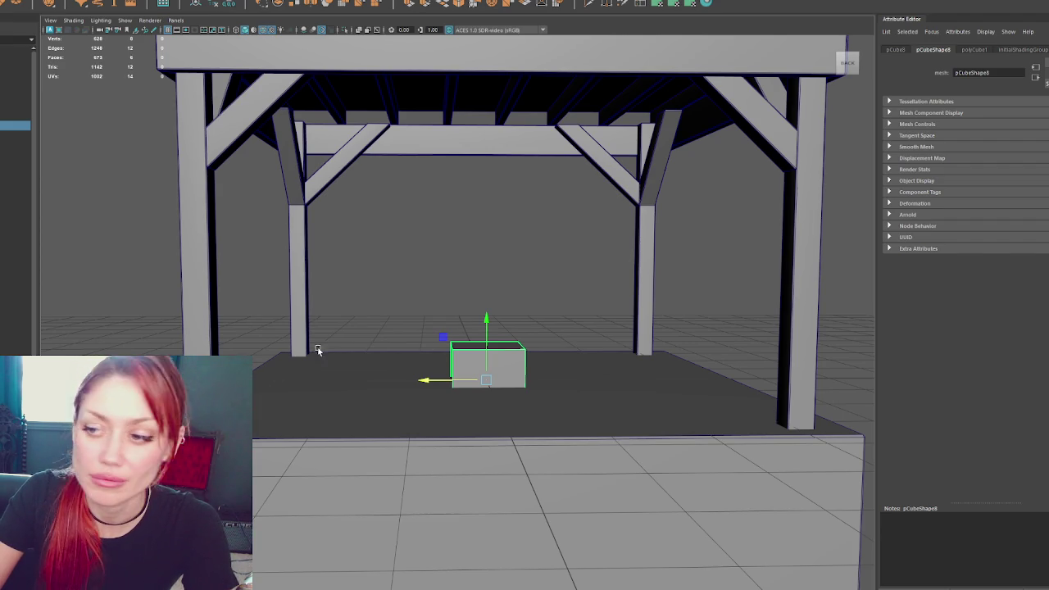
# Squash the new cube flat along Y and view it from a raised angle
pyautogui.press('f')
pyautogui.scroll(-2, 459, 267)
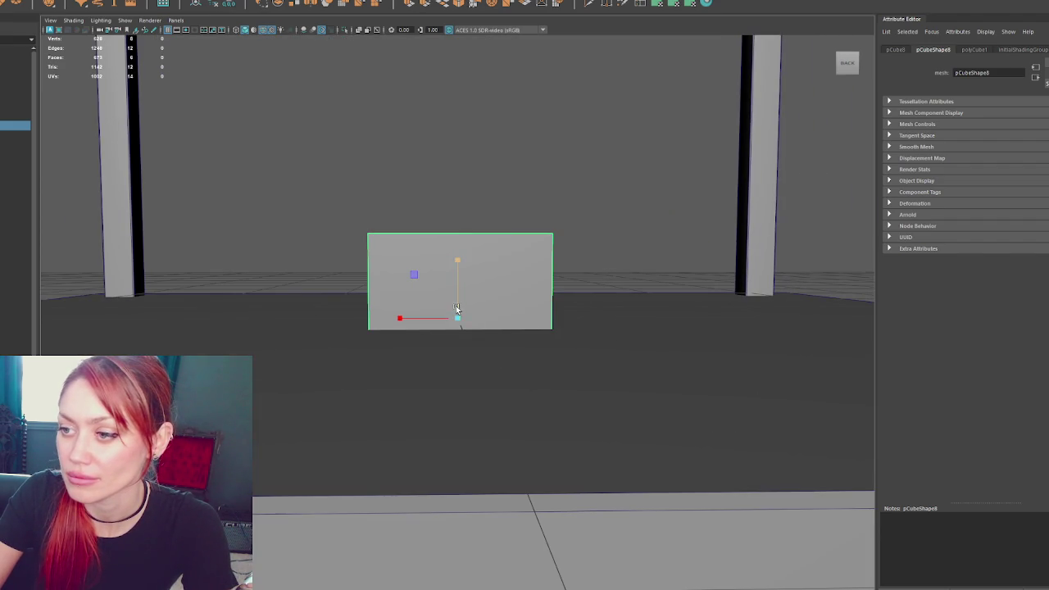
pyautogui.scroll(-4, 458, 306)
pyautogui.moveTo(457, 262)
pyautogui.mouseDown()
pyautogui.moveTo(455, 301)
pyautogui.moveTo(459, 281)
pyautogui.moveTo(473, 292)
pyautogui.mouseUp()
pyautogui.press('f')
pyautogui.scroll(-3, 473, 293)
pyautogui.moveTo(579, 310)
pyautogui.keyDown('alt'); pyautogui.mouseDown()
pyautogui.moveTo(392, 301)
pyautogui.moveTo(452, 312)
pyautogui.moveTo(418, 316)
pyautogui.mouseUp(); pyautogui.keyUp('alt')
pyautogui.scroll(-3, 429, 316)
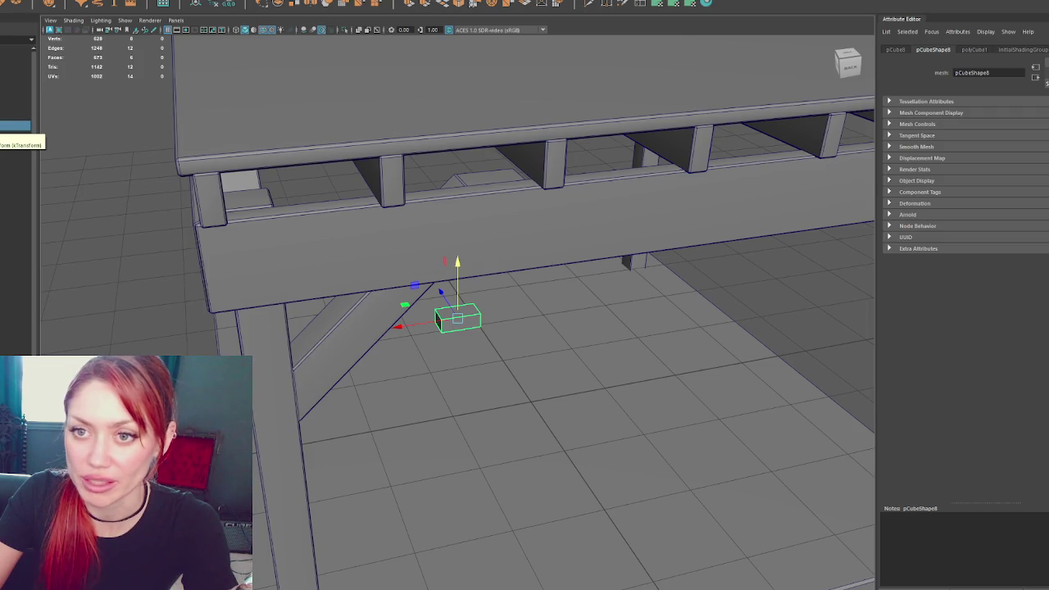
pyautogui.scroll(3, 487, 229)
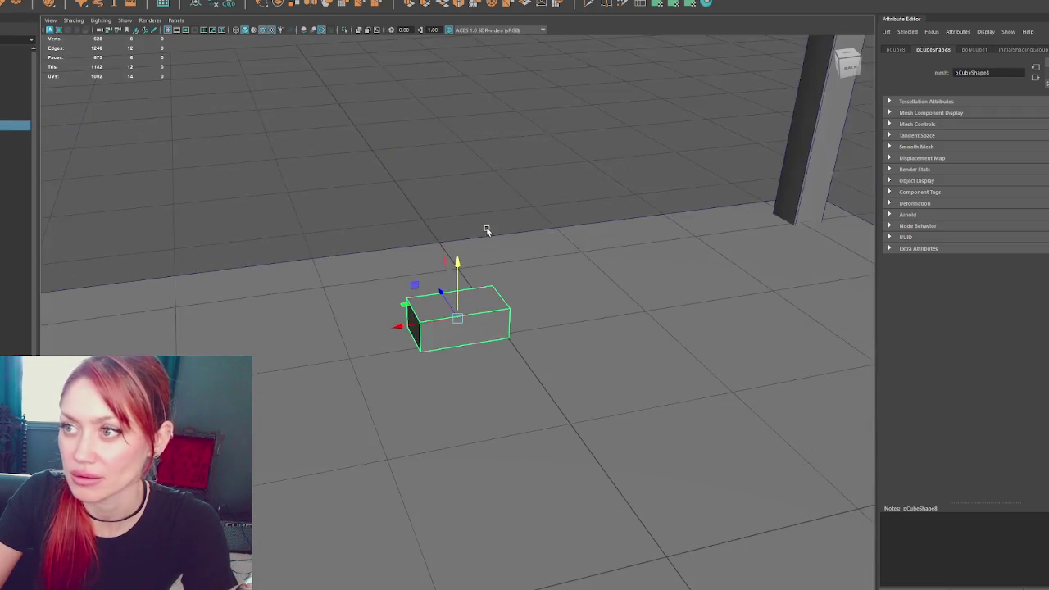
pyautogui.scroll(2, 447, 163)
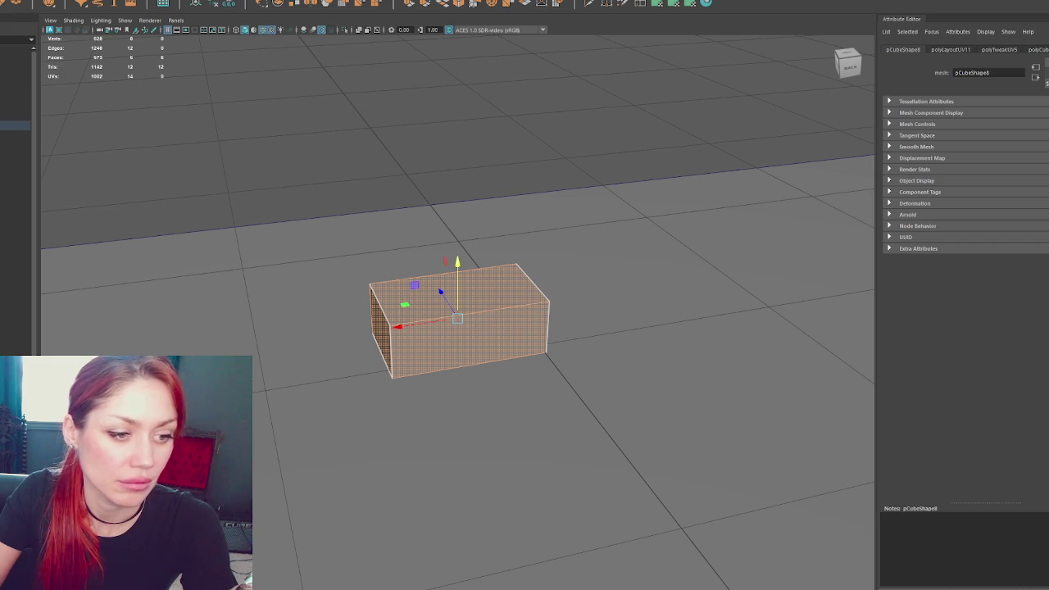
# Duplicate the box, then undo to keep only the original
pyautogui.click(276, 162)
pyautogui.click(452, 323)
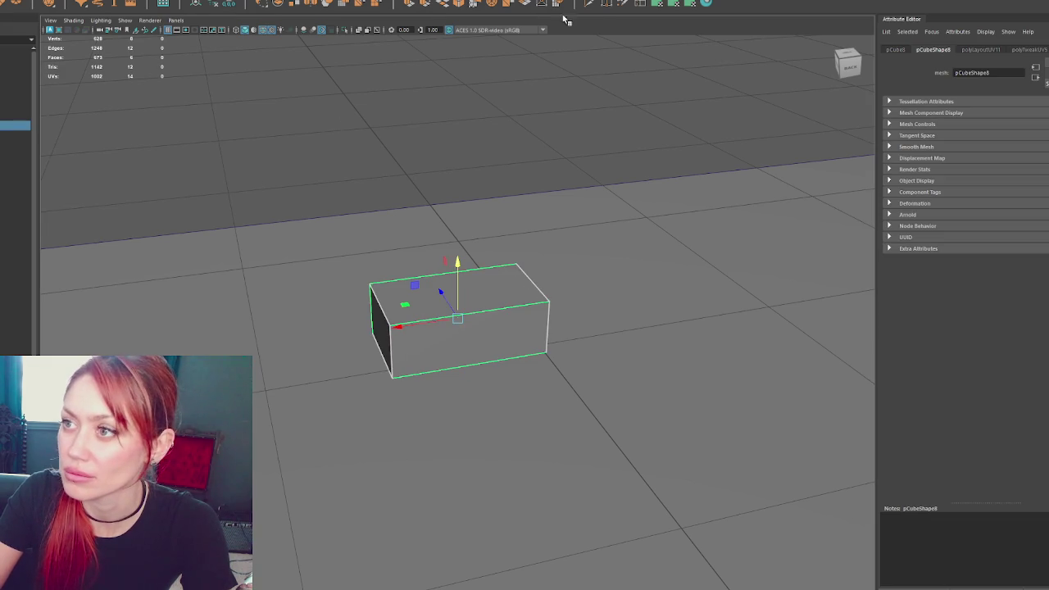
pyautogui.click(605, 6)
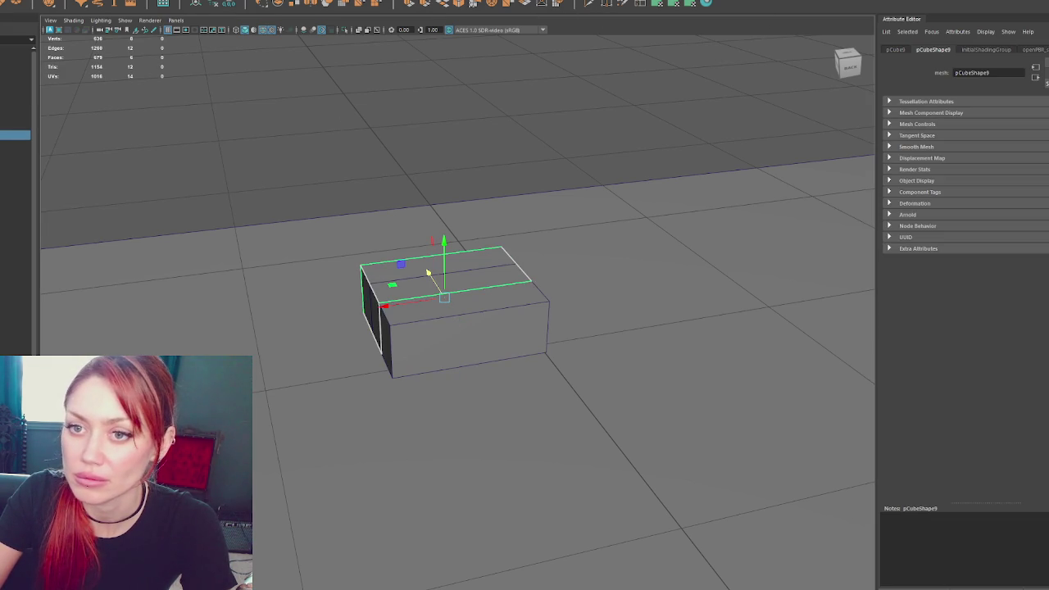
pyautogui.hotkey('ctrl', 'z')
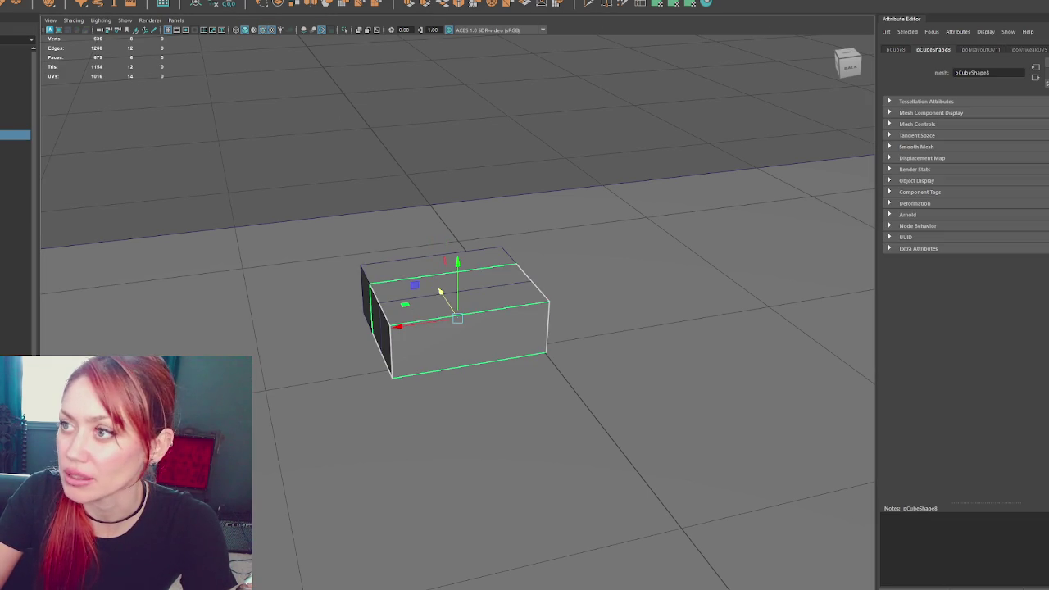
# Bevel the box's edges with Fraction 0.1 and reselect it
pyautogui.click(458, 5)
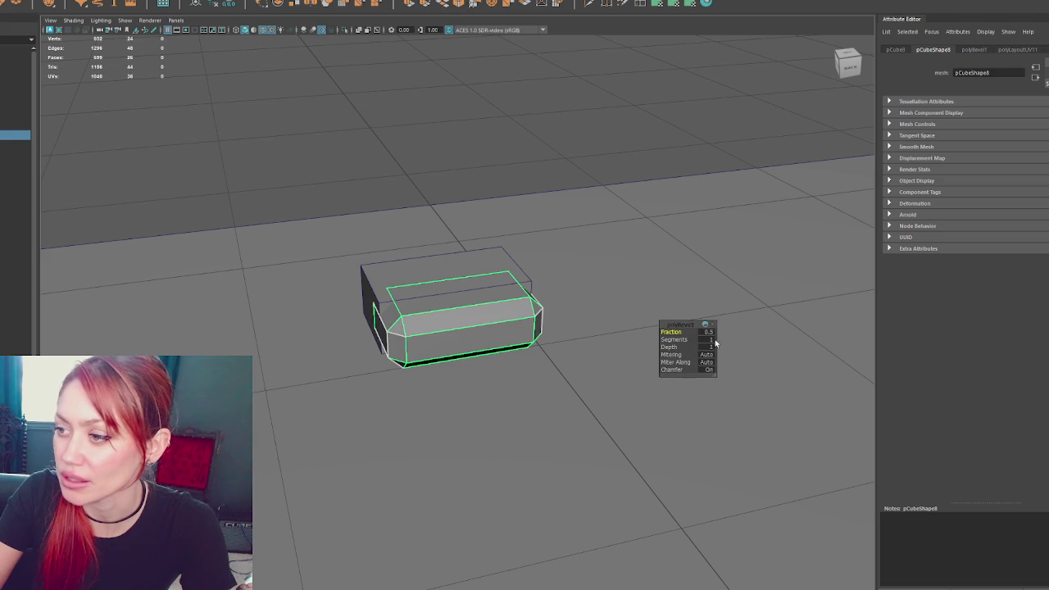
pyautogui.write('.1')
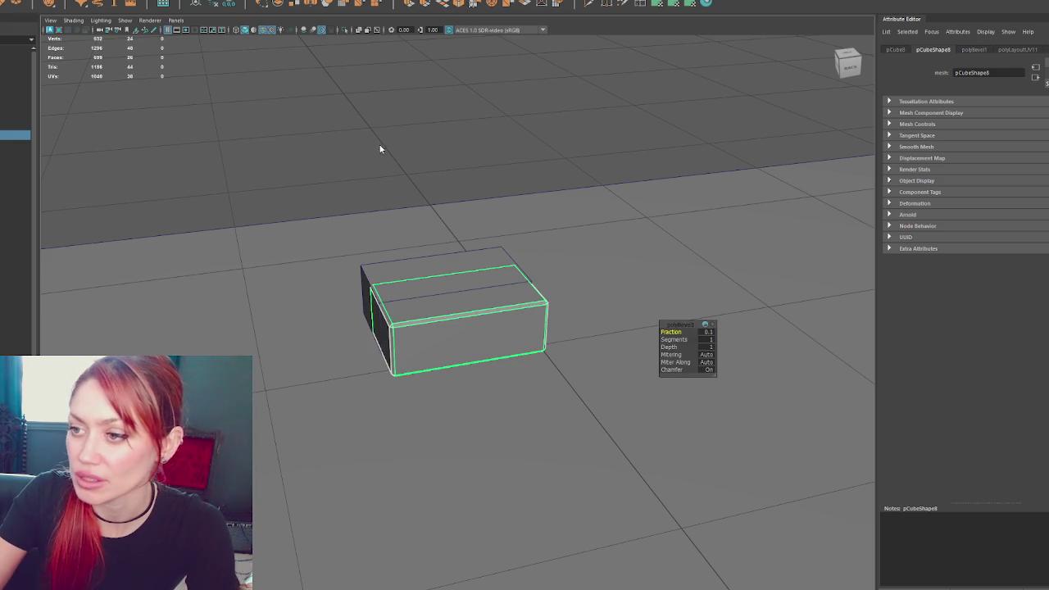
pyautogui.click(380, 145)
pyautogui.click(471, 298)
pyautogui.click(457, 293)
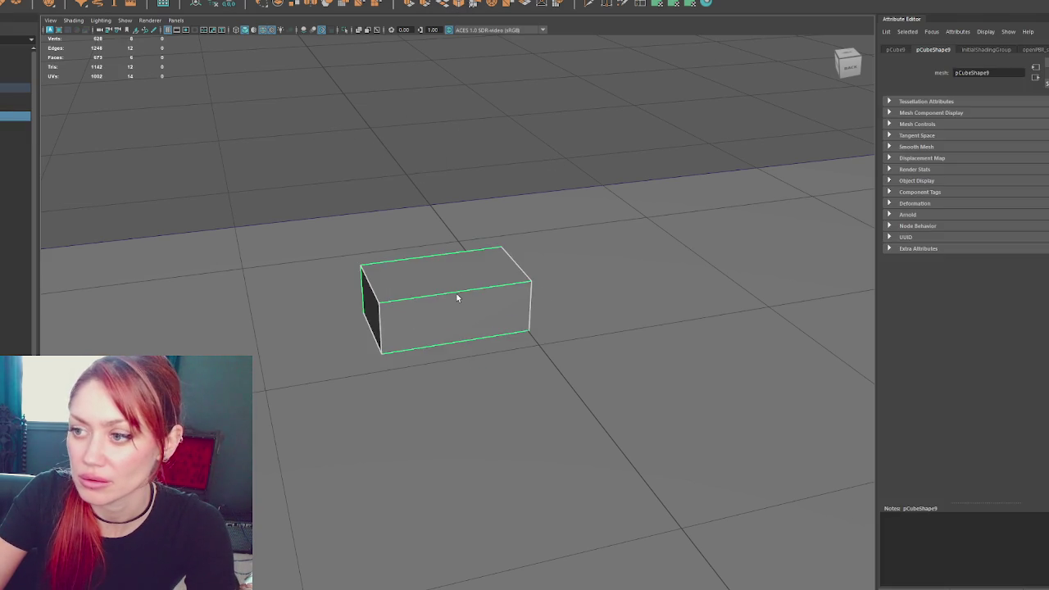
# Scale the box much taller in Y and much wider in X
pyautogui.press('w')
pyautogui.scroll(-5, 475, 271)
pyautogui.moveTo(475, 263)
pyautogui.keyDown('alt'); pyautogui.mouseDown()
pyautogui.moveTo(455, 316)
pyautogui.moveTo(478, 305)
pyautogui.mouseUp(); pyautogui.keyUp('alt')
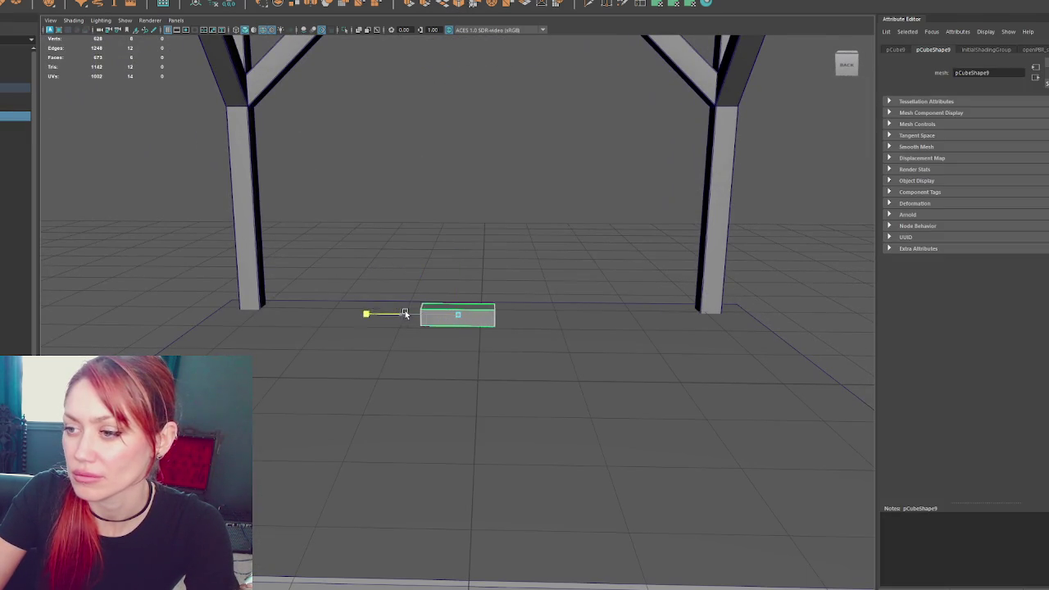
pyautogui.moveTo(458, 270); pyautogui.dragTo(459, 75)
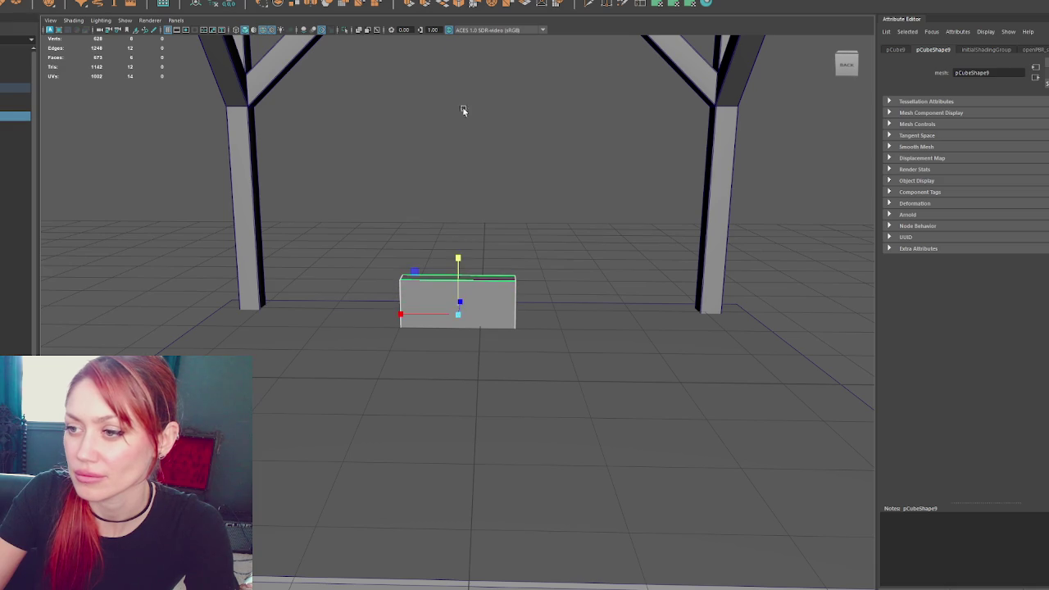
pyautogui.moveTo(456, 253); pyautogui.dragTo(456, 226)
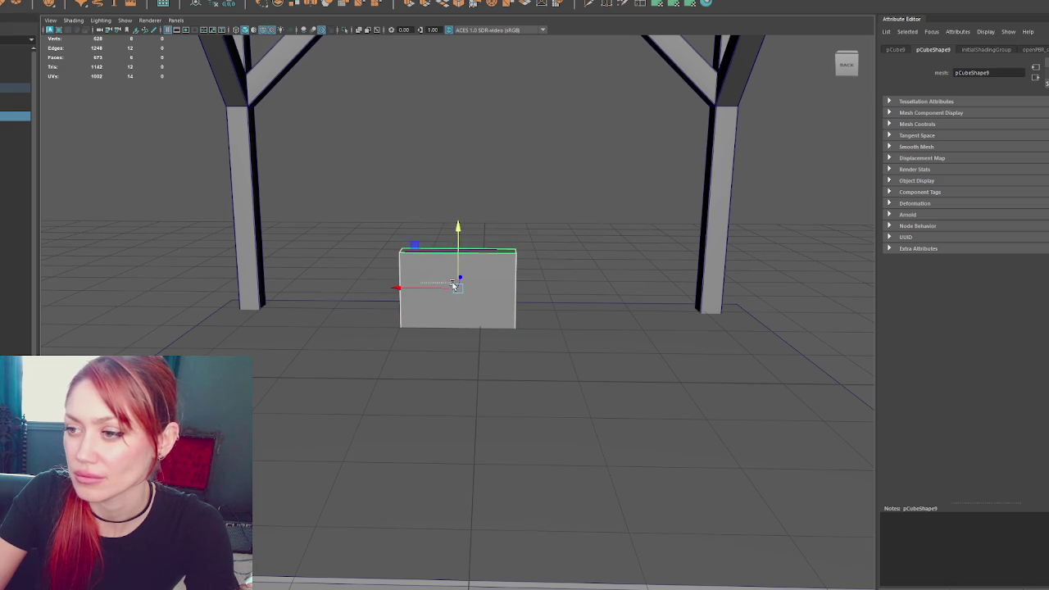
pyautogui.moveTo(439, 287); pyautogui.dragTo(587, 310)
pyautogui.moveTo(406, 290); pyautogui.dragTo(256, 309)
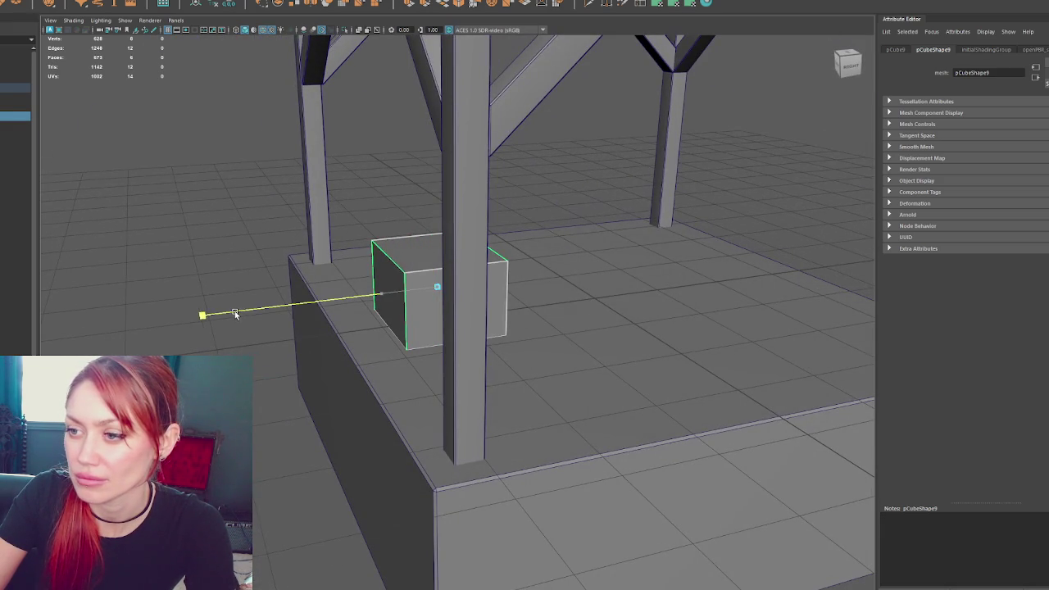
pyautogui.moveTo(401, 291); pyautogui.dragTo(347, 298)
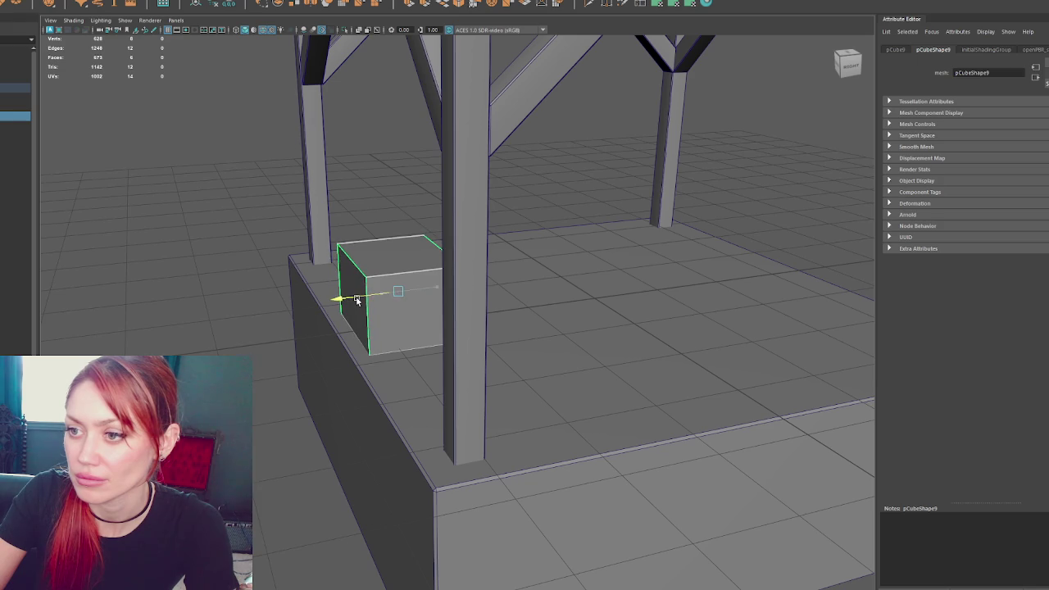
# Make the box slightly taller and duplicate it with Ctrl+D
pyautogui.press('w')
pyautogui.moveTo(668, 323)
pyautogui.keyDown('alt'); pyautogui.mouseDown()
pyautogui.moveTo(425, 300)
pyautogui.moveTo(421, 281)
pyautogui.moveTo(409, 283)
pyautogui.mouseUp(); pyautogui.keyUp('alt')
pyautogui.moveTo(468, 248); pyautogui.dragTo(465, 223)
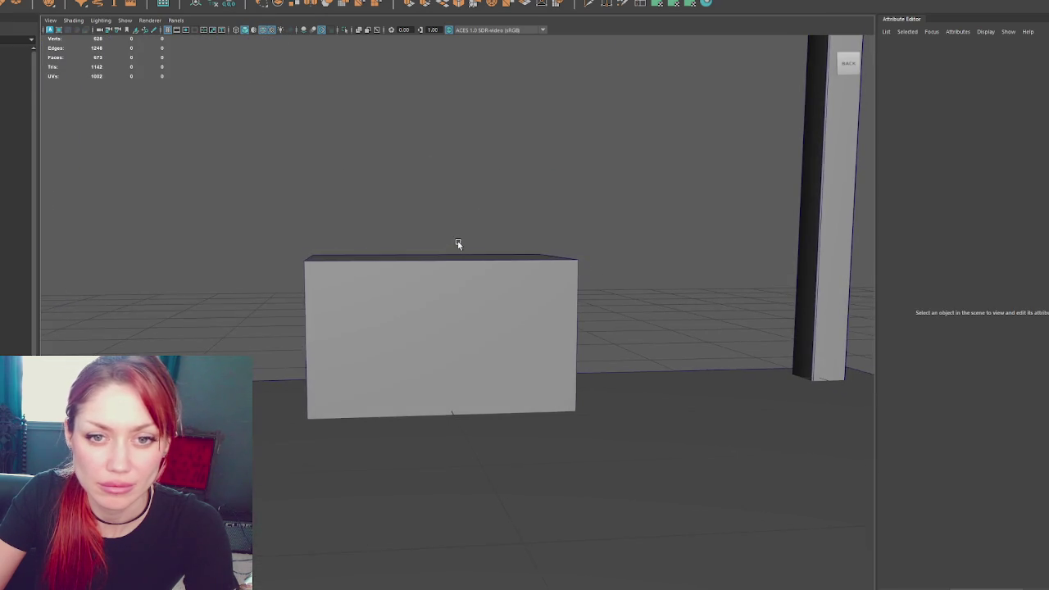
pyautogui.click(457, 244)
pyautogui.moveTo(274, 293)
pyautogui.keyDown('alt'); pyautogui.mouseDown()
pyautogui.moveTo(378, 260)
pyautogui.moveTo(395, 291)
pyautogui.moveTo(415, 267)
pyautogui.moveTo(406, 317)
pyautogui.moveTo(417, 224)
pyautogui.mouseUp(); pyautogui.keyUp('alt')
pyautogui.hotkey('ctrl', 'd')
pyautogui.hotkey('ctrl', 'd')
pyautogui.press('F11')
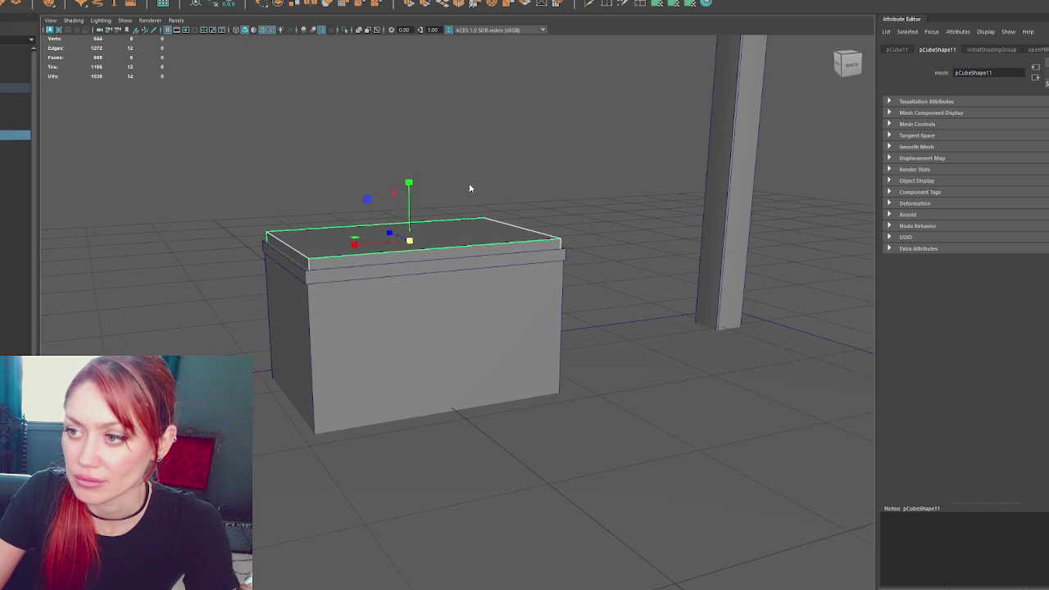
# Scale the copy's top face inward to slope it into a hood
pyautogui.click(456, 221)
pyautogui.press('r')
pyautogui.moveTo(408, 238)
pyautogui.mouseDown()
pyautogui.moveTo(387, 240)
pyautogui.moveTo(420, 156)
pyautogui.mouseUp()
pyautogui.press('w')
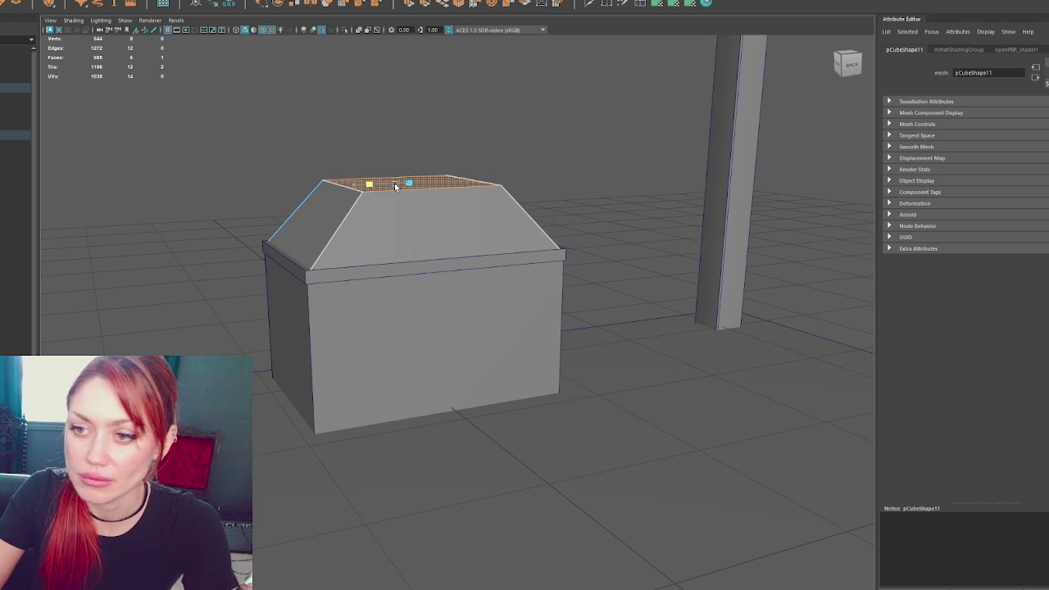
pyautogui.moveTo(459, 196)
pyautogui.keyDown('alt'); pyautogui.mouseDown()
pyautogui.moveTo(222, 206)
pyautogui.moveTo(289, 152)
pyautogui.mouseUp(); pyautogui.keyUp('alt')
# Duplicate the thin slab, lift it above the sloped top, and thicken and widen it
pyautogui.click(361, 261)
pyautogui.hotkey('ctrl', 'd')
pyautogui.moveTo(414, 257)
pyautogui.mouseDown()
pyautogui.moveTo(414, 186)
pyautogui.moveTo(372, 192)
pyautogui.mouseUp()
pyautogui.click(438, 134)
pyautogui.click(412, 183)
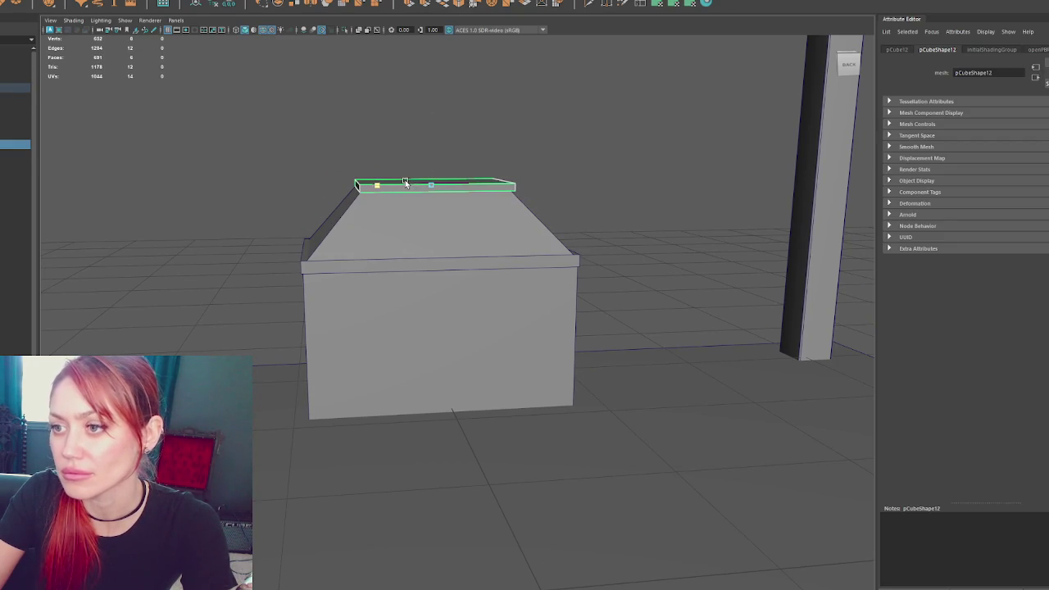
pyautogui.moveTo(428, 168); pyautogui.dragTo(434, 145)
pyautogui.moveTo(403, 186)
pyautogui.keyDown('alt'); pyautogui.mouseDown()
pyautogui.moveTo(345, 215)
pyautogui.moveTo(308, 205)
pyautogui.moveTo(383, 177)
pyautogui.moveTo(430, 233)
pyautogui.mouseUp(); pyautogui.keyUp('alt')
# Duplicate the top slab and stretch the copy into a tall, narrow block
pyautogui.hotkey('ctrl', 'd')
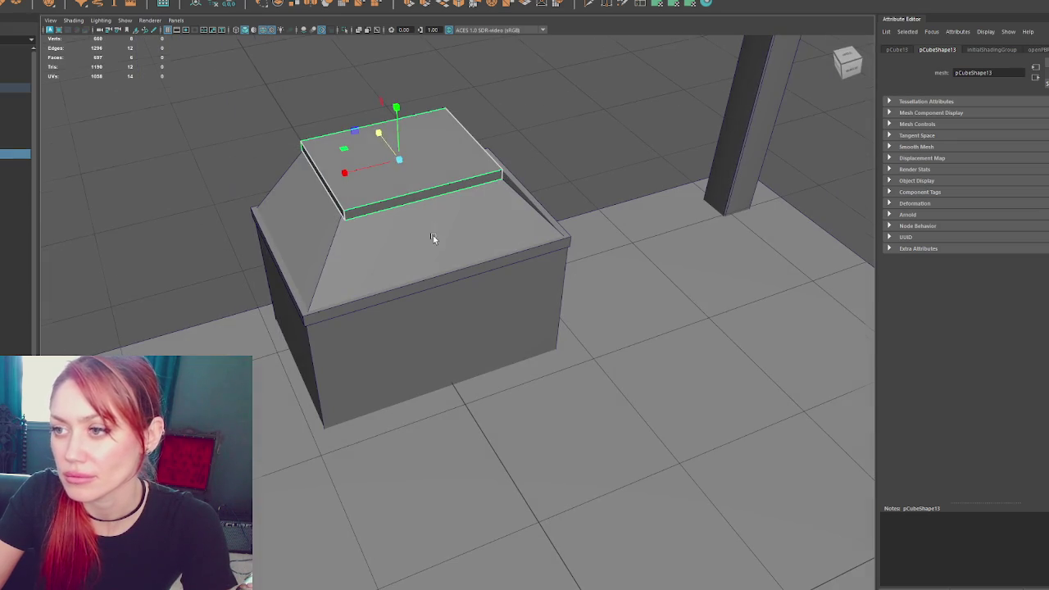
pyautogui.moveTo(402, 163)
pyautogui.mouseDown()
pyautogui.moveTo(389, 164)
pyautogui.moveTo(399, 134)
pyautogui.moveTo(480, 160)
pyautogui.moveTo(459, 168)
pyautogui.mouseUp()
pyautogui.press('w')
pyautogui.press('r')
pyautogui.moveTo(450, 203); pyautogui.dragTo(457, 46)
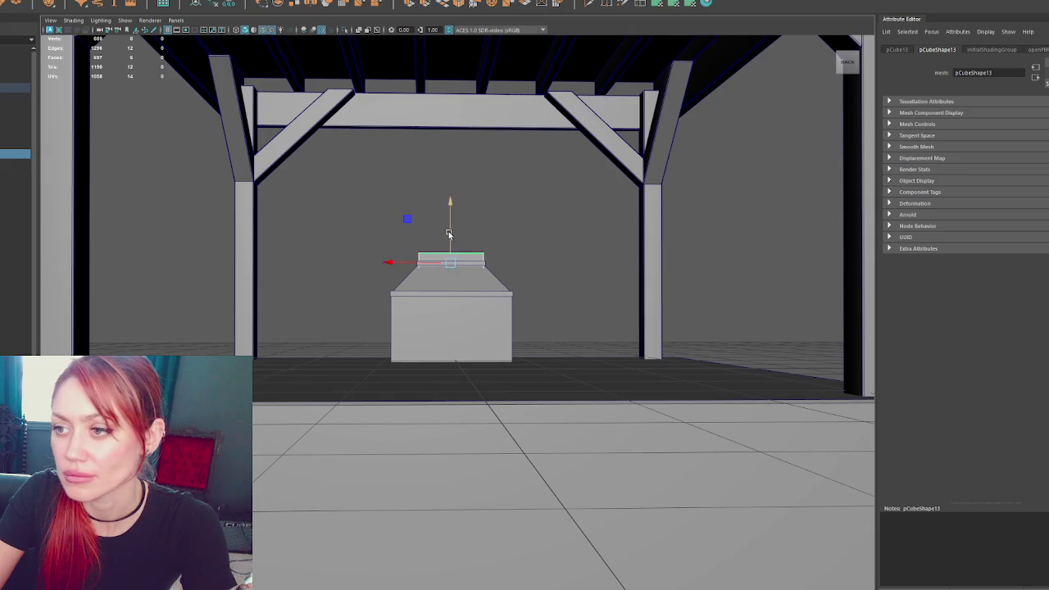
pyautogui.moveTo(449, 233); pyautogui.dragTo(459, 191)
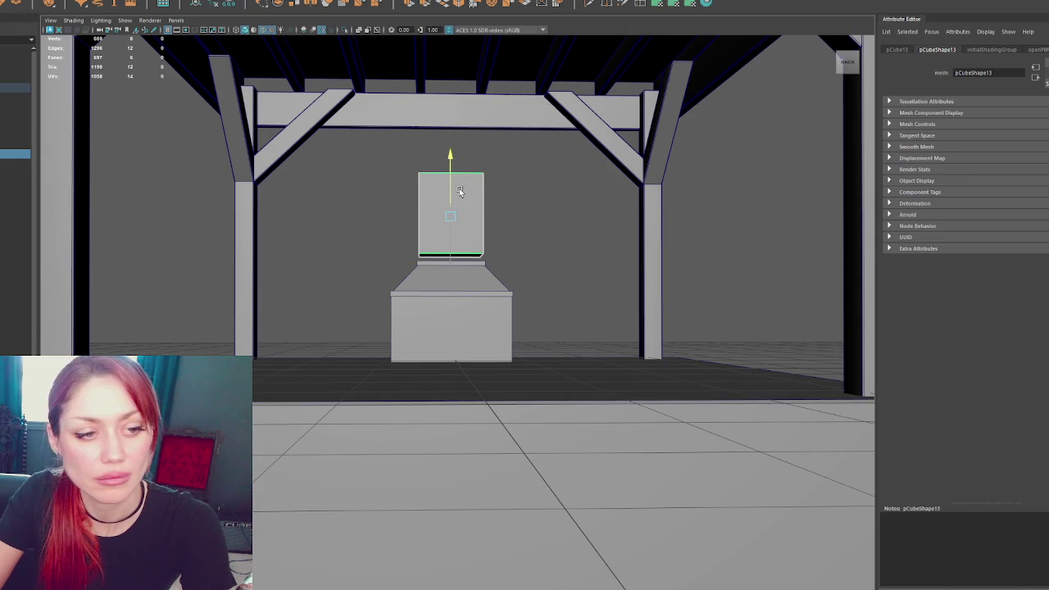
pyautogui.scroll(3, 459, 191)
pyautogui.keyDown('alt'); pyautogui.moveTo(452, 180); pyautogui.dragTo(447, 206, button='middle'); pyautogui.keyUp('alt')
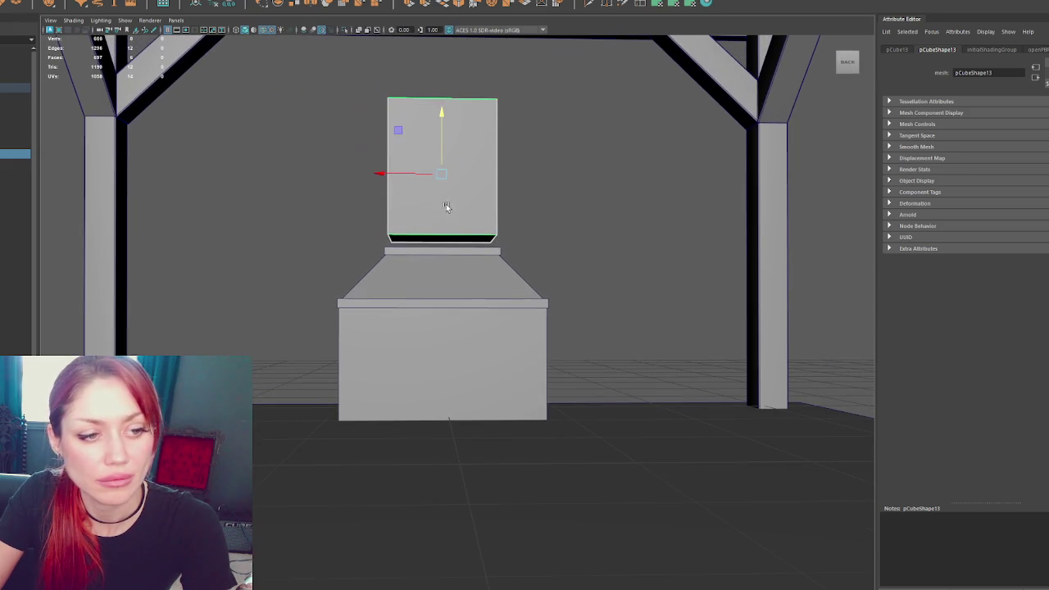
pyautogui.moveTo(384, 174); pyautogui.dragTo(433, 174)
pyautogui.keyDown('alt'); pyautogui.moveTo(440, 176); pyautogui.dragTo(441, 245, button='middle'); pyautogui.keyUp('alt')
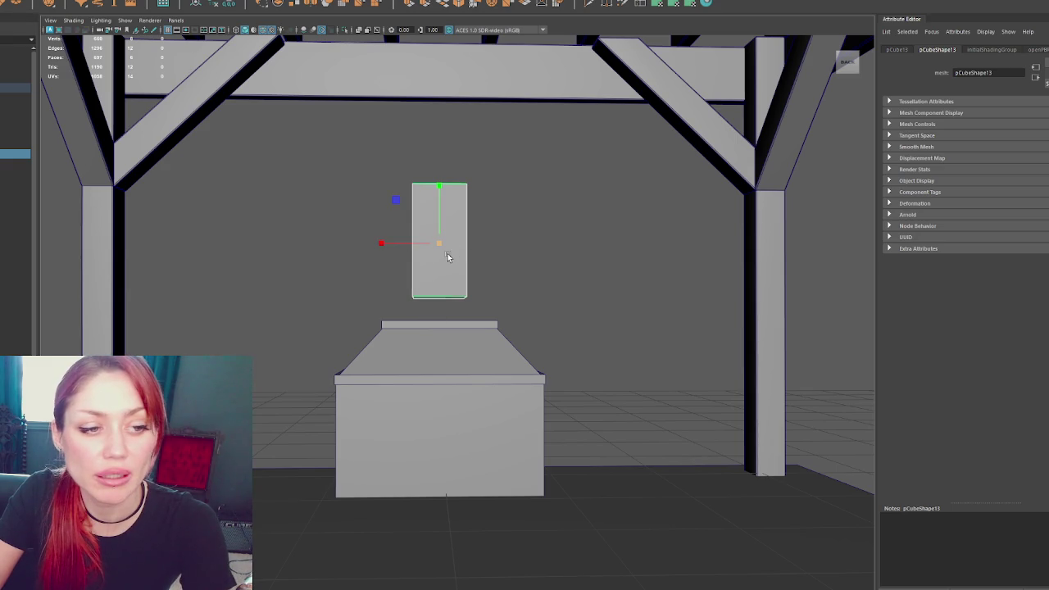
pyautogui.keyDown('alt'); pyautogui.moveTo(400, 267); pyautogui.dragTo(547, 271); pyautogui.keyUp('alt')
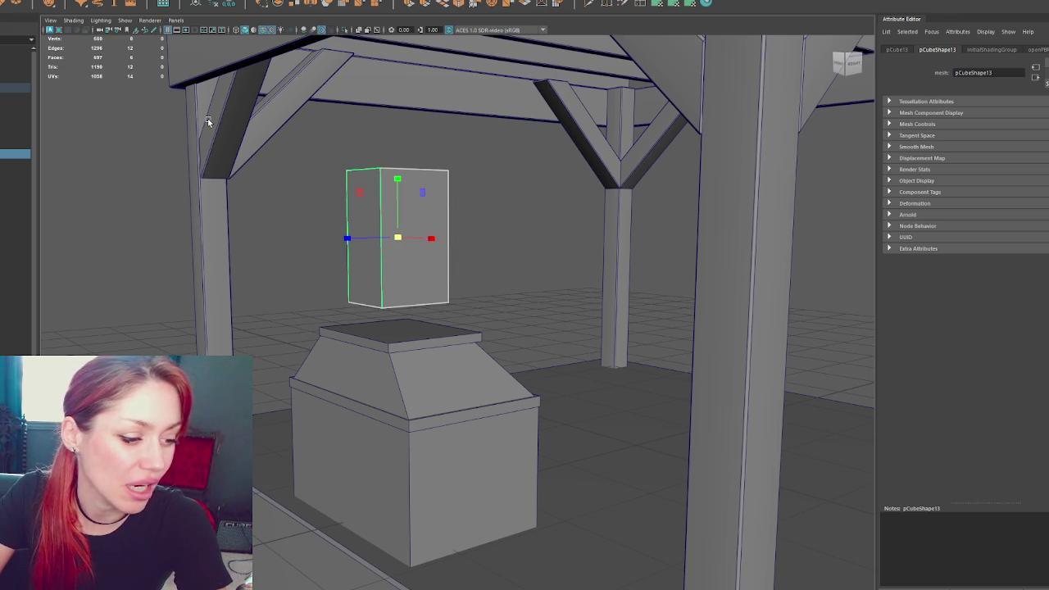
# Raise the pedestal until it meets the tall block
pyautogui.keyDown('alt'); pyautogui.moveTo(259, 125); pyautogui.dragTo(361, 235); pyautogui.keyUp('alt')
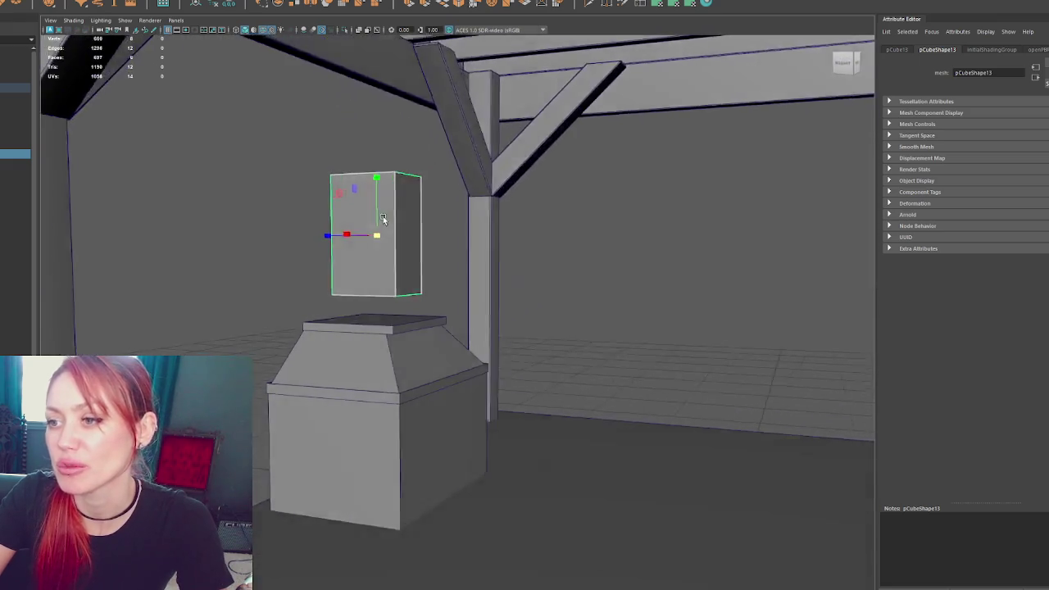
pyautogui.scroll(-4, 361, 235)
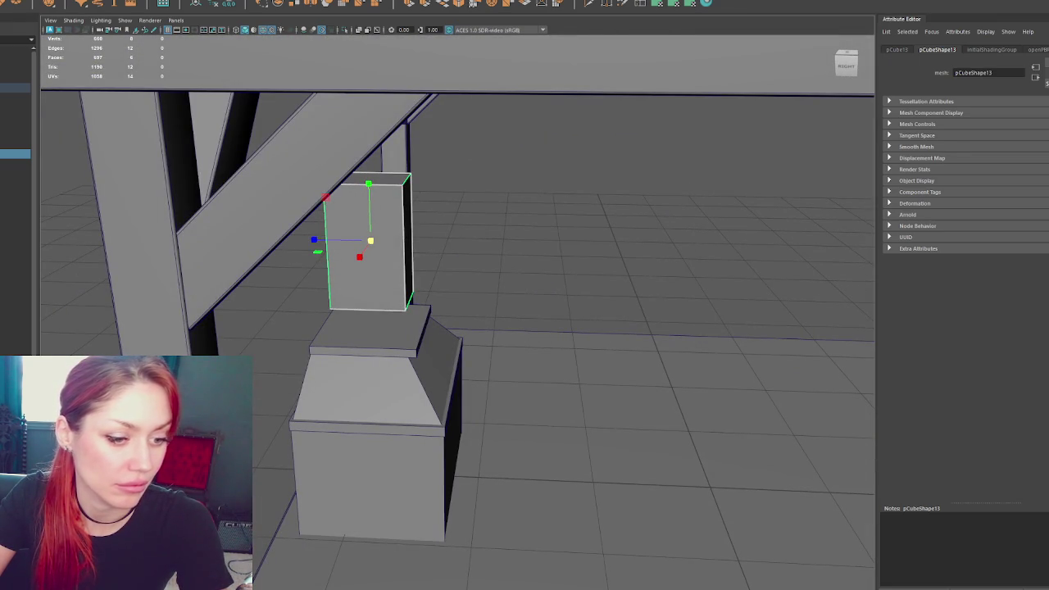
pyautogui.moveTo(310, 440)
pyautogui.keyDown('alt'); pyautogui.mouseDown()
pyautogui.moveTo(585, 427)
pyautogui.moveTo(553, 421)
pyautogui.mouseUp(); pyautogui.keyUp('alt')
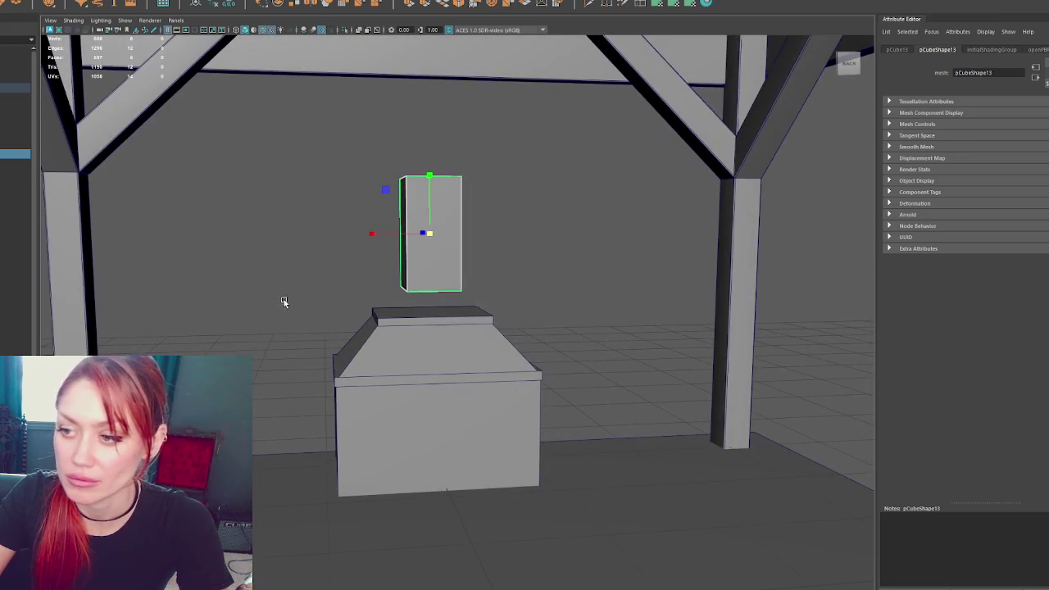
pyautogui.click(459, 367)
pyautogui.moveTo(459, 367); pyautogui.dragTo(447, 304, button='middle')
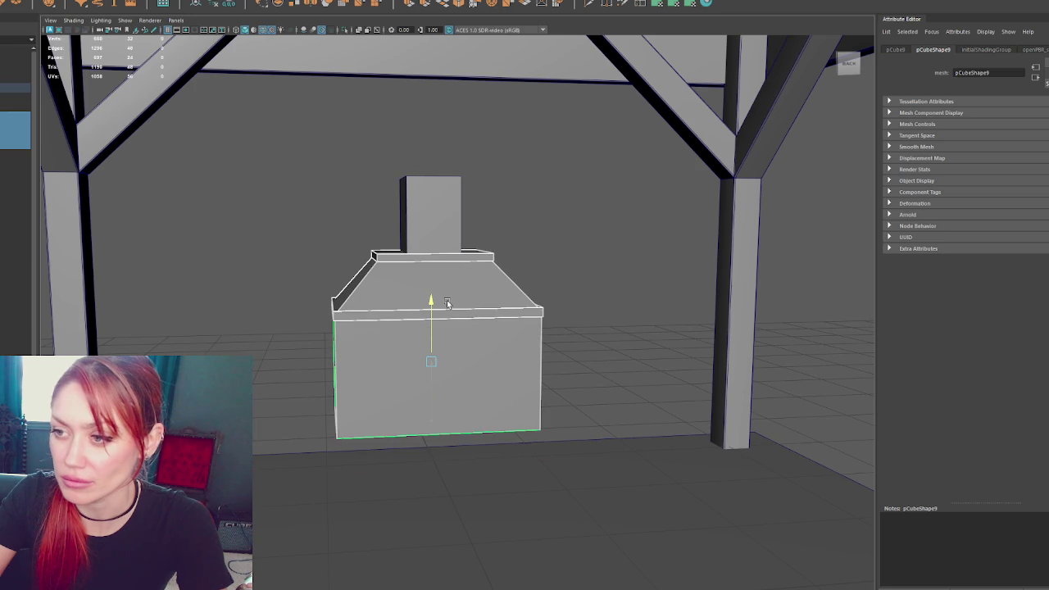
pyautogui.moveTo(447, 304)
pyautogui.keyDown('alt'); pyautogui.mouseDown()
pyautogui.moveTo(444, 315)
pyautogui.moveTo(529, 323)
pyautogui.moveTo(427, 343)
pyautogui.mouseUp(); pyautogui.keyUp('alt')
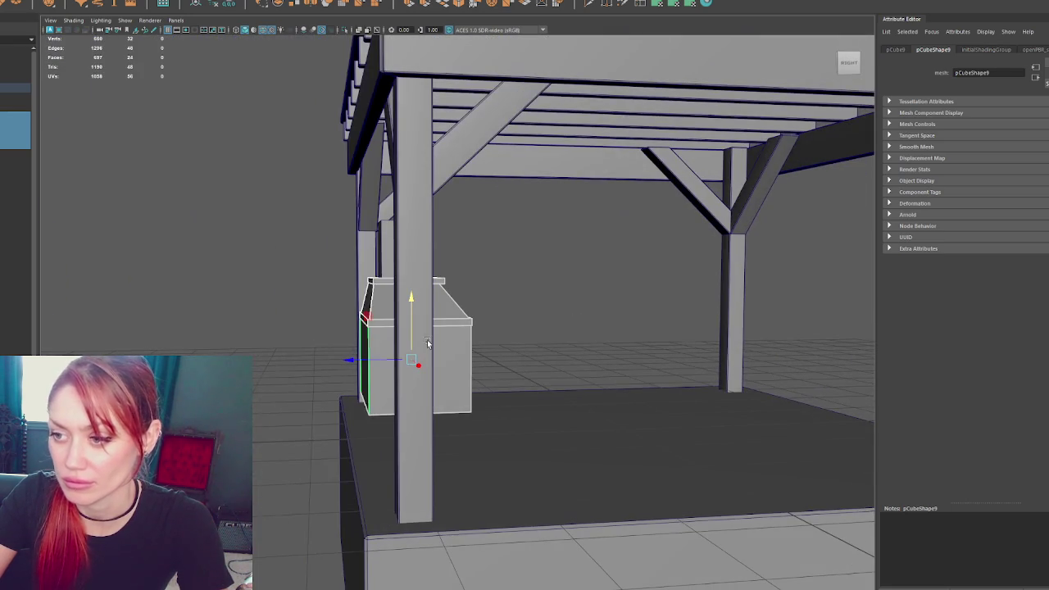
# Centre the lower pedestal block's pivot and scale it down to 0.885
pyautogui.click(64, 5)
pyautogui.click(205, 33)
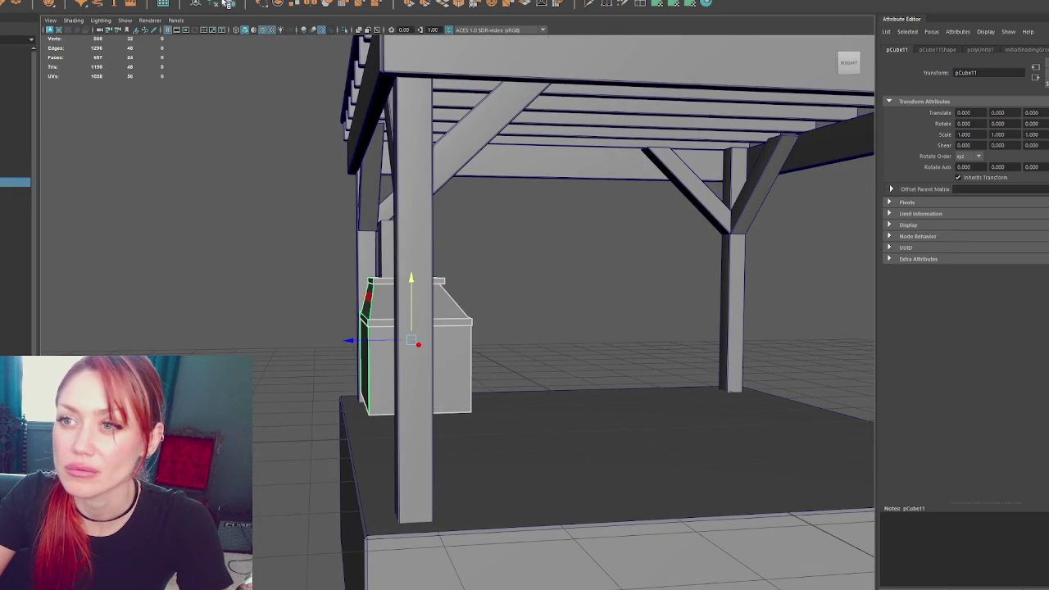
pyautogui.moveTo(402, 337); pyautogui.dragTo(373, 341)
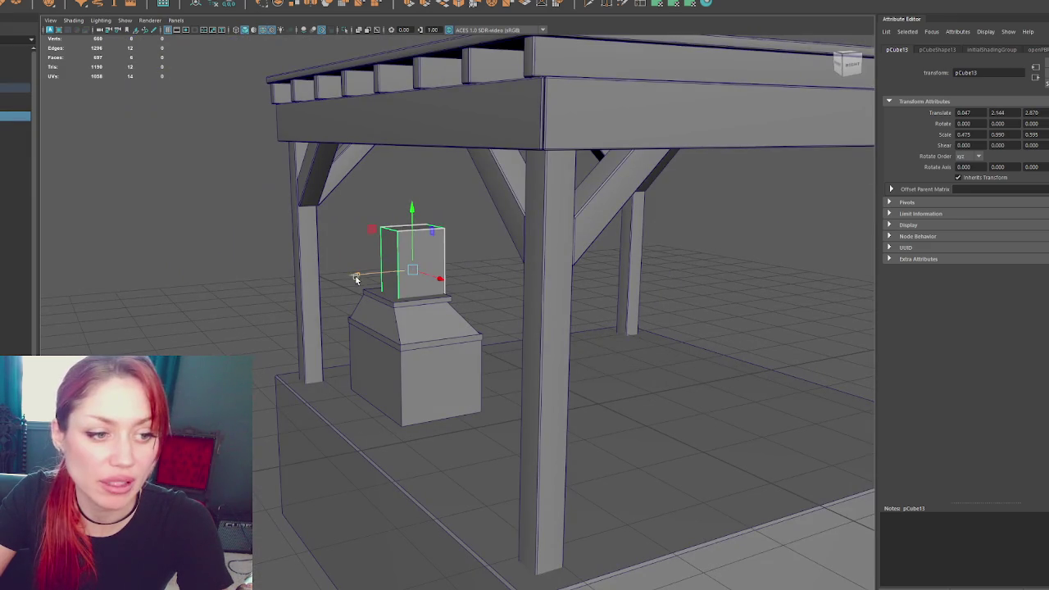
pyautogui.moveTo(355, 279); pyautogui.dragTo(343, 281)
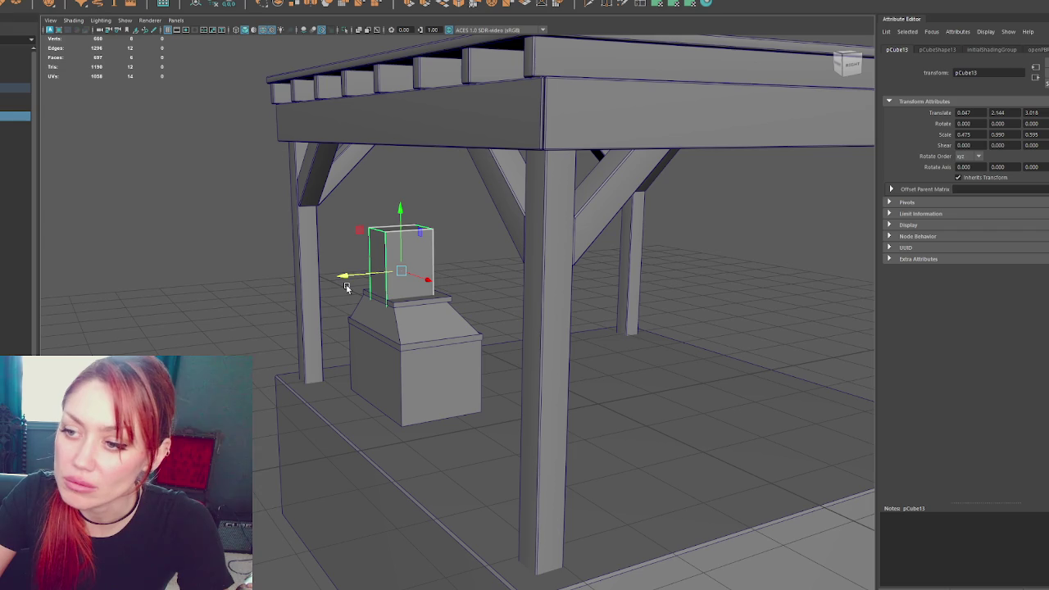
# Centre the post over the pedestal, stretch it up to the top beam, and realign the lower block
pyautogui.keyDown('shift'); pyautogui.click(399, 319); pyautogui.keyUp('shift')
pyautogui.moveTo(399, 328)
pyautogui.mouseDown()
pyautogui.moveTo(382, 328)
pyautogui.moveTo(409, 250)
pyautogui.moveTo(403, 262)
pyautogui.moveTo(381, 256)
pyautogui.moveTo(368, 268)
pyautogui.mouseUp()
pyautogui.moveTo(368, 229)
pyautogui.mouseDown()
pyautogui.moveTo(366, 169)
pyautogui.moveTo(295, 190)
pyautogui.mouseUp()
pyautogui.press('w')
pyautogui.click(343, 331)
pyautogui.moveTo(342, 331)
pyautogui.mouseDown()
pyautogui.moveTo(277, 323)
pyautogui.moveTo(420, 337)
pyautogui.moveTo(387, 319)
pyautogui.mouseUp()
# Shift one of the Foundation's edges outward in edge mode
pyautogui.press('a')
pyautogui.scroll(5, 387, 319)
pyautogui.click(339, 420)
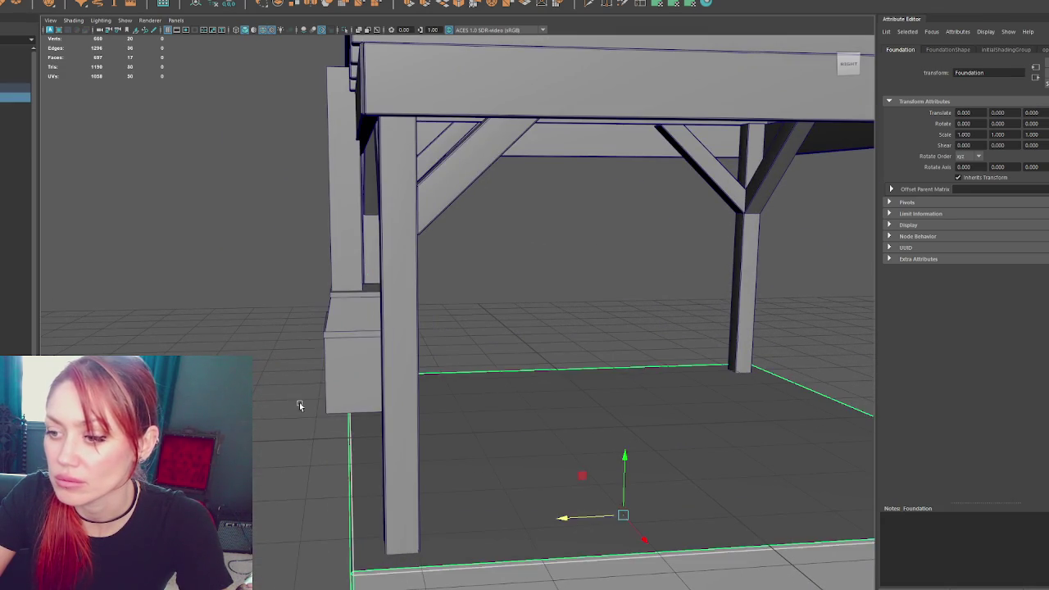
pyautogui.scroll(-3, 295, 343)
pyautogui.press('F10')
pyautogui.moveTo(263, 274)
pyautogui.mouseDown()
pyautogui.moveTo(304, 417)
pyautogui.moveTo(386, 447)
pyautogui.moveTo(353, 459)
pyautogui.mouseUp()
pyautogui.moveTo(319, 310)
pyautogui.keyDown('alt'); pyautogui.mouseDown()
pyautogui.moveTo(424, 304)
pyautogui.moveTo(432, 288)
pyautogui.moveTo(533, 328)
pyautogui.mouseUp(); pyautogui.keyUp('alt')
pyautogui.press('F8')
# Clear the foundation selection and select the Pergola model
pyautogui.scroll(-3, 432, 288)
pyautogui.scroll(5, 516, 311)
pyautogui.click(375, 413)
pyautogui.scroll(-2, 326, 150)
pyautogui.click(327, 150)
pyautogui.scroll(-2, 351, 164)
pyautogui.click(383, 169)
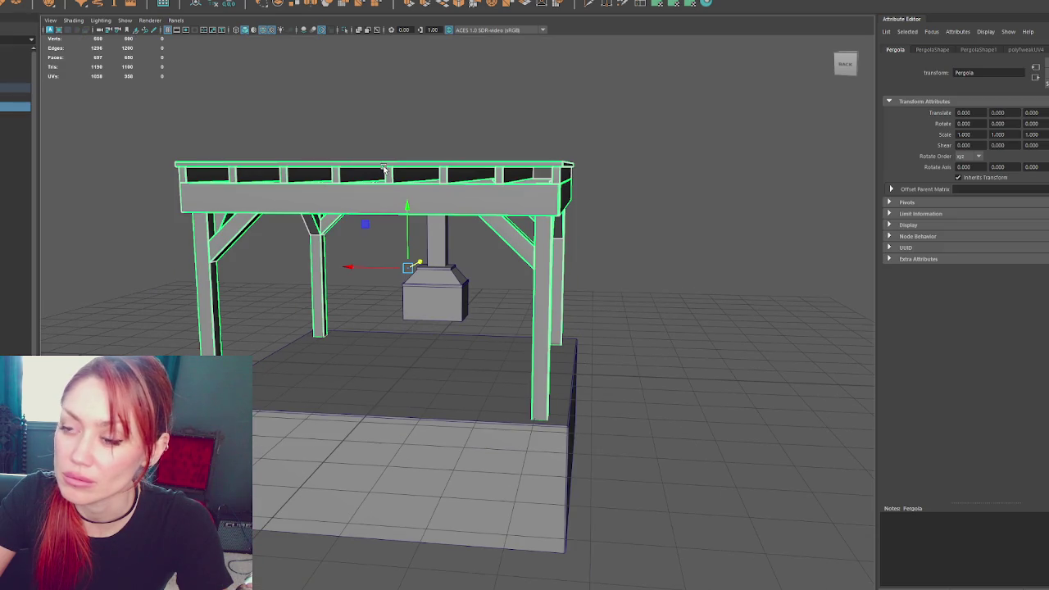
pyautogui.hotkey('ctrl', 'z')
pyautogui.hotkey('ctrl', 'z')
# Undo back to the floating top plate and shorten it by pulling its end vertices in
pyautogui.hotkey('ctrl', 'z')
pyautogui.hotkey('ctrl', 'z')
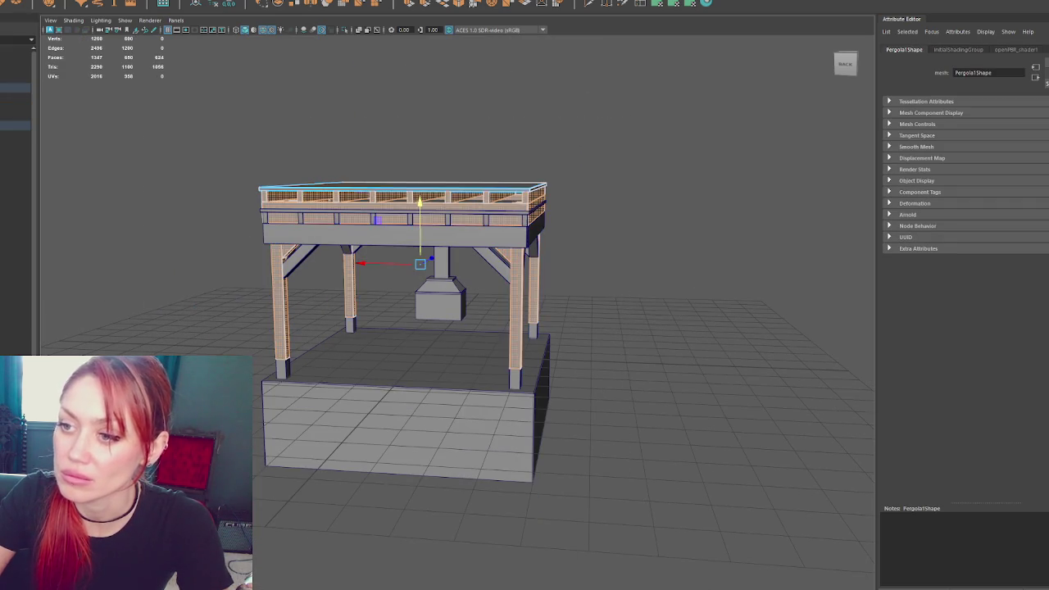
pyautogui.hotkey('ctrl', 'z')
pyautogui.hotkey('ctrl', 'z')
pyautogui.moveTo(462, 105); pyautogui.dragTo(684, 306)
pyautogui.moveTo(480, 187); pyautogui.dragTo(300, 178)
pyautogui.press('F8')
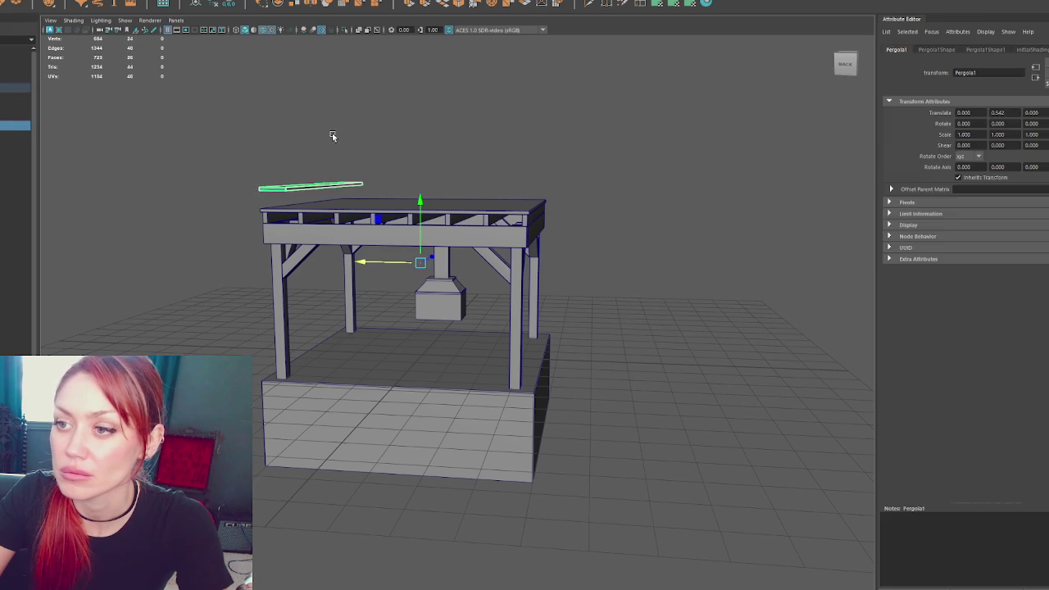
# Fine-tune the plank's end vertices vertically in wireframe view
pyautogui.scroll(5, 365, 270)
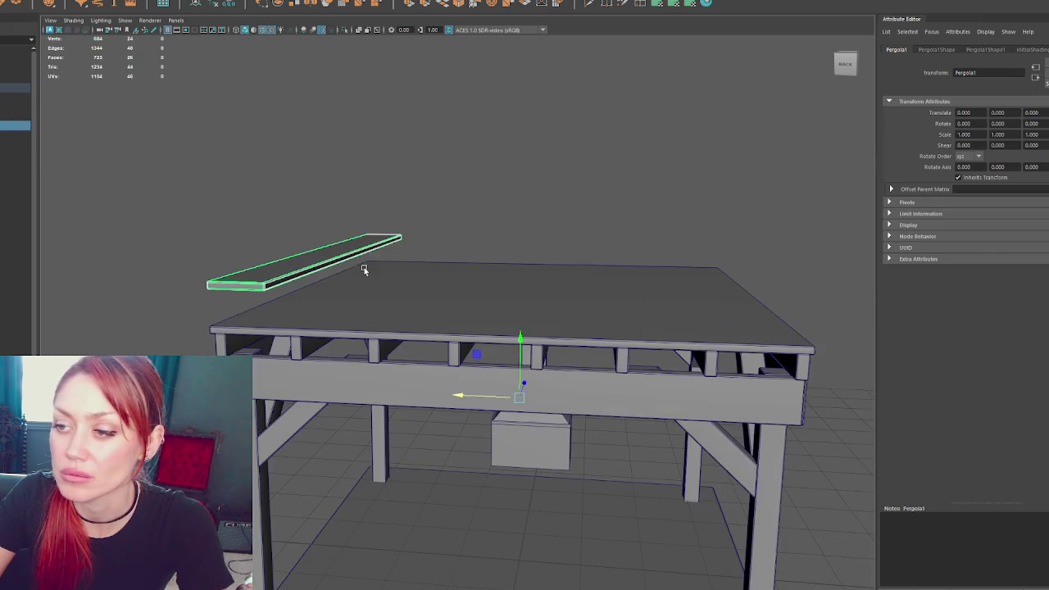
pyautogui.press('4')
pyautogui.press('F9')
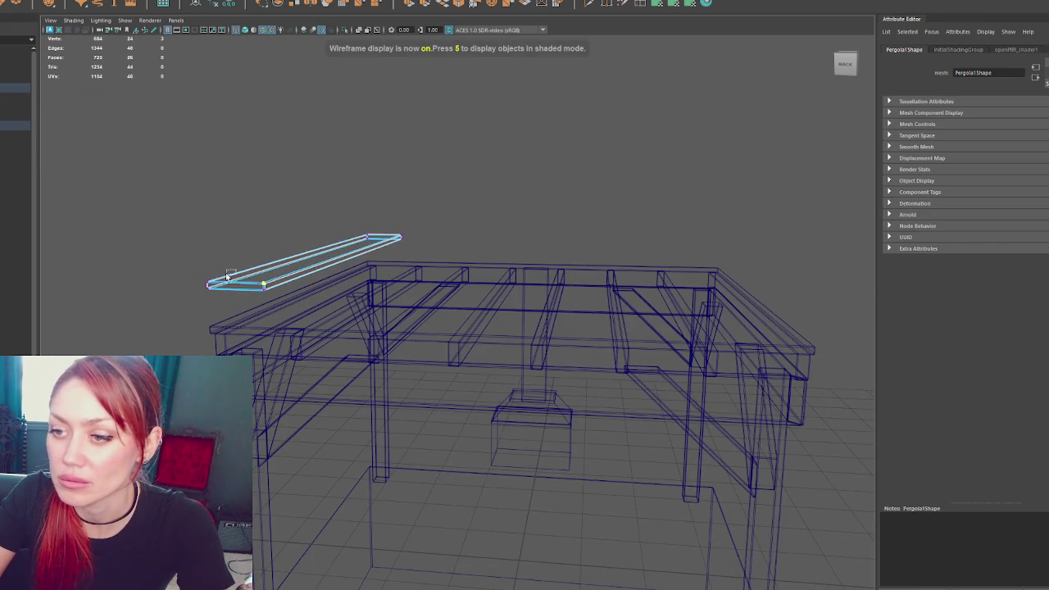
pyautogui.press('f')
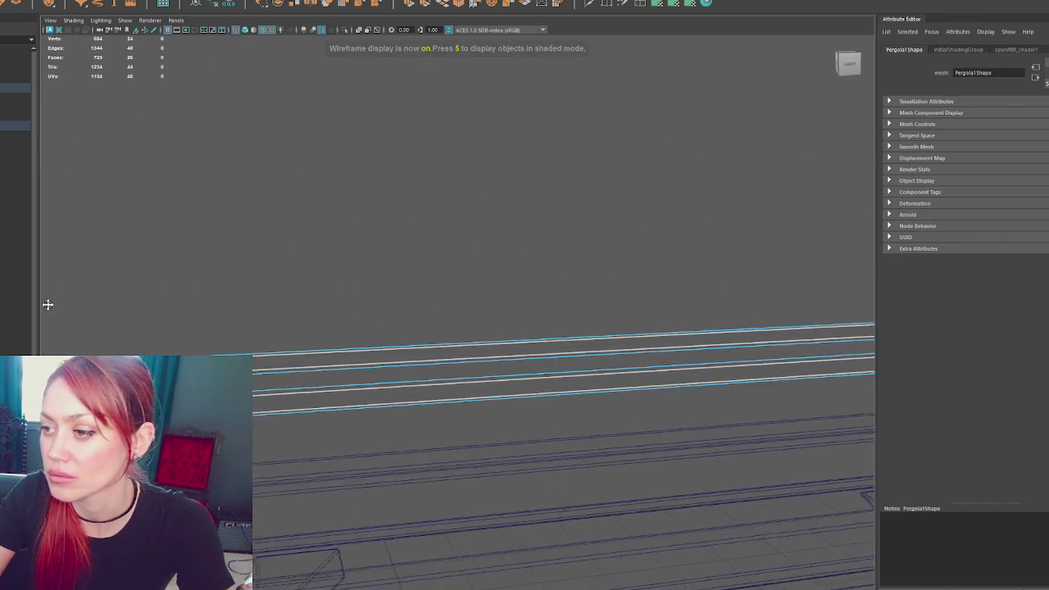
pyautogui.keyDown('alt'); pyautogui.moveTo(543, 211); pyautogui.dragTo(687, 248); pyautogui.keyUp('alt')
pyautogui.moveTo(324, 304); pyautogui.dragTo(324, 304)
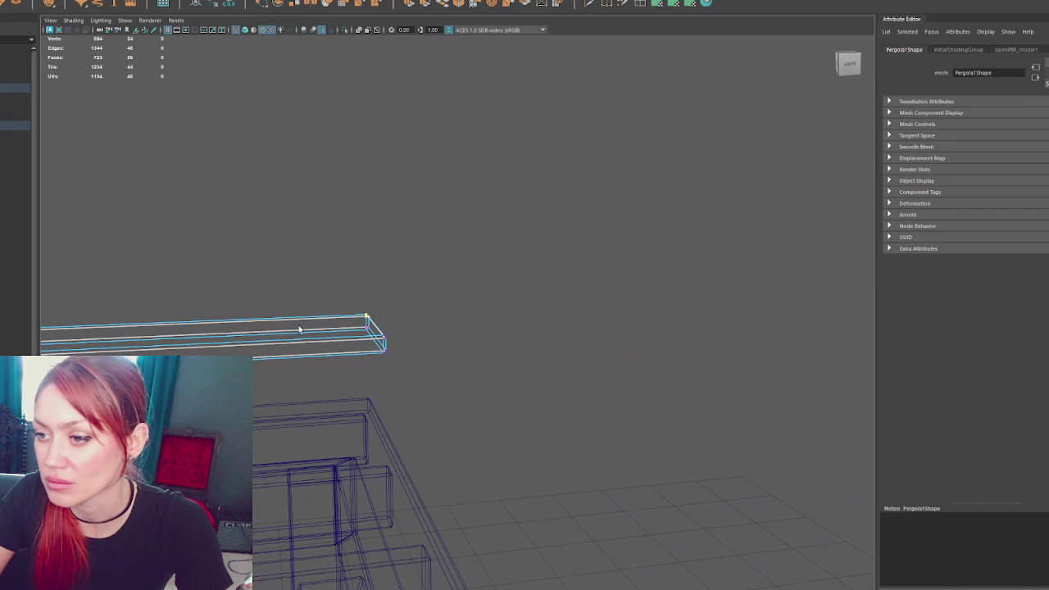
pyautogui.moveTo(388, 339)
pyautogui.keyDown('alt'); pyautogui.mouseDown()
pyautogui.moveTo(267, 342)
pyautogui.moveTo(483, 339)
pyautogui.moveTo(468, 297)
pyautogui.mouseUp(); pyautogui.keyUp('alt')
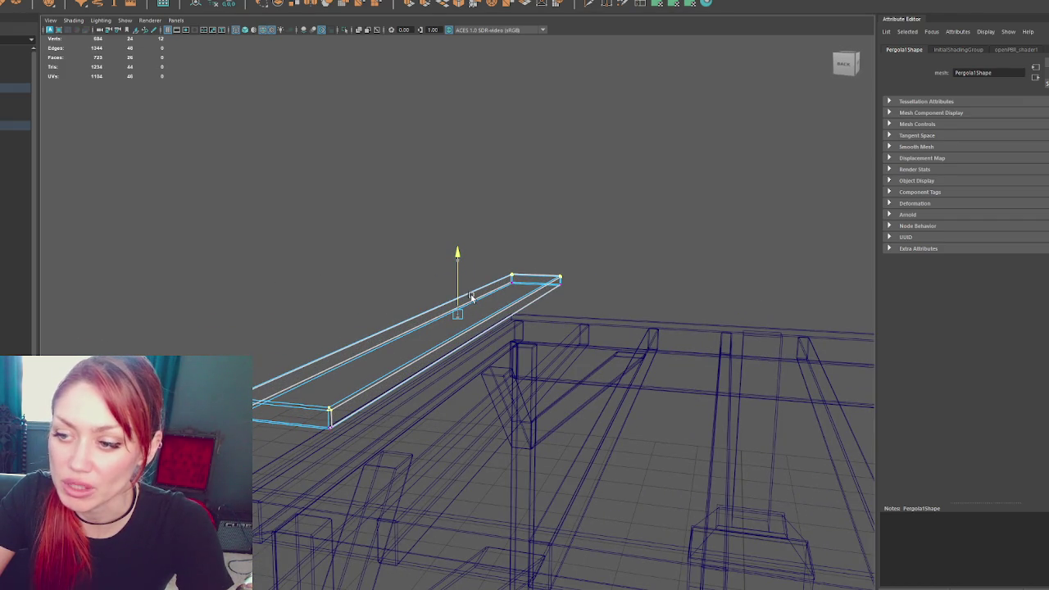
pyautogui.moveTo(470, 297); pyautogui.dragTo(474, 296)
pyautogui.click(378, 138)
pyautogui.press('5')
# Centre the plank's pivot and lower it onto the pergola floor
pyautogui.moveTo(401, 248)
pyautogui.keyDown('alt'); pyautogui.mouseDown()
pyautogui.moveTo(500, 312)
pyautogui.moveTo(554, 320)
pyautogui.moveTo(538, 194)
pyautogui.mouseUp(); pyautogui.keyUp('alt')
pyautogui.click(505, 336)
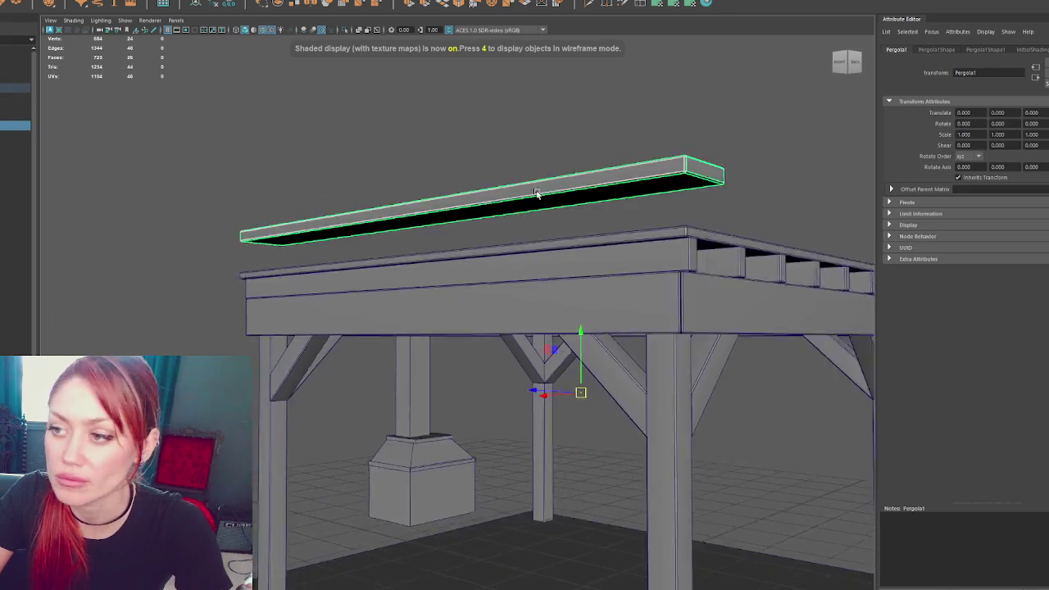
pyautogui.scroll(-5, 539, 194)
pyautogui.click(231, 4)
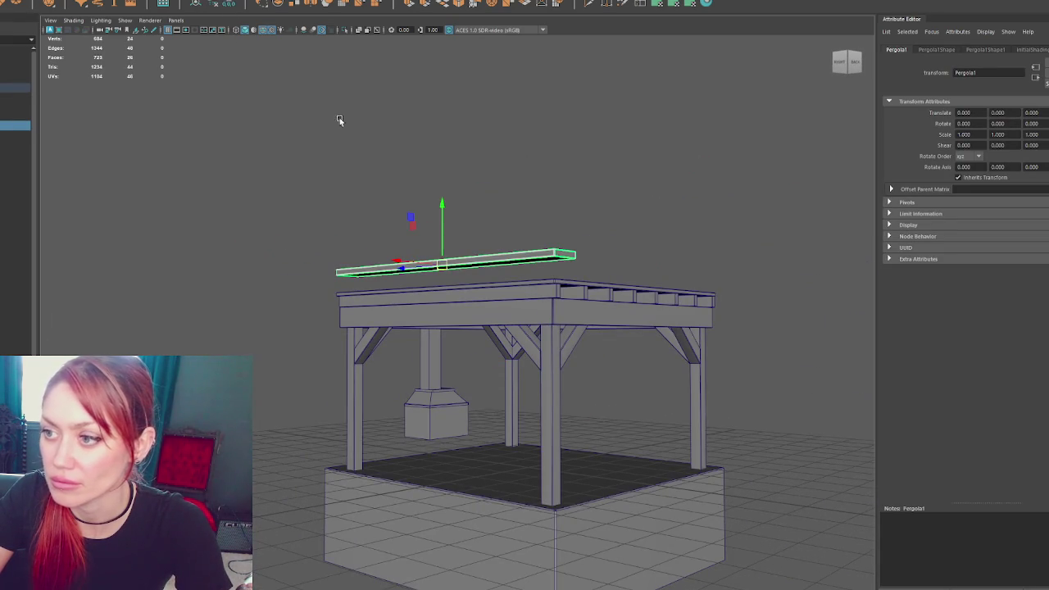
pyautogui.moveTo(443, 212); pyautogui.dragTo(471, 400)
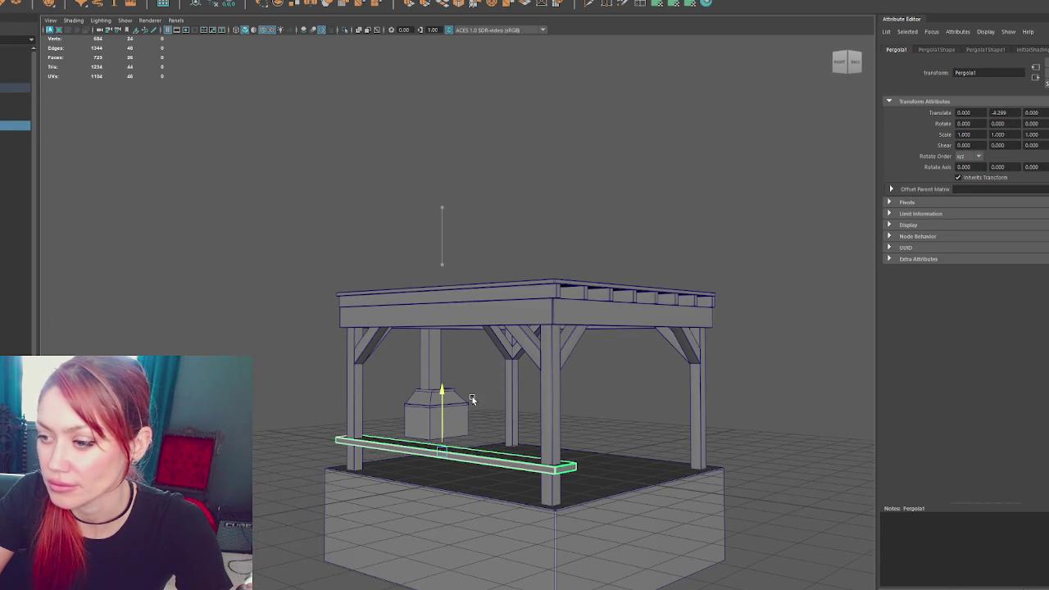
# Duplicate the plank along the right side and rotate a copy 90° along the back
pyautogui.keyDown('alt'); pyautogui.moveTo(536, 418); pyautogui.dragTo(486, 428); pyautogui.keyUp('alt')
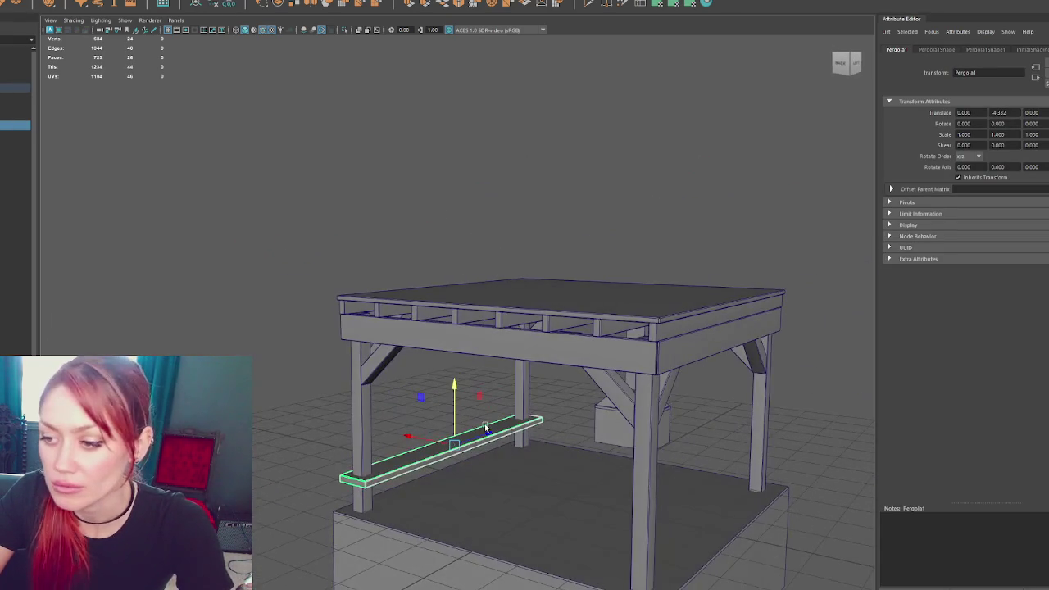
pyautogui.hotkey('ctrl', 'd')
pyautogui.moveTo(422, 438); pyautogui.dragTo(654, 507)
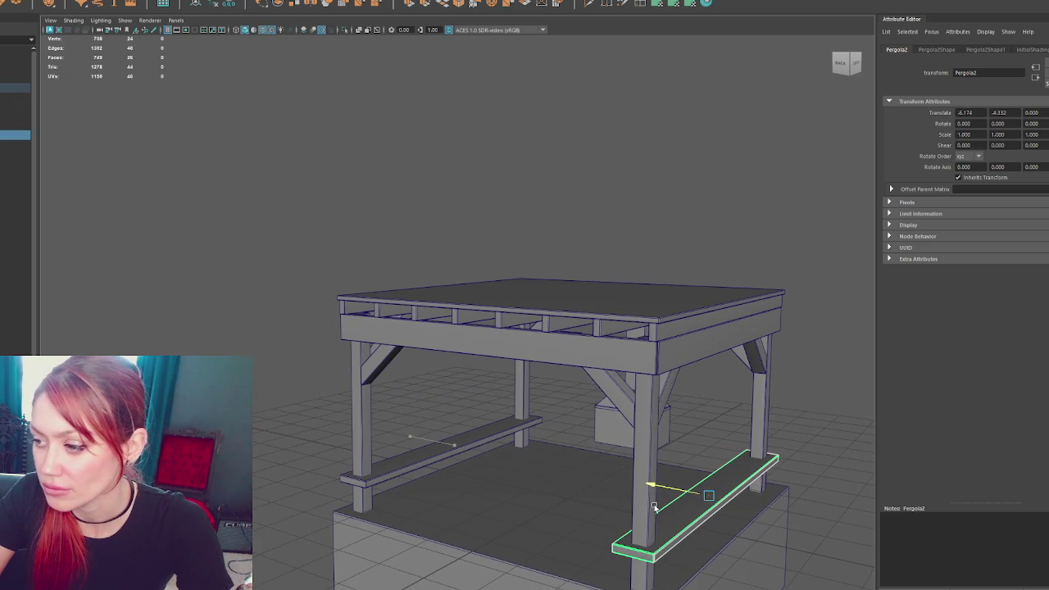
pyautogui.press('e')
pyautogui.moveTo(668, 508)
pyautogui.mouseDown()
pyautogui.moveTo(722, 512)
pyautogui.moveTo(551, 472)
pyautogui.moveTo(650, 436)
pyautogui.mouseUp()
pyautogui.press('w')
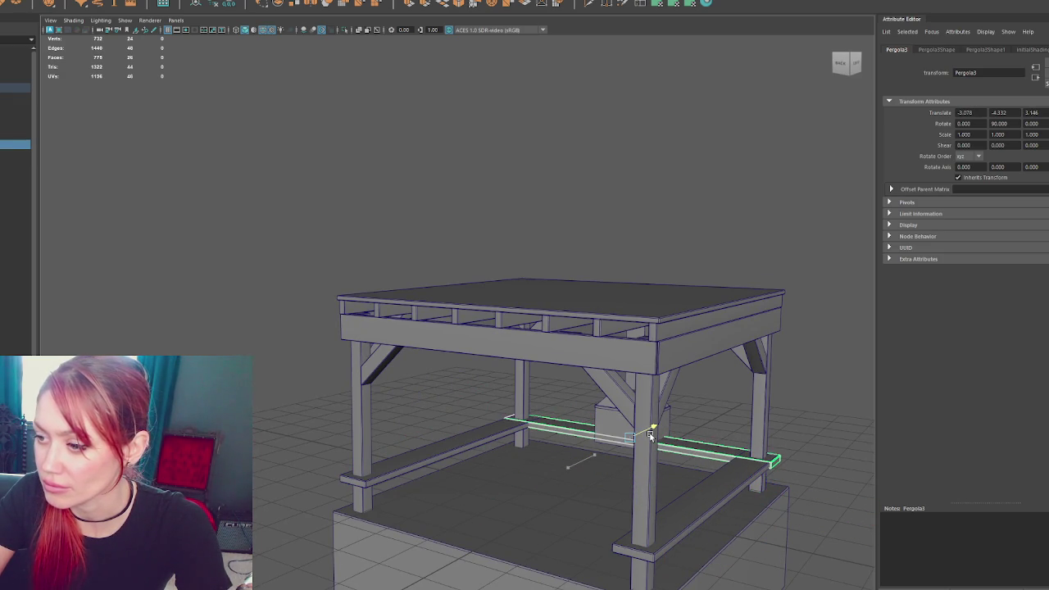
pyautogui.click(793, 428)
pyautogui.keyDown('alt'); pyautogui.moveTo(793, 428); pyautogui.dragTo(562, 276); pyautogui.keyUp('alt')
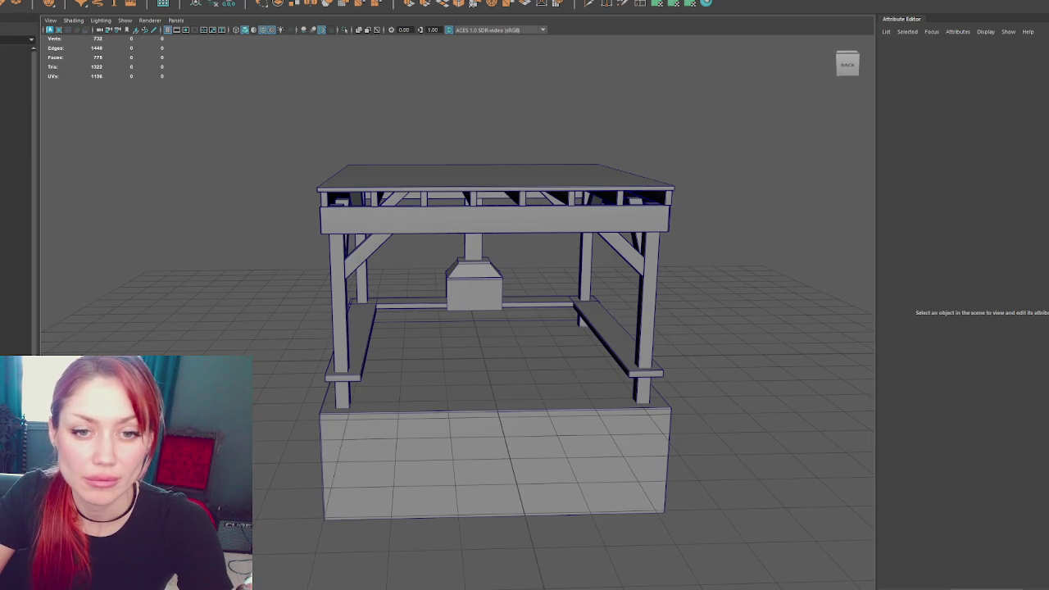
# Duplicate the left floor plank and move the copy up onto the side beam
pyautogui.scroll(5, 429, 341)
pyautogui.scroll(-1, 429, 341)
pyautogui.click(270, 328)
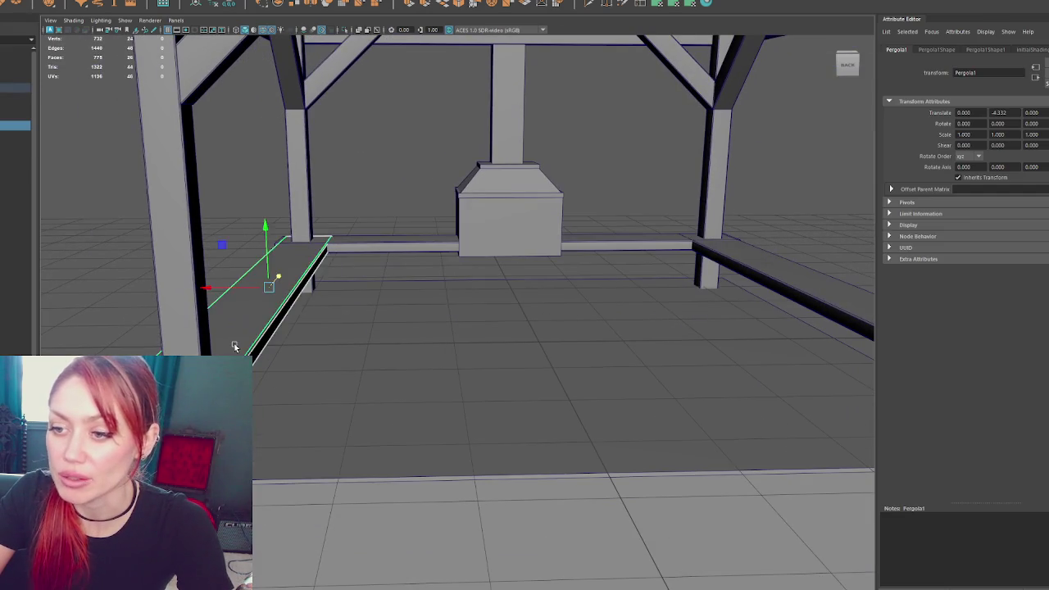
pyautogui.scroll(-3, 196, 250)
pyautogui.hotkey('ctrl', 'd')
pyautogui.moveTo(331, 286); pyautogui.dragTo(180, 297)
pyautogui.scroll(-3, 270, 391)
pyautogui.moveTo(342, 411)
pyautogui.mouseDown()
pyautogui.moveTo(389, 328)
pyautogui.moveTo(525, 347)
pyautogui.mouseUp()
# Pull the plank copy's bottom face down to form a support block
pyautogui.moveTo(573, 336)
pyautogui.keyDown('alt'); pyautogui.mouseDown()
pyautogui.moveTo(401, 334)
pyautogui.moveTo(414, 429)
pyautogui.moveTo(382, 386)
pyautogui.mouseUp(); pyautogui.keyUp('alt')
pyautogui.press('4')
pyautogui.moveTo(396, 333); pyautogui.dragTo(297, 363)
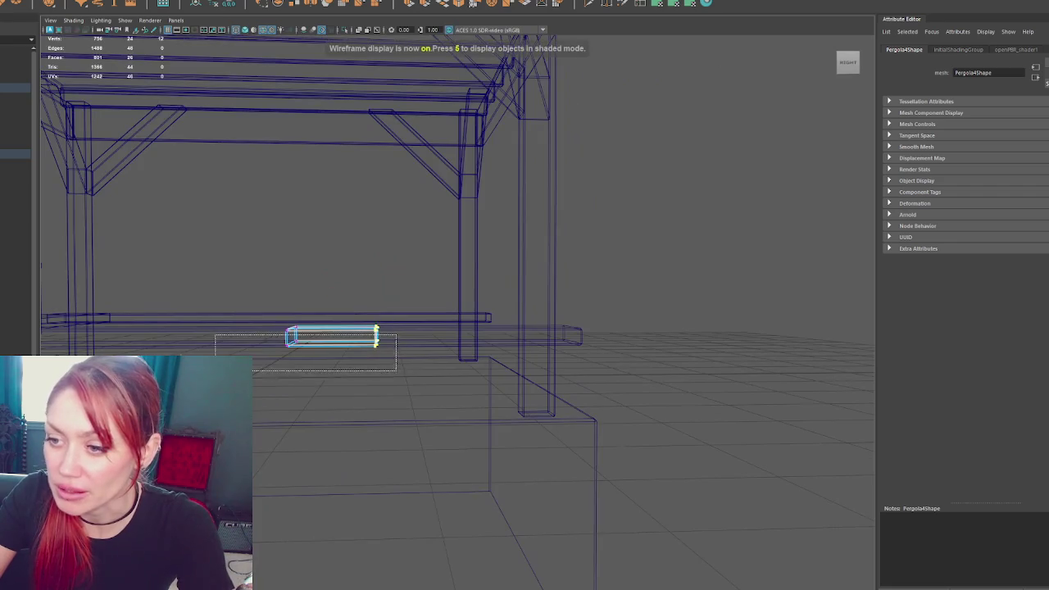
pyautogui.press('5')
pyautogui.moveTo(334, 308); pyautogui.dragTo(335, 400)
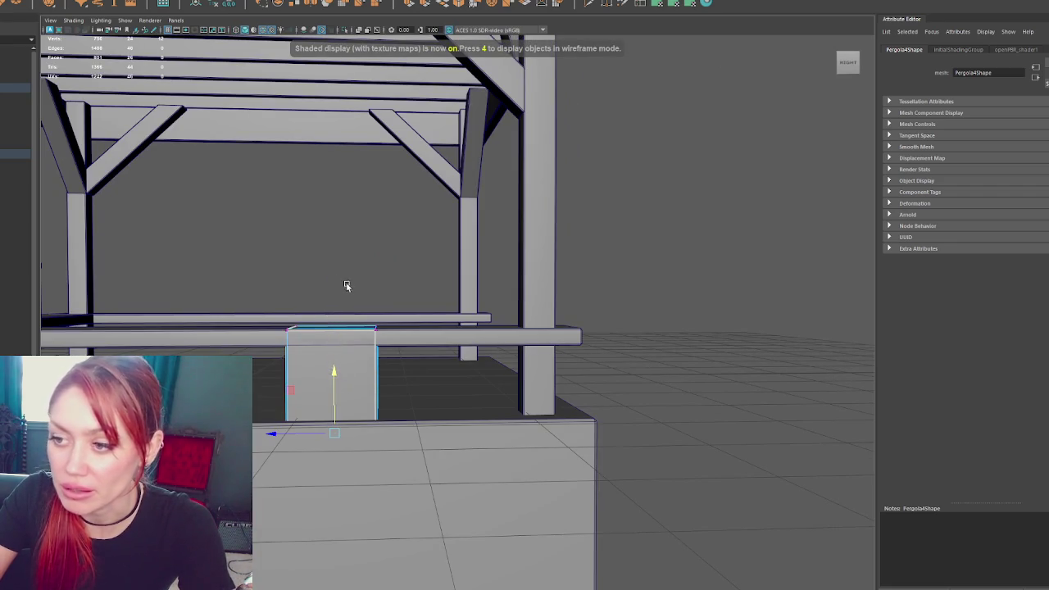
pyautogui.click(389, 279)
# Enlarge the small box at the corner post's foot
pyautogui.click(359, 408)
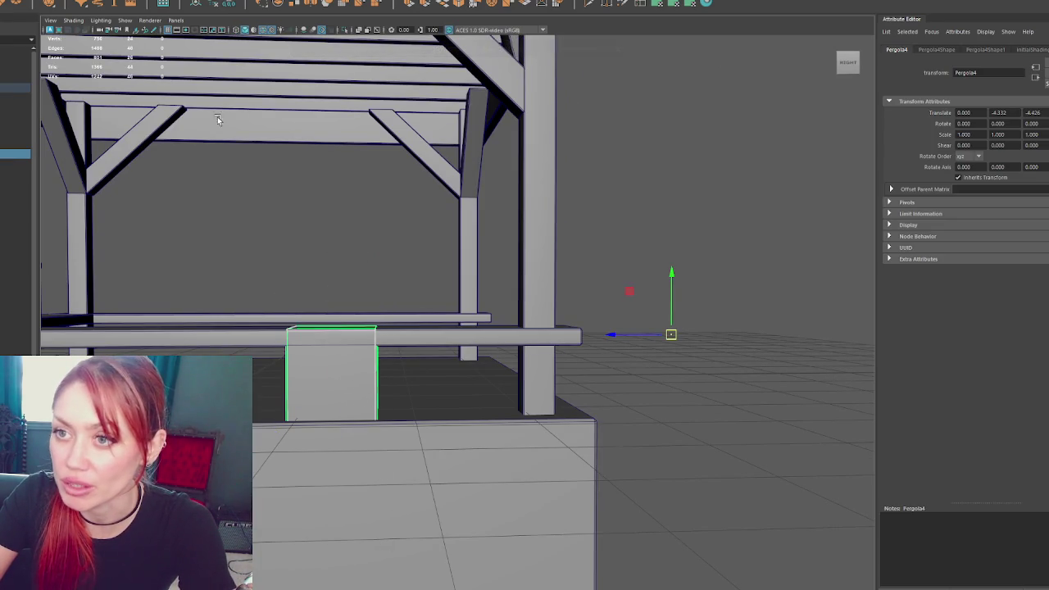
pyautogui.press('r')
pyautogui.moveTo(325, 376)
pyautogui.mouseDown()
pyautogui.moveTo(477, 396)
pyautogui.moveTo(421, 410)
pyautogui.moveTo(495, 404)
pyautogui.moveTo(459, 420)
pyautogui.mouseUp()
pyautogui.press('w')
pyautogui.moveTo(333, 412)
pyautogui.mouseDown()
pyautogui.moveTo(312, 414)
pyautogui.moveTo(527, 376)
pyautogui.moveTo(312, 385)
pyautogui.moveTo(415, 429)
pyautogui.moveTo(838, 300)
pyautogui.moveTo(566, 263)
pyautogui.moveTo(438, 312)
pyautogui.mouseUp()
pyautogui.hotkey('ctrl', 'z')
pyautogui.press('r')
pyautogui.scroll(-3, 545, 358)
# Copy the base box under the far corner post, then duplicate both corner boxes
pyautogui.hotkey('ctrl', 'd')
pyautogui.moveTo(544, 395); pyautogui.dragTo(558, 395)
pyautogui.scroll(-2, 557, 396)
pyautogui.keyDown('shift'); pyautogui.click(49, 336); pyautogui.keyUp('shift')
pyautogui.keyDown('alt'); pyautogui.moveTo(328, 328); pyautogui.dragTo(446, 403); pyautogui.keyUp('alt')
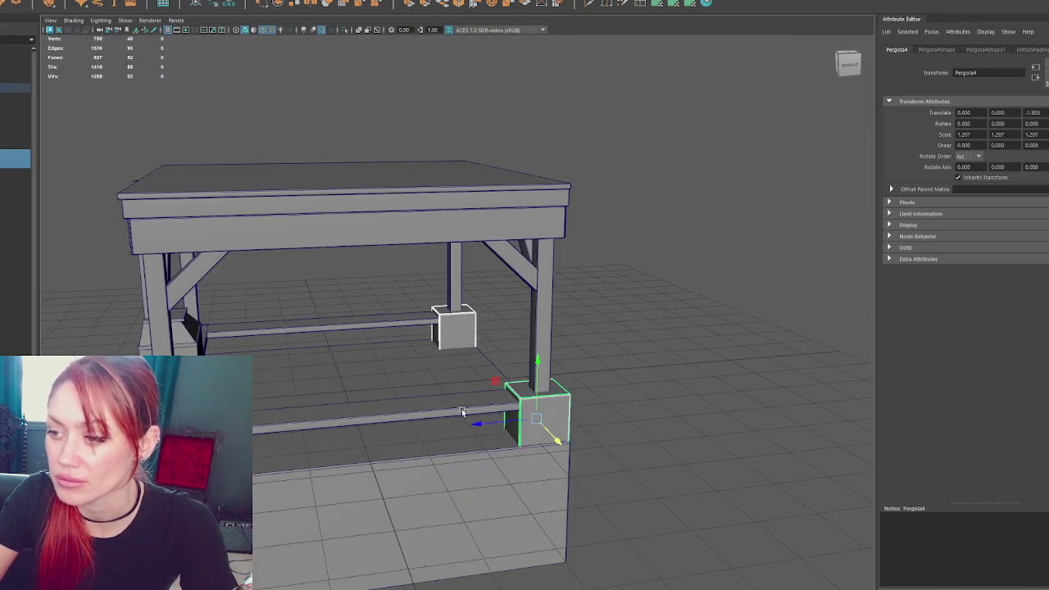
pyautogui.hotkey('ctrl', 'd')
# Orbit around the pergola to check the corner blocks from behind
pyautogui.click(414, 388)
pyautogui.keyDown('alt'); pyautogui.moveTo(413, 388); pyautogui.dragTo(302, 387); pyautogui.keyUp('alt')
pyautogui.scroll(3, 302, 387)
pyautogui.click(251, 299)
pyautogui.keyDown('alt'); pyautogui.moveTo(250, 302); pyautogui.dragTo(190, 318); pyautogui.keyUp('alt')
pyautogui.click(274, 230)
pyautogui.moveTo(275, 230)
pyautogui.keyDown('alt'); pyautogui.mouseDown()
pyautogui.moveTo(293, 254)
pyautogui.moveTo(386, 235)
pyautogui.moveTo(293, 251)
pyautogui.moveTo(308, 248)
pyautogui.moveTo(223, 314)
pyautogui.mouseUp(); pyautogui.keyUp('alt')
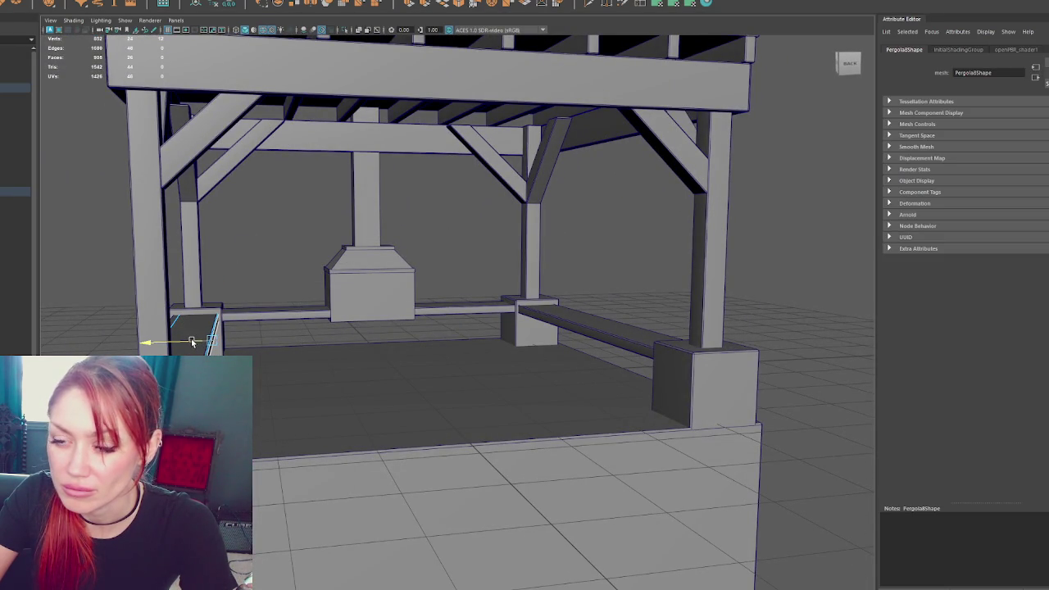
pyautogui.click(266, 237)
pyautogui.keyDown('alt'); pyautogui.moveTo(266, 237); pyautogui.dragTo(330, 261); pyautogui.keyUp('alt')
# Extrude a face of the front-left post box and isolate it
pyautogui.rightClick(94, 248)
pyautogui.click(190, 324)
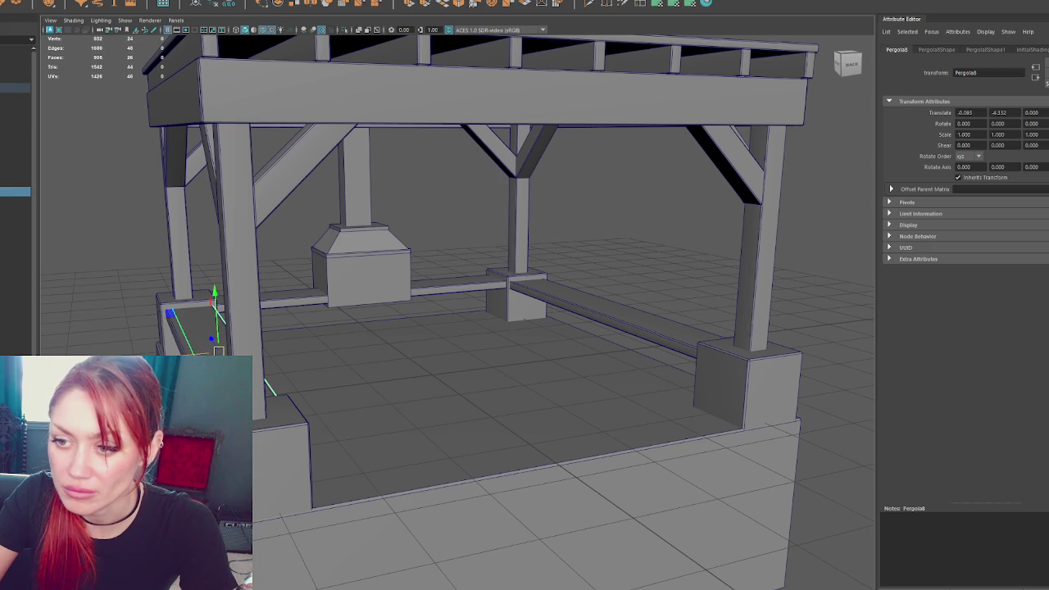
pyautogui.press('w')
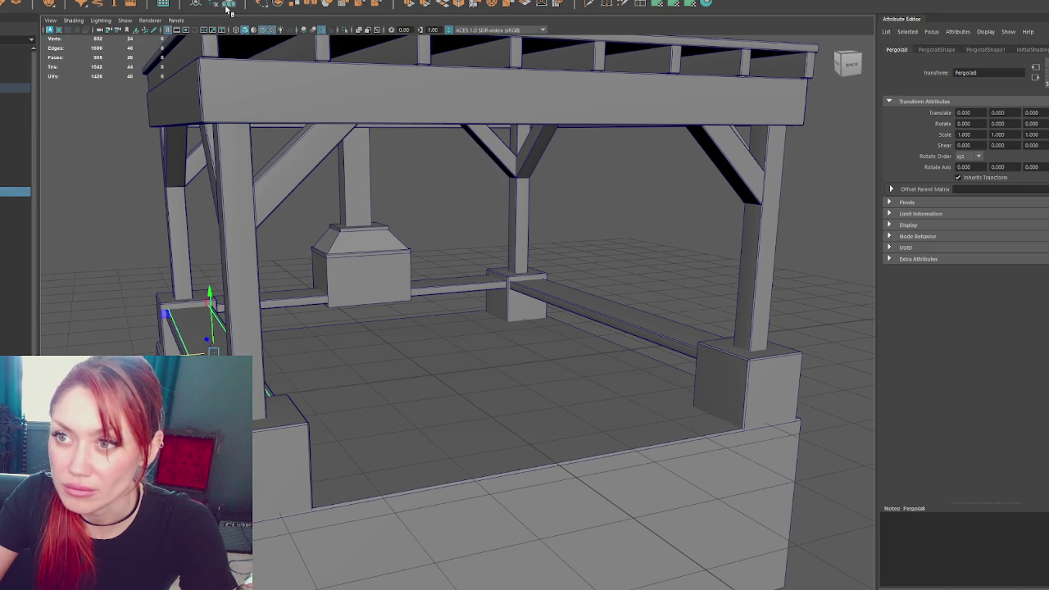
pyautogui.press('4')
pyautogui.moveTo(95, 115)
pyautogui.keyDown('alt'); pyautogui.mouseDown(button='right')
pyautogui.moveTo(63, 176)
pyautogui.moveTo(188, 306)
pyautogui.mouseUp(button='right'); pyautogui.keyUp('alt')
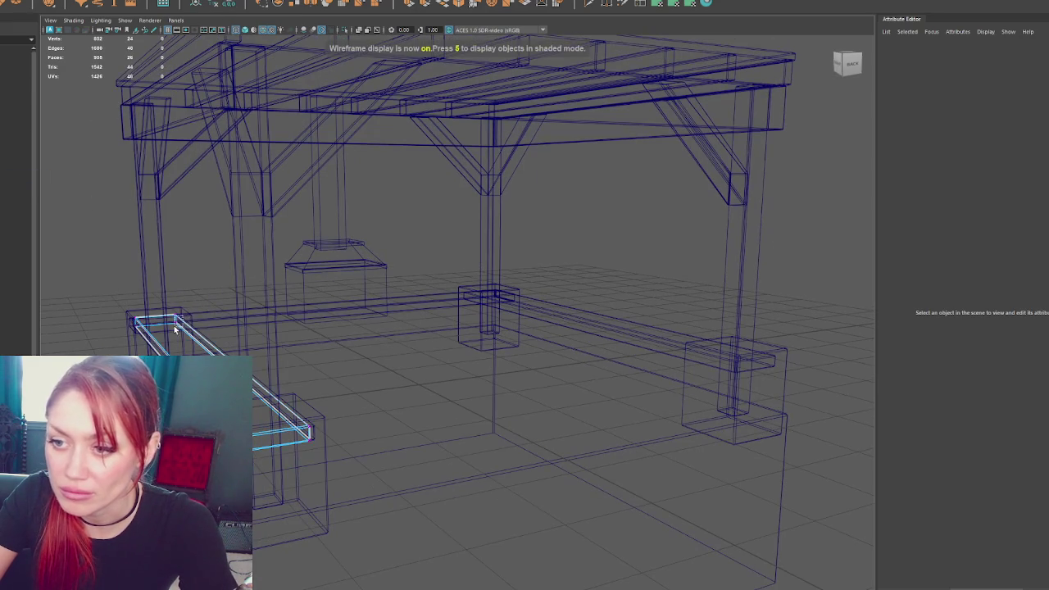
pyautogui.click(176, 328)
pyautogui.hotkey('ctrl', 'e')
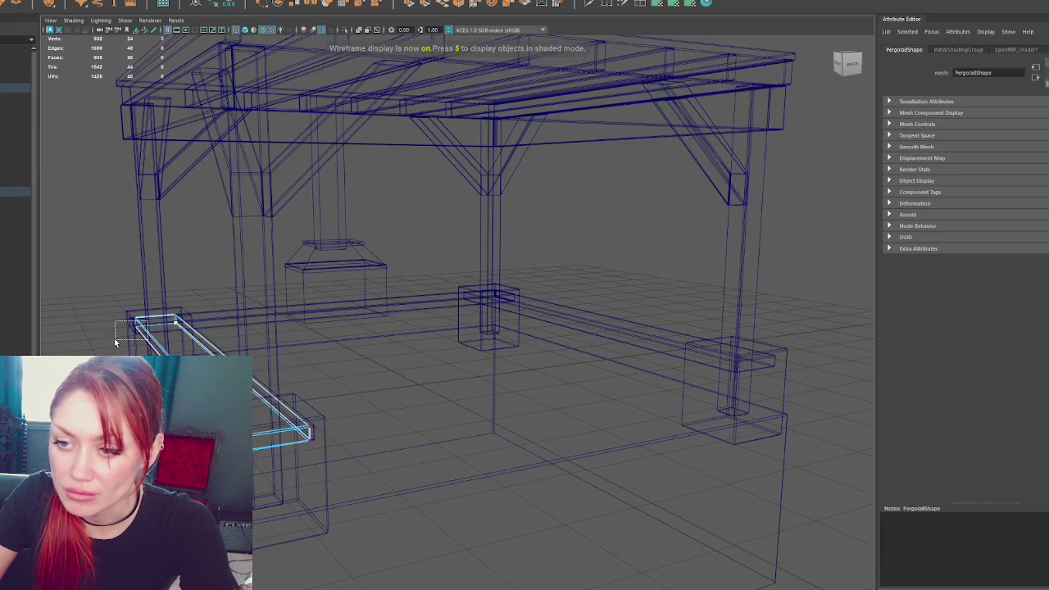
pyautogui.press('6')
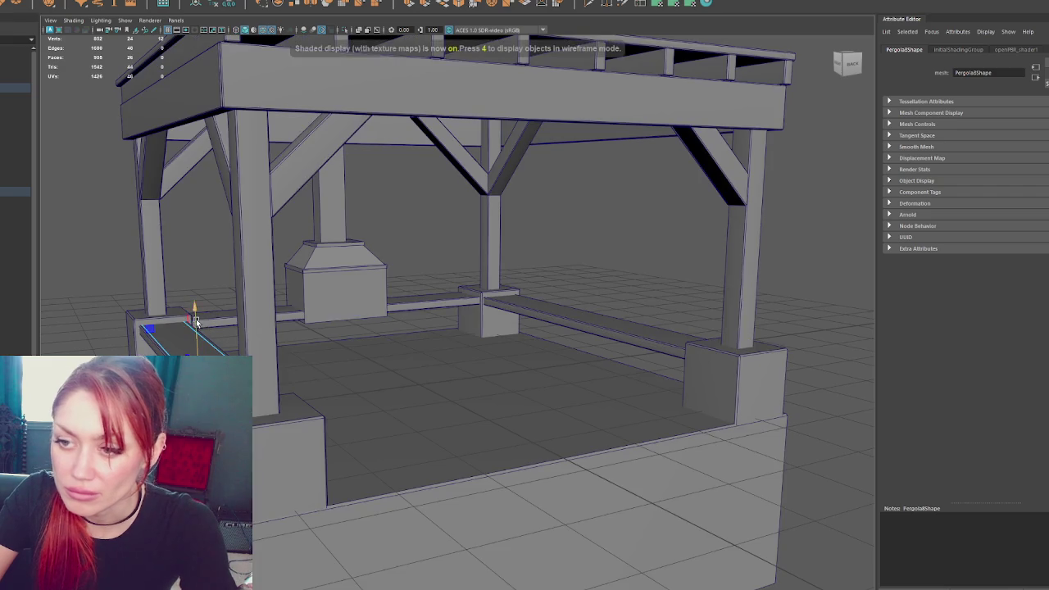
pyautogui.press('w')
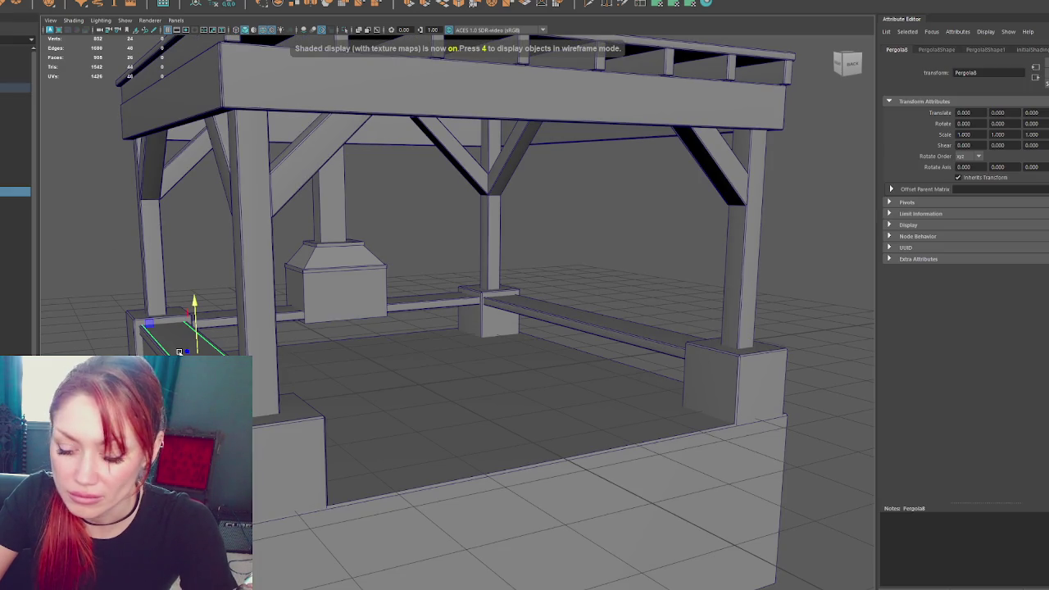
pyautogui.hotkey('ctrl', '1')
# Marquee-select the box's faces, then bring the rest of the pergola back
pyautogui.keyDown('alt'); pyautogui.moveTo(99, 251); pyautogui.dragTo(360, 347); pyautogui.keyUp('alt')
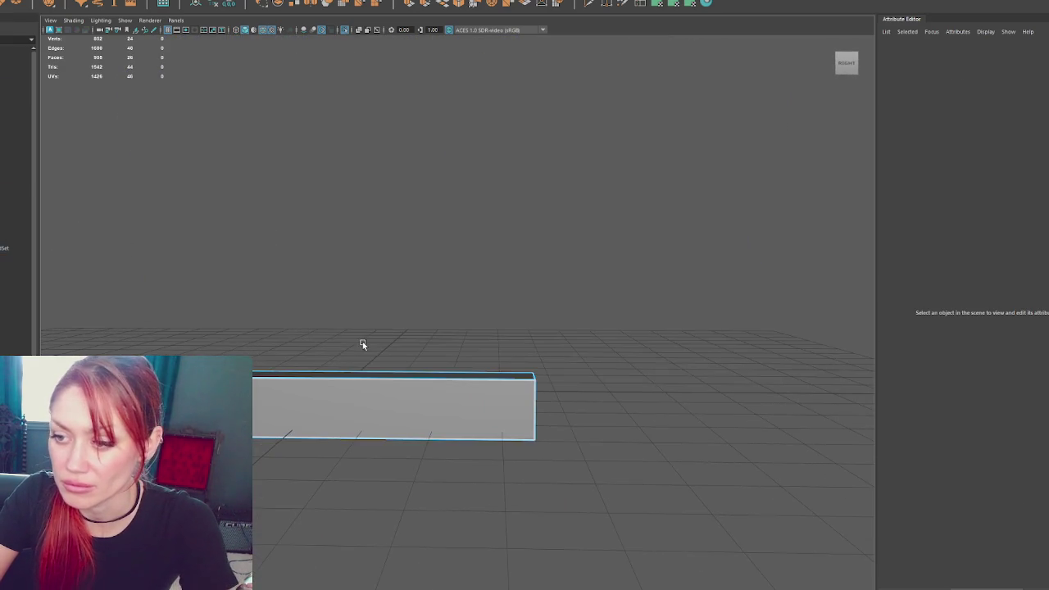
pyautogui.click(342, 396)
pyautogui.moveTo(206, 312); pyautogui.dragTo(588, 484)
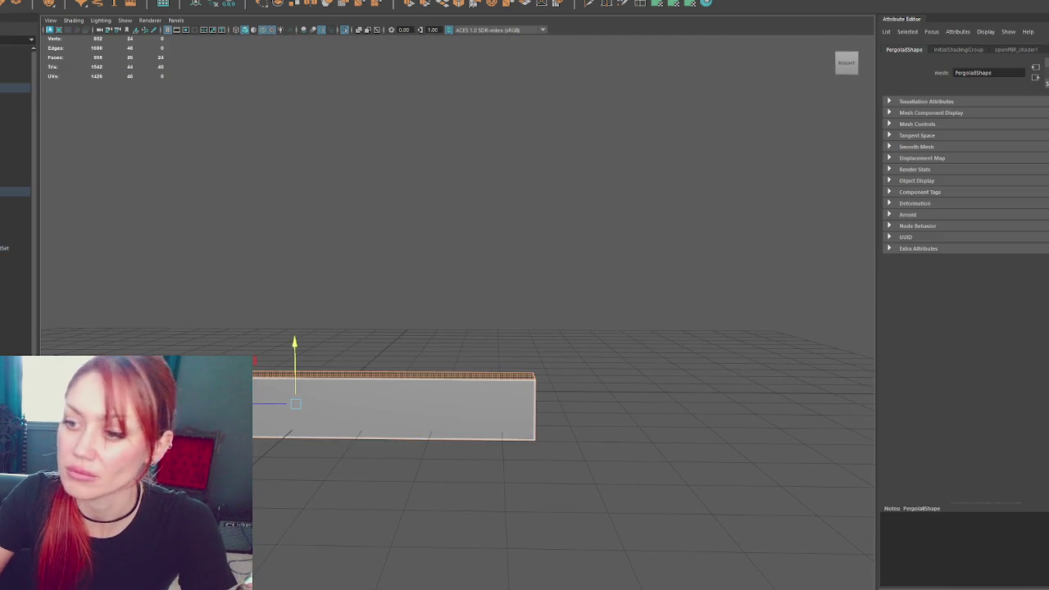
pyautogui.moveTo(303, 141); pyautogui.dragTo(333, 134, button='right')
pyautogui.hotkey('ctrl', '1')
pyautogui.moveTo(487, 344)
pyautogui.keyDown('alt'); pyautogui.mouseDown()
pyautogui.moveTo(306, 415)
pyautogui.moveTo(279, 409)
pyautogui.moveTo(268, 392)
pyautogui.moveTo(293, 364)
pyautogui.mouseUp(); pyautogui.keyUp('alt')
# Scale the bench box and freeze its transformations
pyautogui.click(286, 420)
pyautogui.press('4')
pyautogui.press('r')
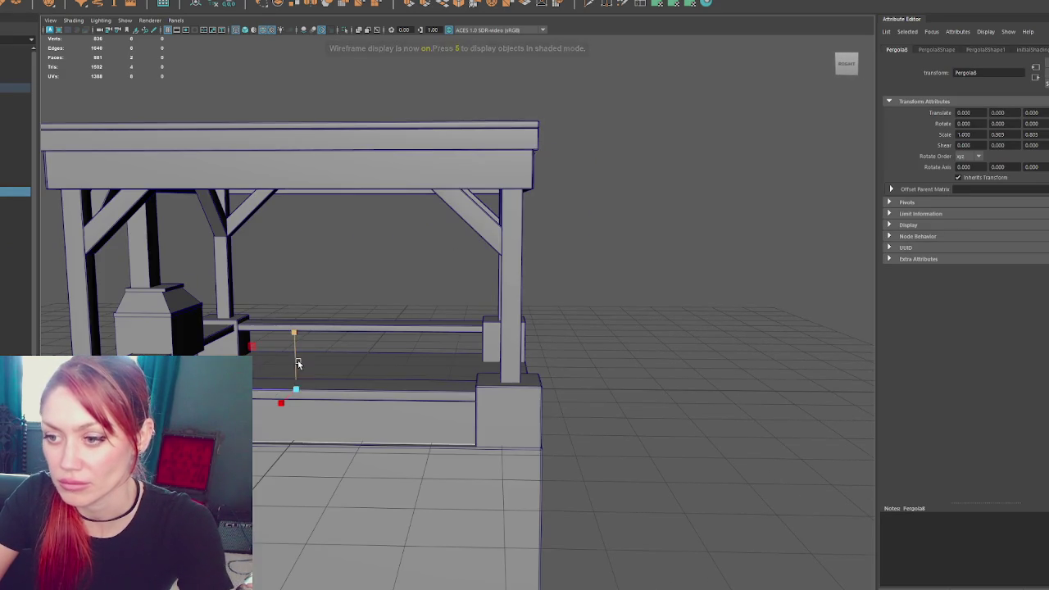
pyautogui.press('5')
pyautogui.hotkey('ctrl', 'z')
pyautogui.hotkey('ctrl', 'z')
pyautogui.hotkey('ctrl', 'z')
pyautogui.hotkey('ctrl', 'z')
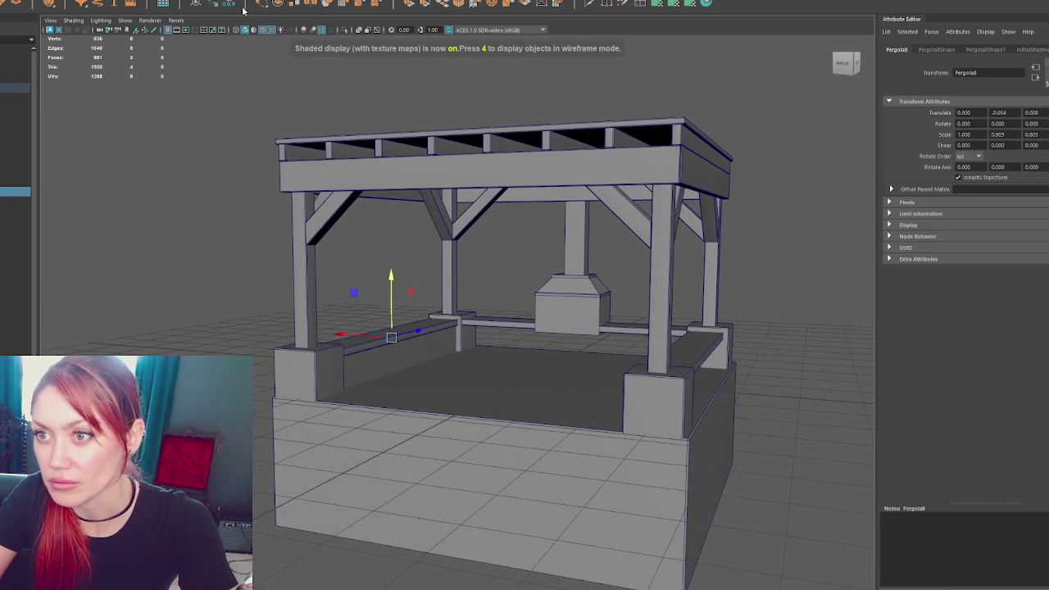
# Copy the bench to the right side, and rotate another copy 90° onto the back
pyautogui.hotkey('ctrl', 'd')
pyautogui.moveTo(341, 350)
pyautogui.mouseDown()
pyautogui.moveTo(626, 393)
pyautogui.moveTo(698, 393)
pyautogui.mouseUp()
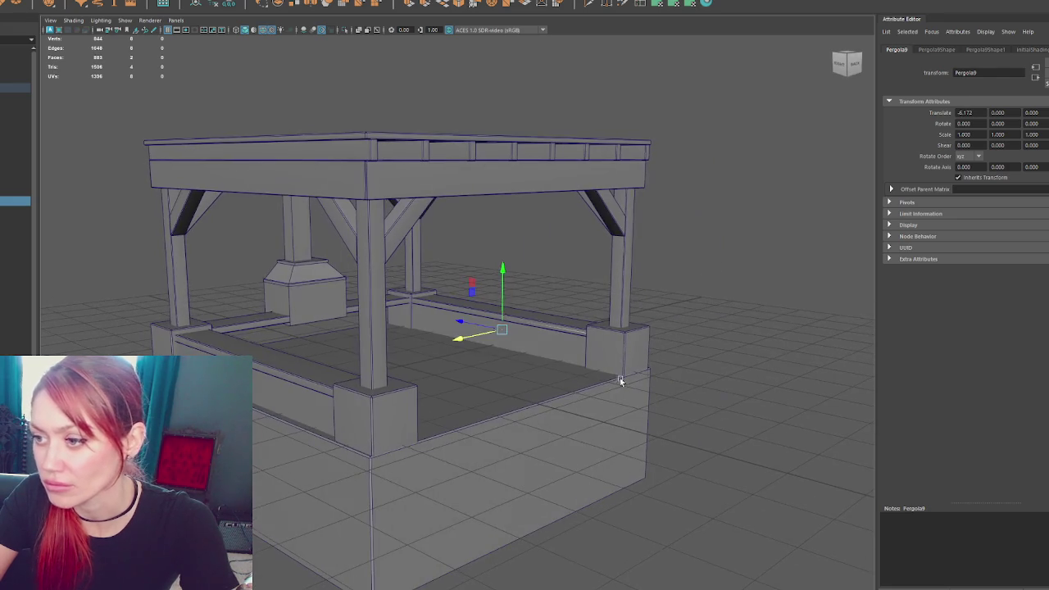
pyautogui.hotkey('ctrl', 'd')
pyautogui.press('e')
pyautogui.moveTo(477, 338); pyautogui.dragTo(536, 341)
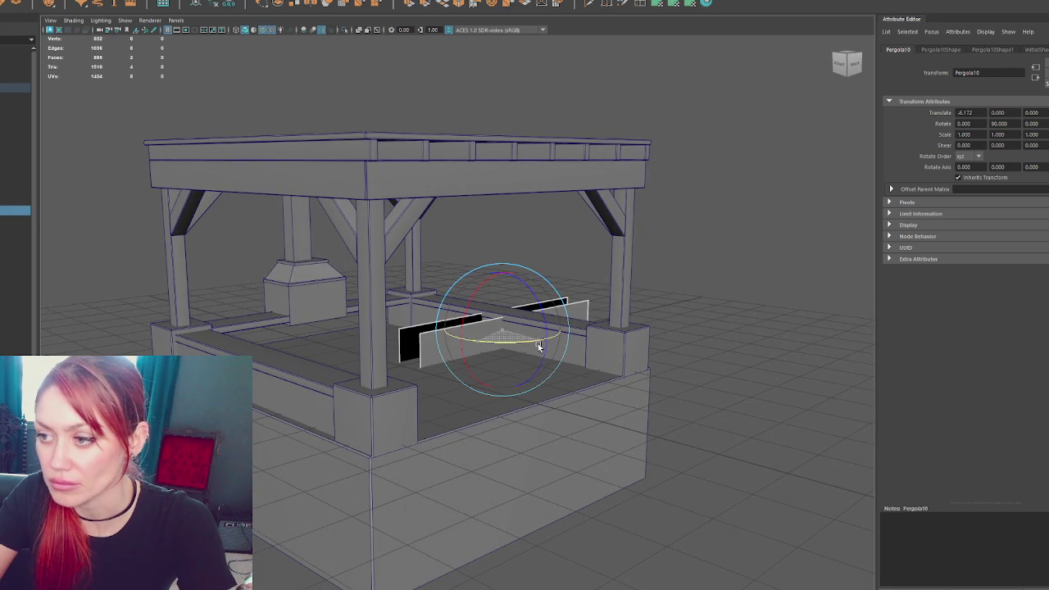
pyautogui.press('w')
pyautogui.moveTo(474, 326)
pyautogui.mouseDown()
pyautogui.moveTo(387, 312)
pyautogui.moveTo(262, 339)
pyautogui.mouseUp()
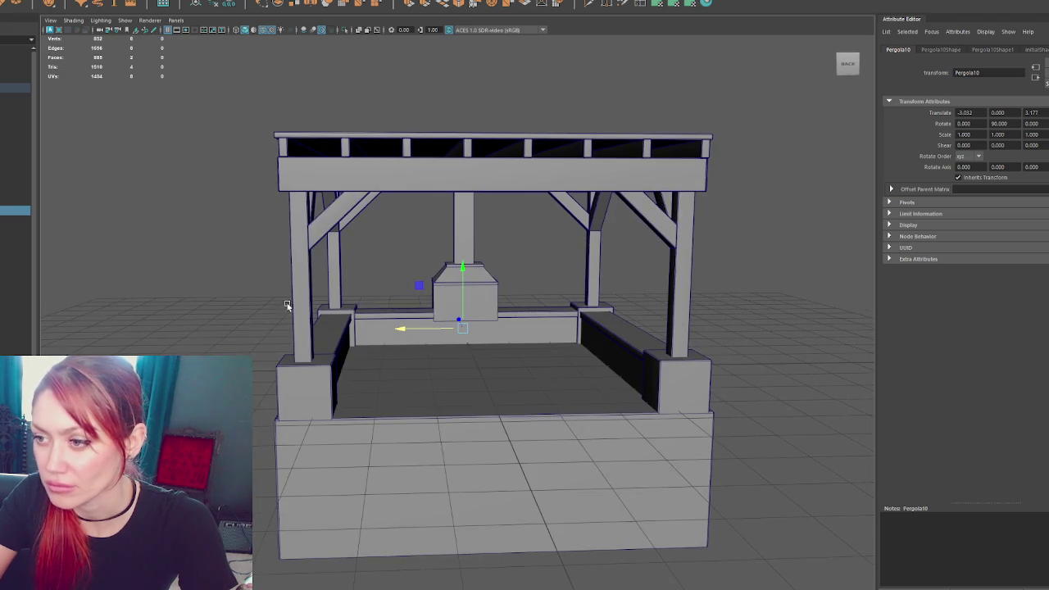
# Select the left bench, back beam, left post base and right bench together
pyautogui.keyDown('shift'); pyautogui.click(345, 342); pyautogui.keyUp('shift')
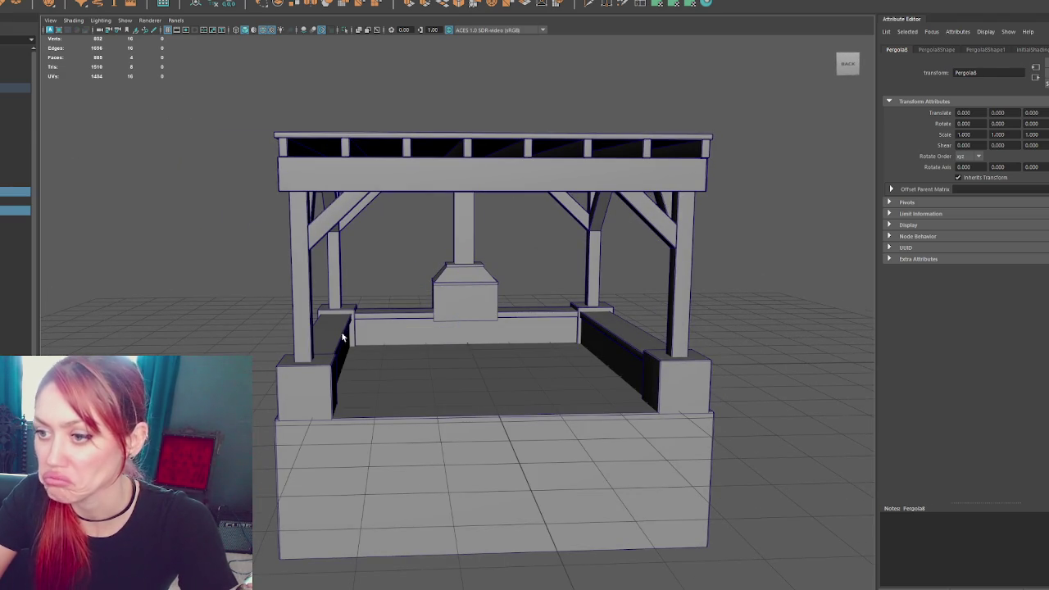
pyautogui.keyDown('shift'); pyautogui.click(383, 311); pyautogui.keyUp('shift')
pyautogui.keyDown('shift'); pyautogui.click(311, 402); pyautogui.keyUp('shift')
pyautogui.keyDown('shift'); pyautogui.click(632, 337); pyautogui.keyUp('shift')
# Add the right post base, centre pedestal and pillar to the selection
pyautogui.keyDown('shift'); pyautogui.click(680, 385); pyautogui.keyUp('shift')
pyautogui.keyDown('shift'); pyautogui.click(475, 275); pyautogui.keyUp('shift')
pyautogui.keyDown('shift'); pyautogui.click(473, 261); pyautogui.keyUp('shift')
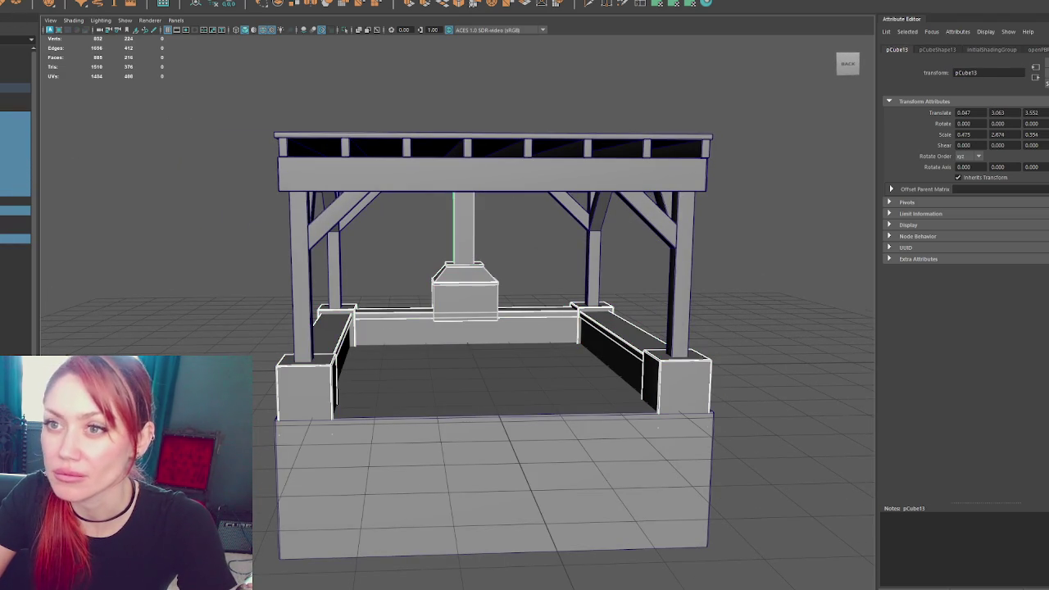
# Delete the stray dome shape while keeping the front base block
pyautogui.click(229, 4)
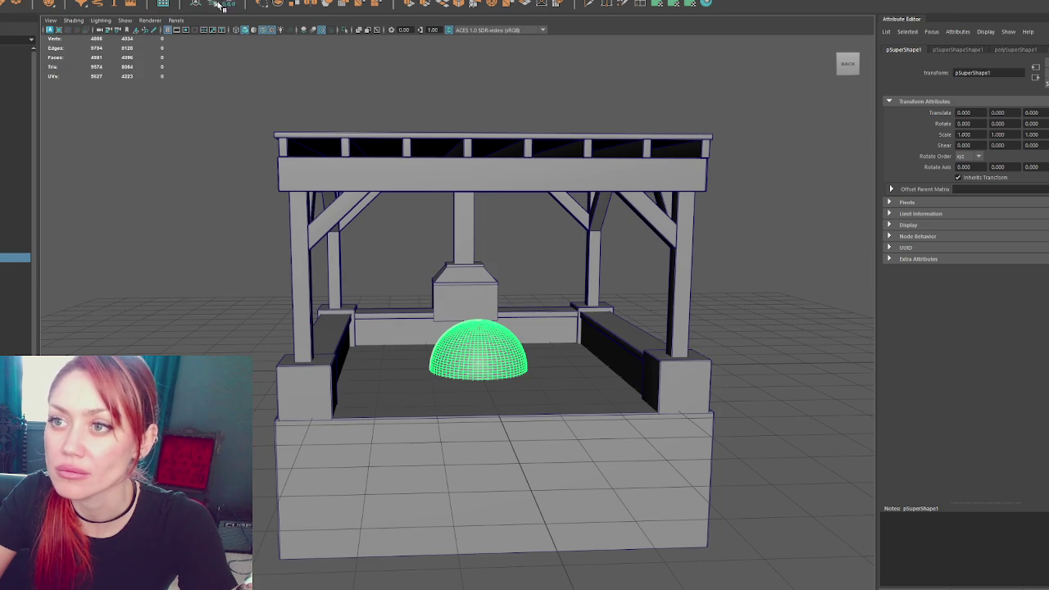
pyautogui.click(492, 442)
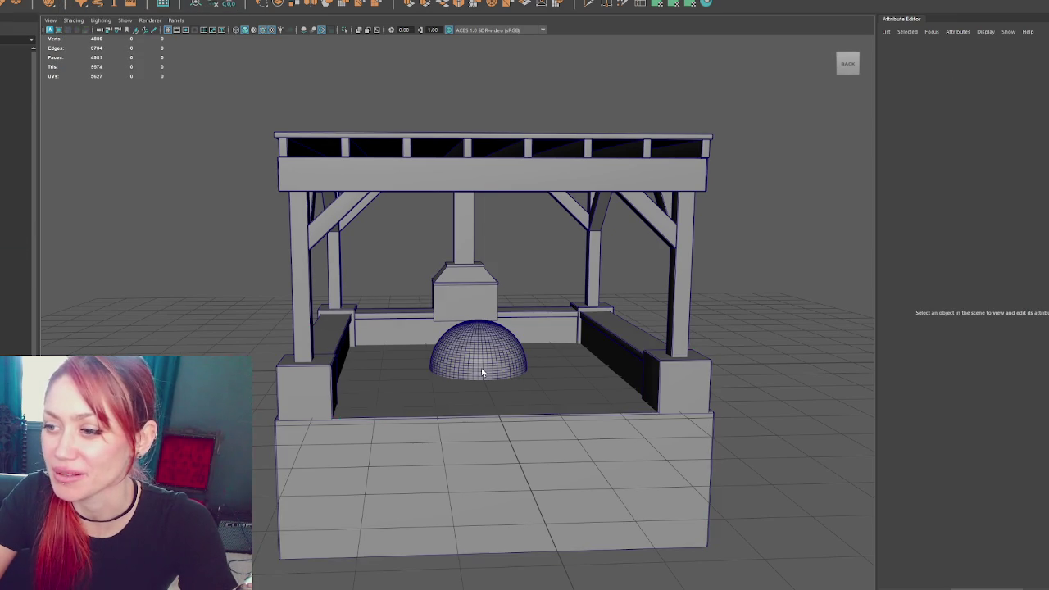
pyautogui.keyDown('shift'); pyautogui.click(491, 374); pyautogui.keyUp('shift')
pyautogui.press('Delete')
pyautogui.hotkey('ctrl', 'z')
pyautogui.click(505, 366)
pyautogui.press('Delete')
# Select the combined pergola mesh and pick vertices across the bench walls
pyautogui.click(507, 365)
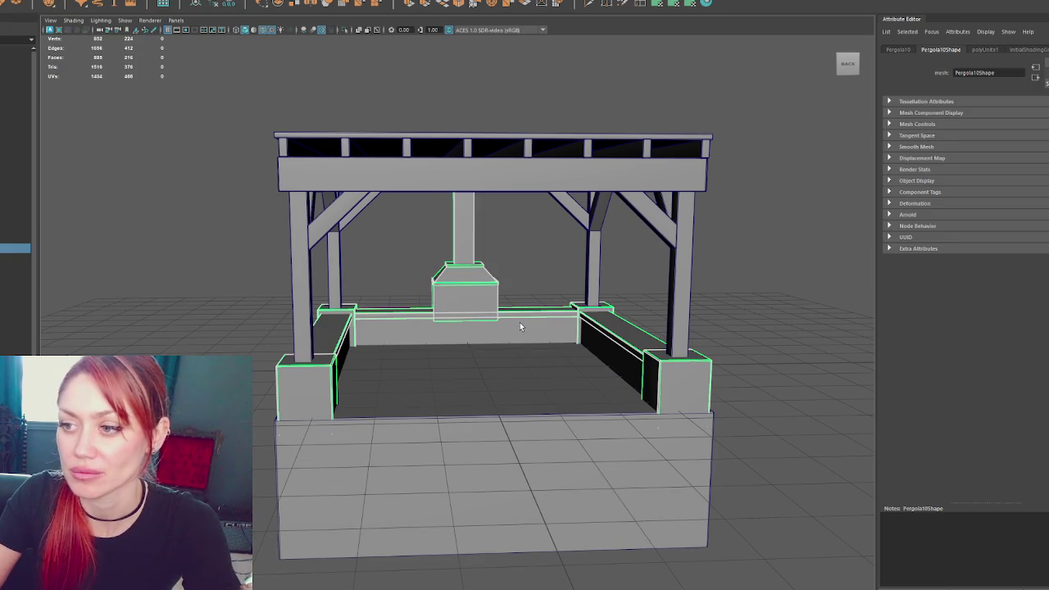
pyautogui.scroll(5, 497, 323)
pyautogui.keyDown('alt'); pyautogui.moveTo(493, 310); pyautogui.dragTo(480, 264); pyautogui.keyUp('alt')
pyautogui.keyDown('alt'); pyautogui.moveTo(481, 265); pyautogui.dragTo(777, 350, button='middle'); pyautogui.keyUp('alt')
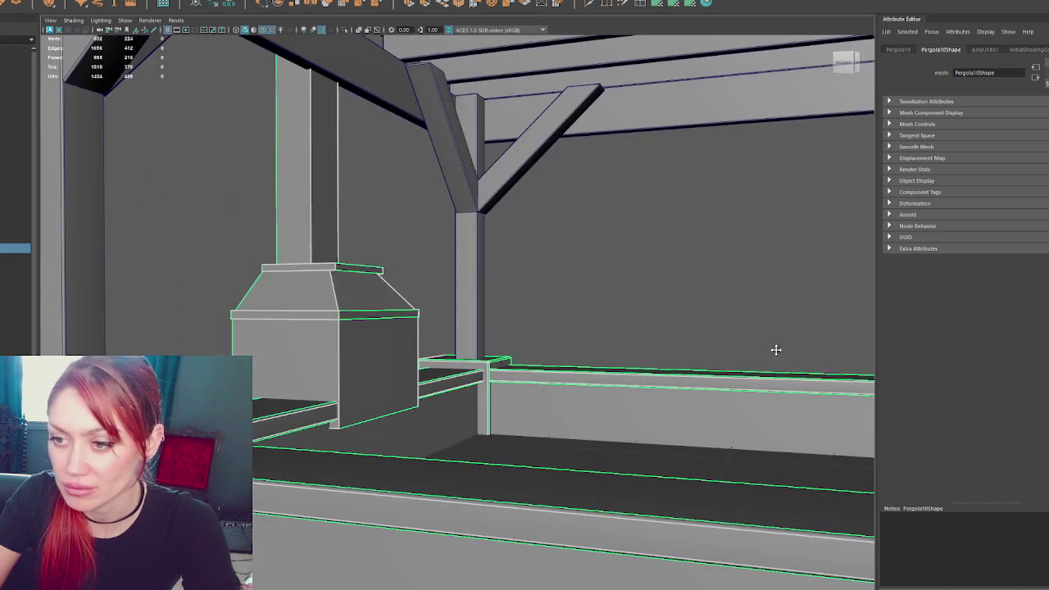
pyautogui.press('F9')
pyautogui.press('f')
pyautogui.moveTo(358, 320)
pyautogui.keyDown('alt'); pyautogui.mouseDown()
pyautogui.moveTo(442, 239)
pyautogui.moveTo(345, 309)
pyautogui.moveTo(285, 441)
pyautogui.mouseUp(); pyautogui.keyUp('alt')
# Move the pedestal vertices so it stands raised behind the back bench wall
pyautogui.press('F8')
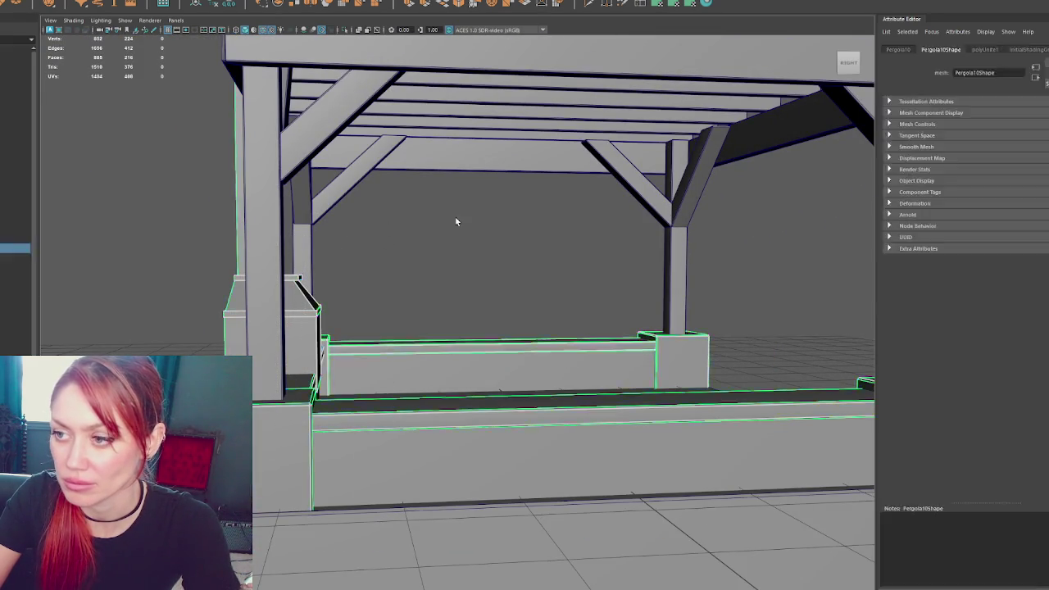
pyautogui.press('4')
pyautogui.rightClick(445, 238)
pyautogui.keyDown('alt'); pyautogui.moveTo(445, 238); pyautogui.dragTo(337, 250); pyautogui.keyUp('alt')
pyautogui.click(270, 296)
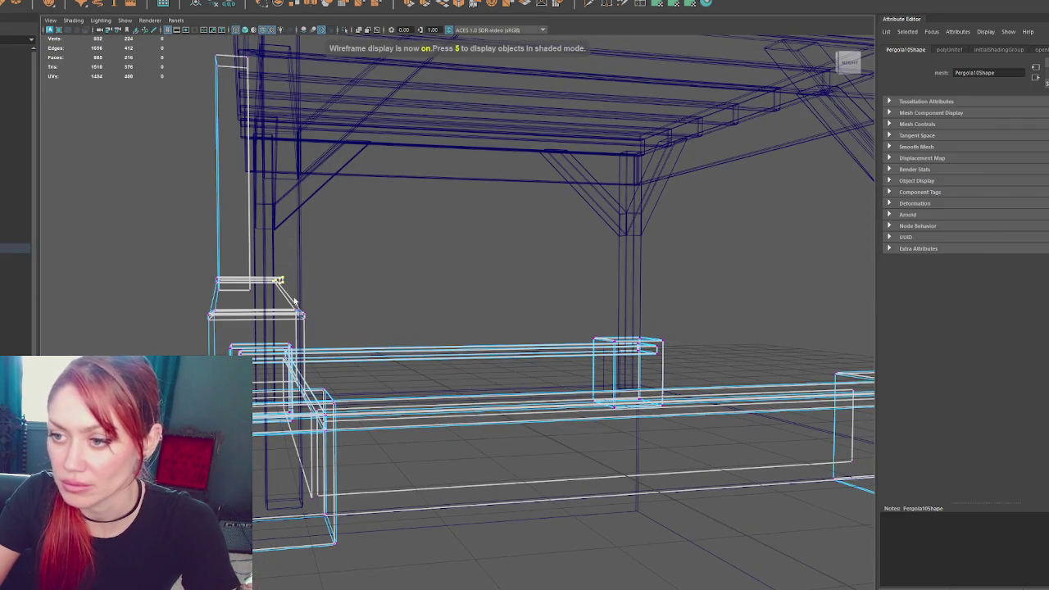
pyautogui.keyDown('alt'); pyautogui.moveTo(320, 320); pyautogui.dragTo(328, 327); pyautogui.keyUp('alt')
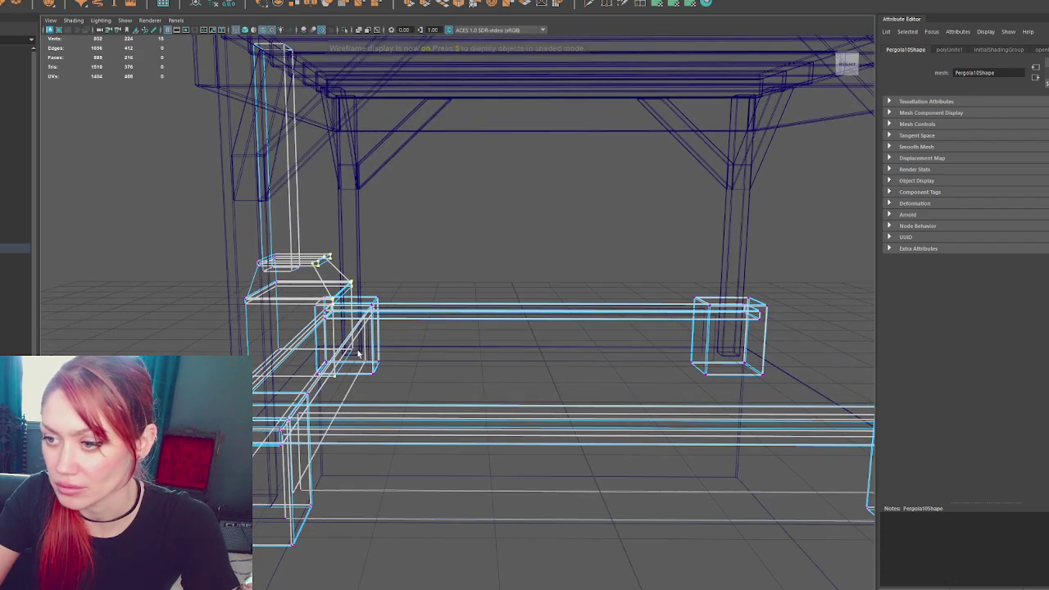
pyautogui.press('5')
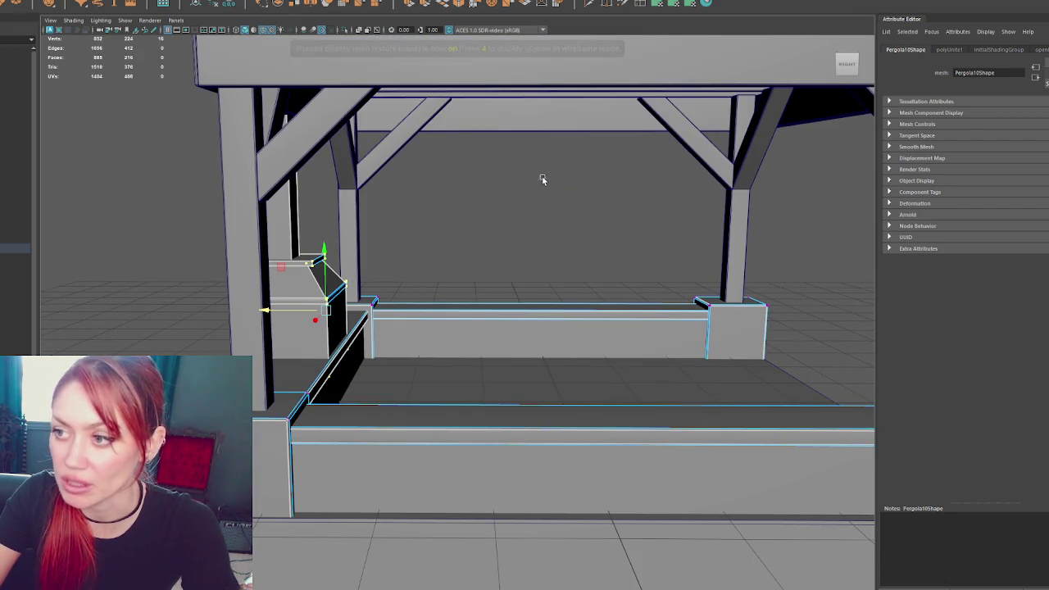
pyautogui.keyDown('alt'); pyautogui.moveTo(333, 328); pyautogui.dragTo(593, 345); pyautogui.keyUp('alt')
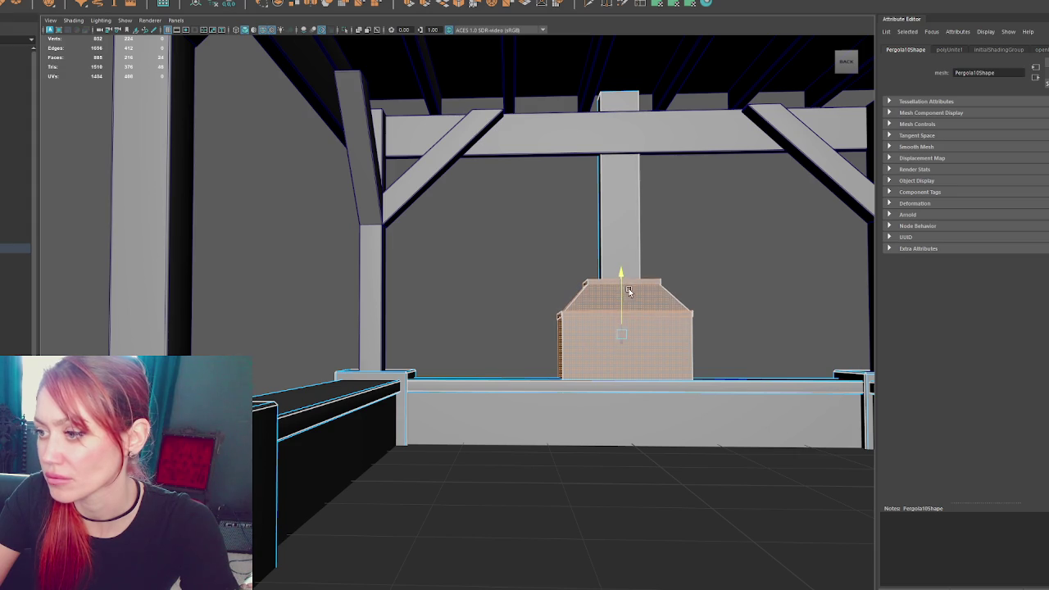
pyautogui.press('F8')
pyautogui.click(527, 210)
pyautogui.moveTo(527, 210)
pyautogui.keyDown('alt'); pyautogui.mouseDown()
pyautogui.moveTo(557, 251)
pyautogui.moveTo(672, 255)
pyautogui.moveTo(47, 20)
pyautogui.mouseUp(); pyautogui.keyUp('alt')
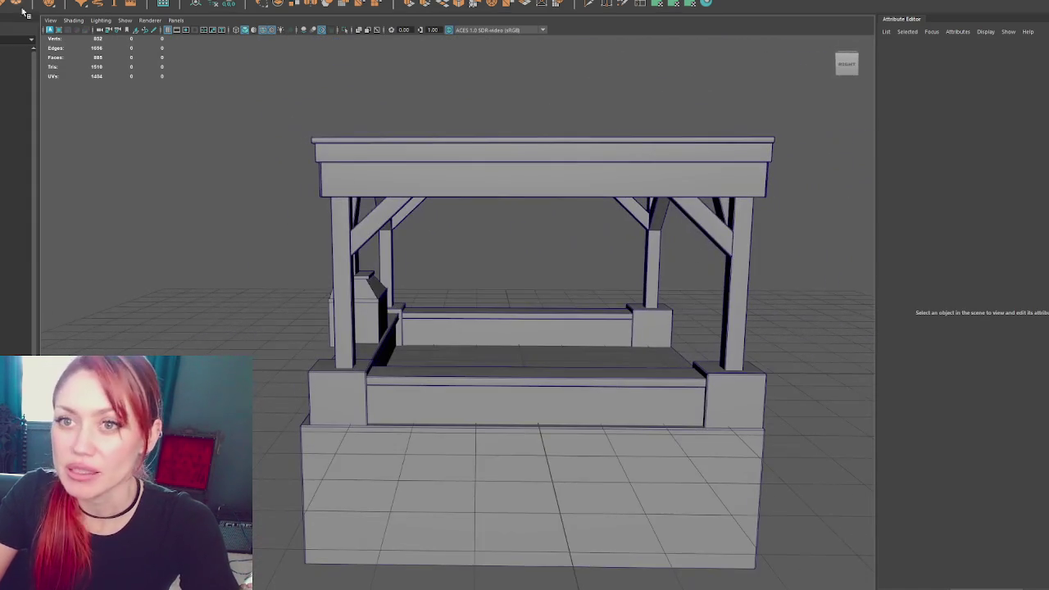
# Move the new cube out of the pergola and select the thin plank cube
pyautogui.click(509, 336)
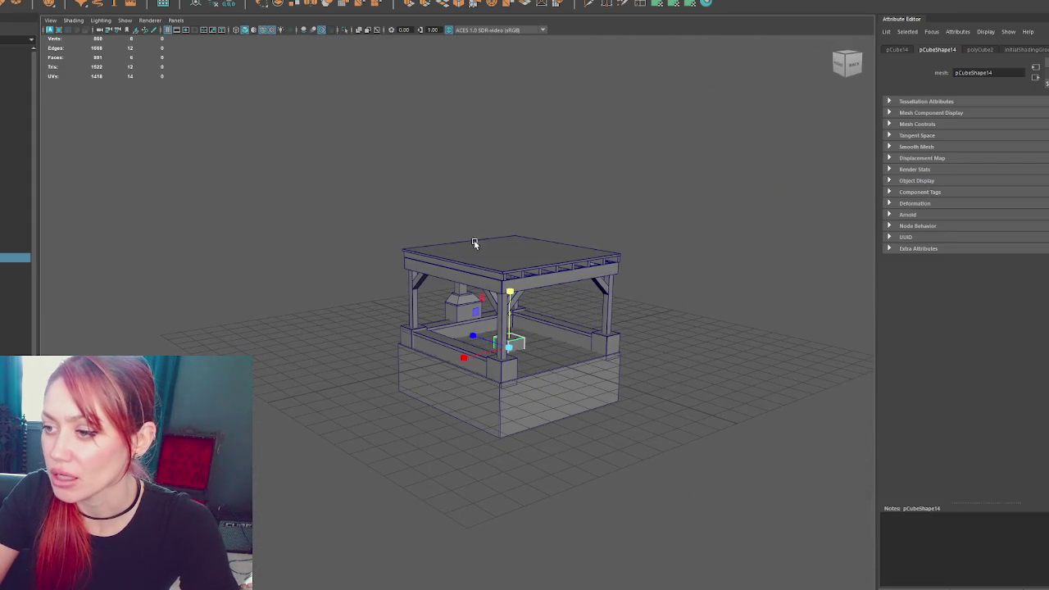
pyautogui.moveTo(472, 368); pyautogui.dragTo(305, 395)
pyautogui.moveTo(254, 215); pyautogui.dragTo(271, 258, button='right')
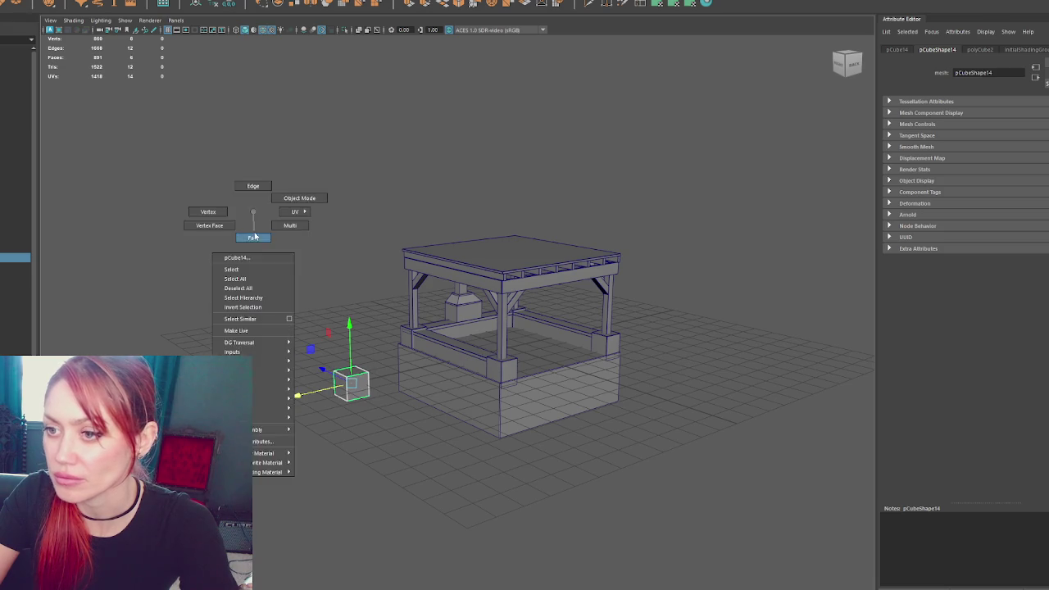
pyautogui.click(320, 367)
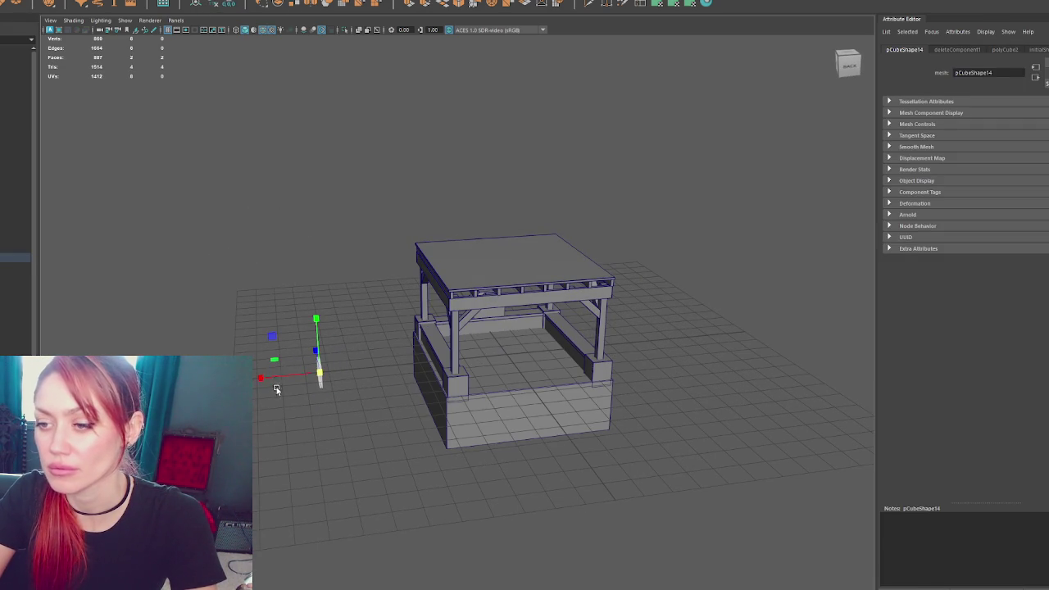
pyautogui.moveTo(309, 298)
pyautogui.keyDown('alt'); pyautogui.mouseDown()
pyautogui.moveTo(510, 391)
pyautogui.moveTo(512, 369)
pyautogui.mouseUp(); pyautogui.keyUp('alt')
# Lift the plank into the pergola and scale it into a thin, wide wall panel
pyautogui.moveTo(498, 312); pyautogui.dragTo(500, 92)
pyautogui.press('r')
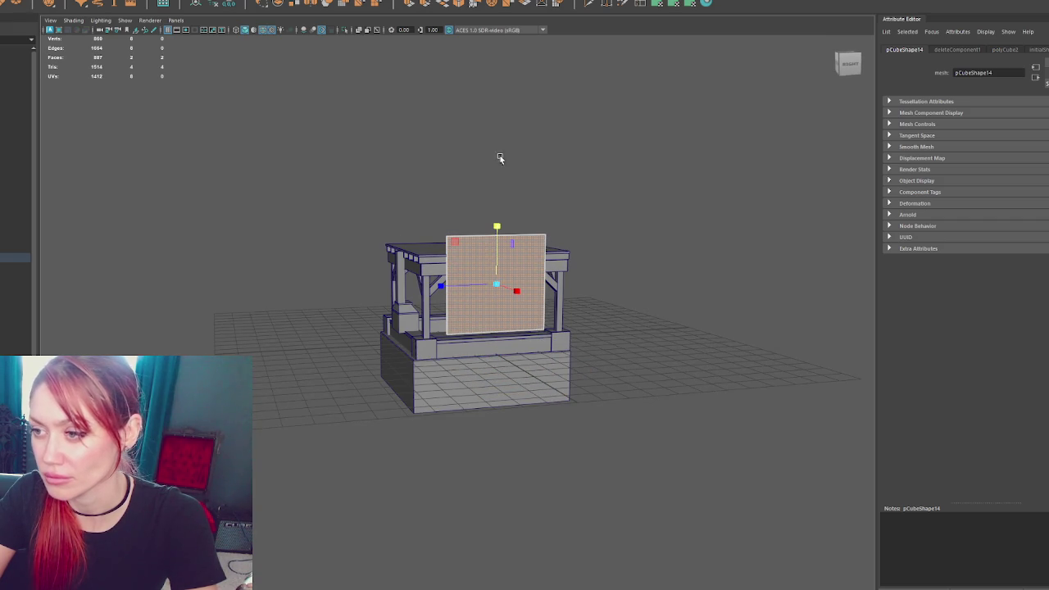
pyautogui.press('w')
pyautogui.moveTo(500, 252); pyautogui.dragTo(491, 270)
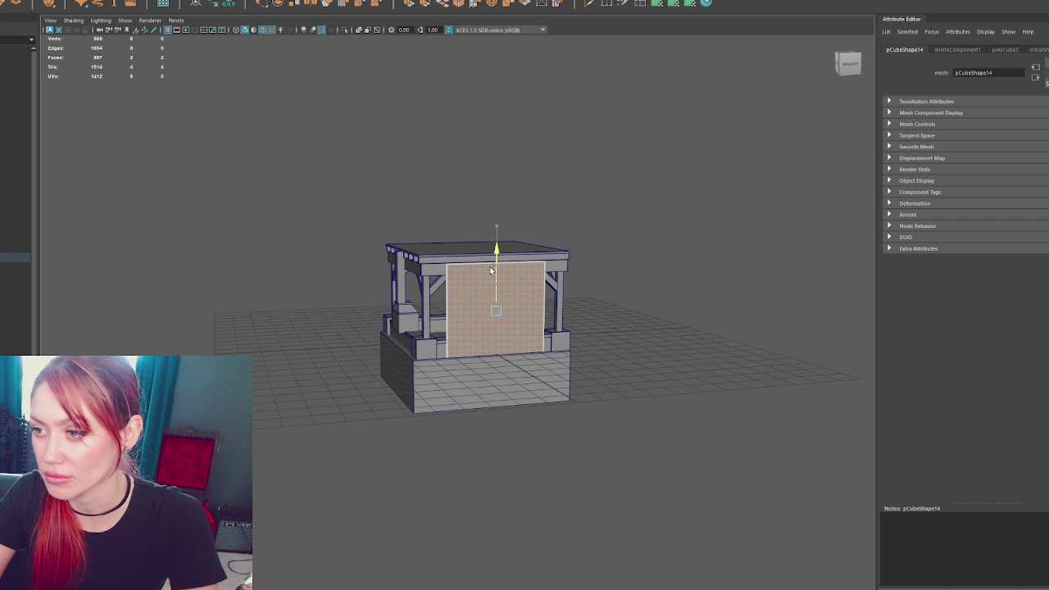
pyautogui.moveTo(479, 313)
pyautogui.mouseDown()
pyautogui.moveTo(457, 315)
pyautogui.moveTo(551, 348)
pyautogui.mouseUp()
pyautogui.moveTo(501, 319); pyautogui.dragTo(491, 320)
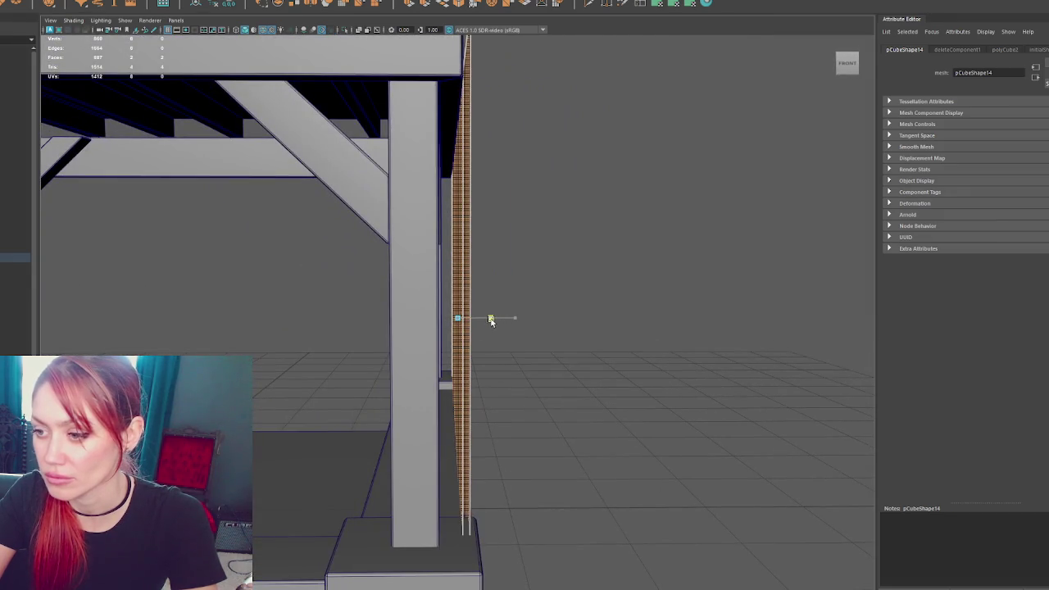
# Nudge the panel left and up so it spans from bench wall to roof beam
pyautogui.keyDown('alt'); pyautogui.moveTo(560, 324); pyautogui.dragTo(419, 332); pyautogui.keyUp('alt')
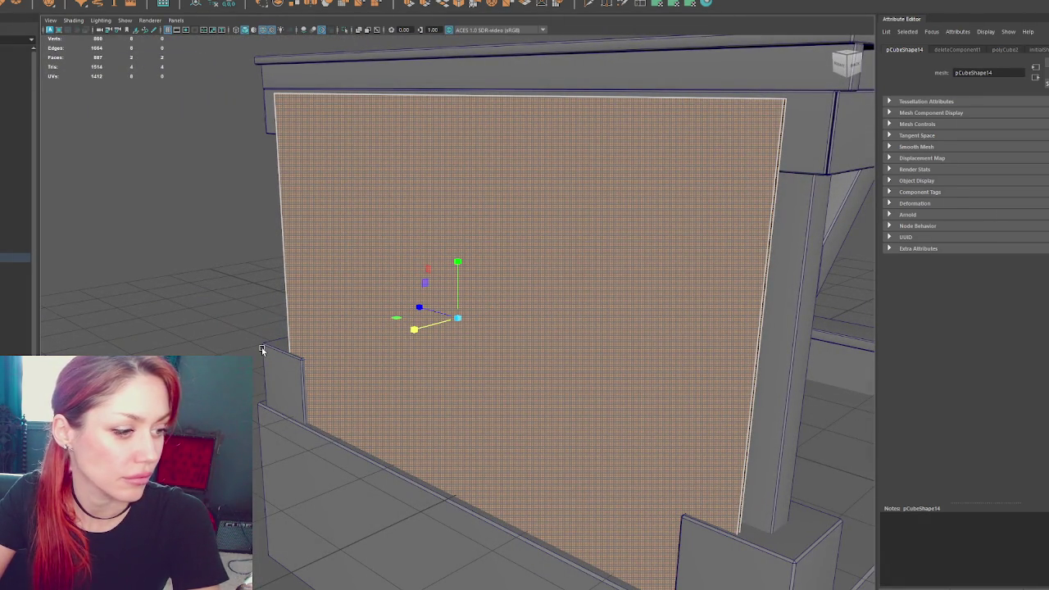
pyautogui.keyDown('alt'); pyautogui.moveTo(261, 350); pyautogui.dragTo(211, 339); pyautogui.keyUp('alt')
pyautogui.moveTo(446, 315); pyautogui.dragTo(441, 316)
pyautogui.moveTo(456, 258)
pyautogui.mouseDown()
pyautogui.moveTo(455, 238)
pyautogui.moveTo(508, 243)
pyautogui.mouseUp()
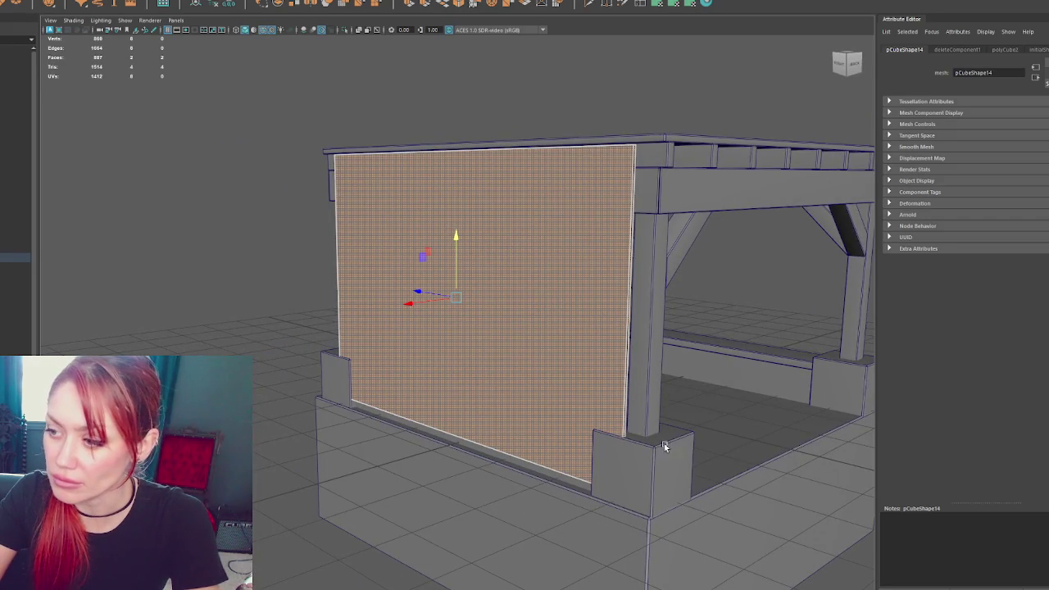
pyautogui.moveTo(613, 438)
pyautogui.keyDown('alt'); pyautogui.mouseDown()
pyautogui.moveTo(687, 424)
pyautogui.moveTo(646, 421)
pyautogui.moveTo(703, 426)
pyautogui.moveTo(606, 184)
pyautogui.mouseUp(); pyautogui.keyUp('alt')
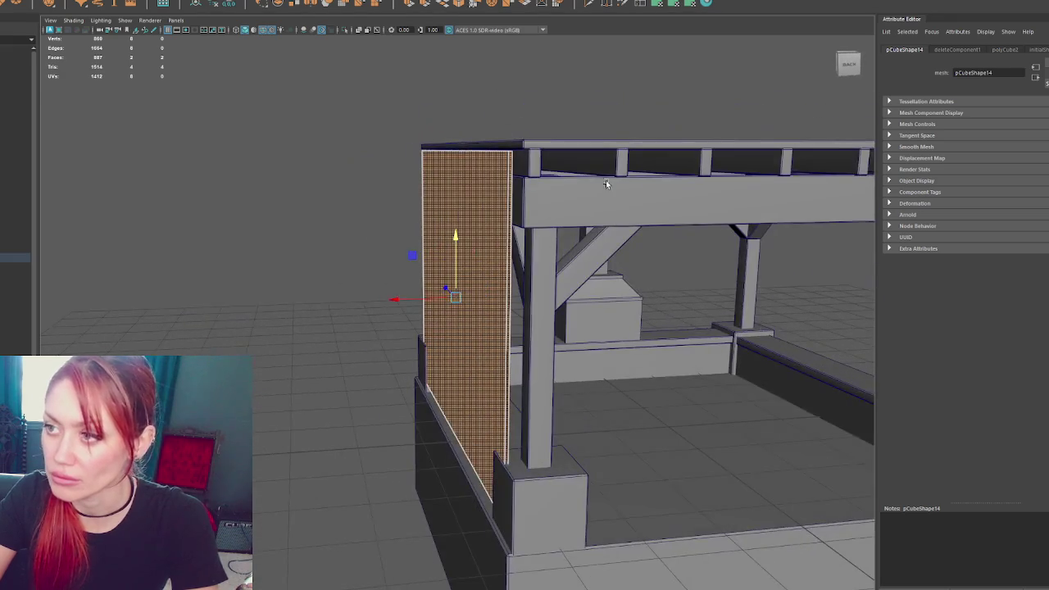
pyautogui.click(606, 184)
pyautogui.press('f')
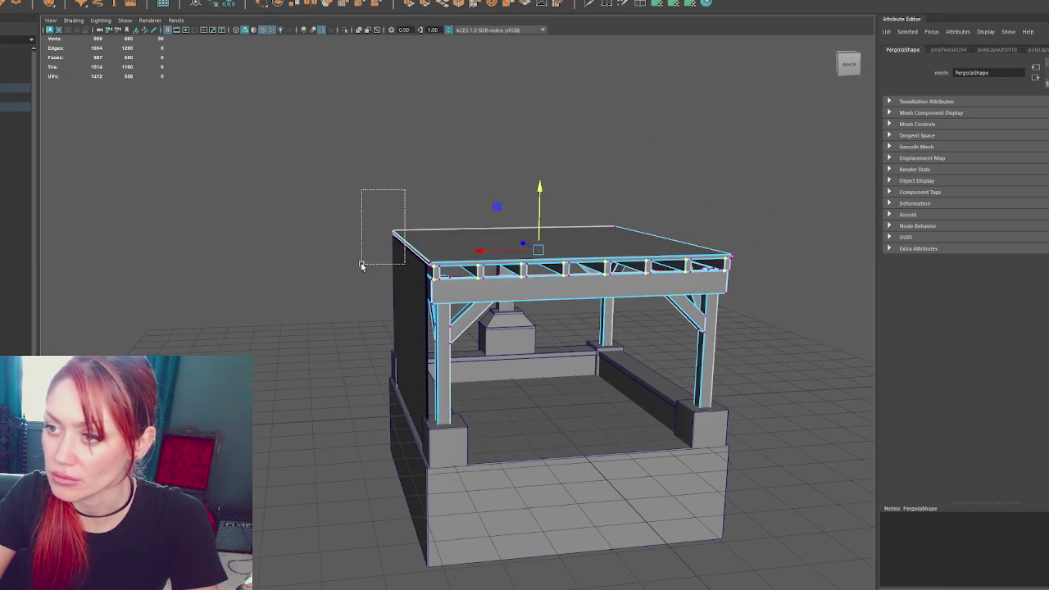
# In wireframe, select a pergola corner vertex to inspect, then clear the selection
pyautogui.press('4')
pyautogui.moveTo(361, 266)
pyautogui.keyDown('ctrl'); pyautogui.keyDown('alt'); pyautogui.mouseDown()
pyautogui.moveTo(417, 227)
pyautogui.moveTo(423, 257)
pyautogui.mouseUp(); pyautogui.keyUp('alt'); pyautogui.keyUp('ctrl')
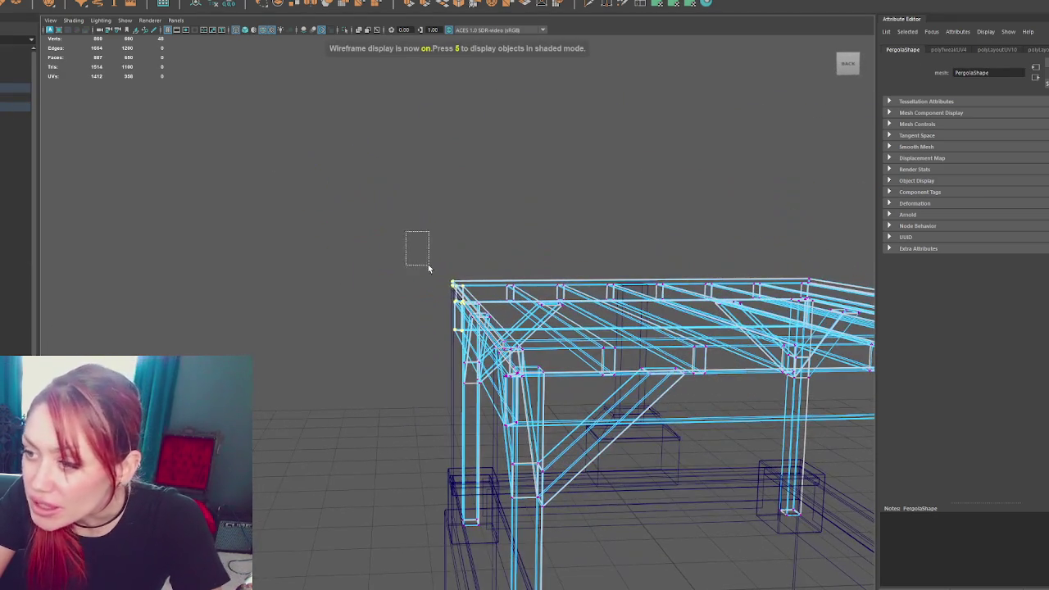
pyautogui.scroll(3, 455, 298)
pyautogui.scroll(2, 455, 298)
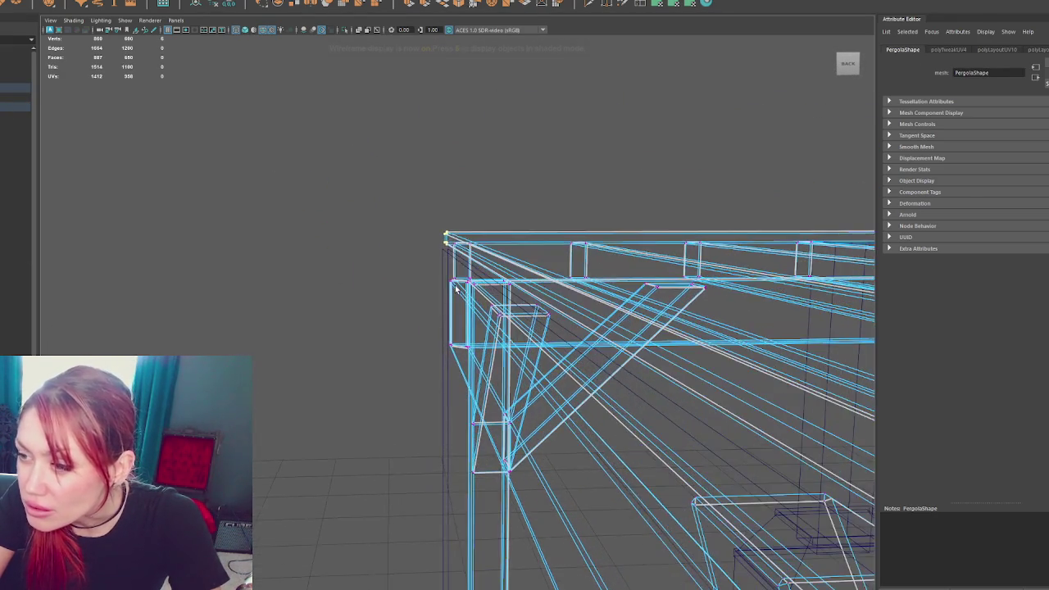
pyautogui.keyDown('alt'); pyautogui.moveTo(455, 298); pyautogui.dragTo(642, 291); pyautogui.keyUp('alt')
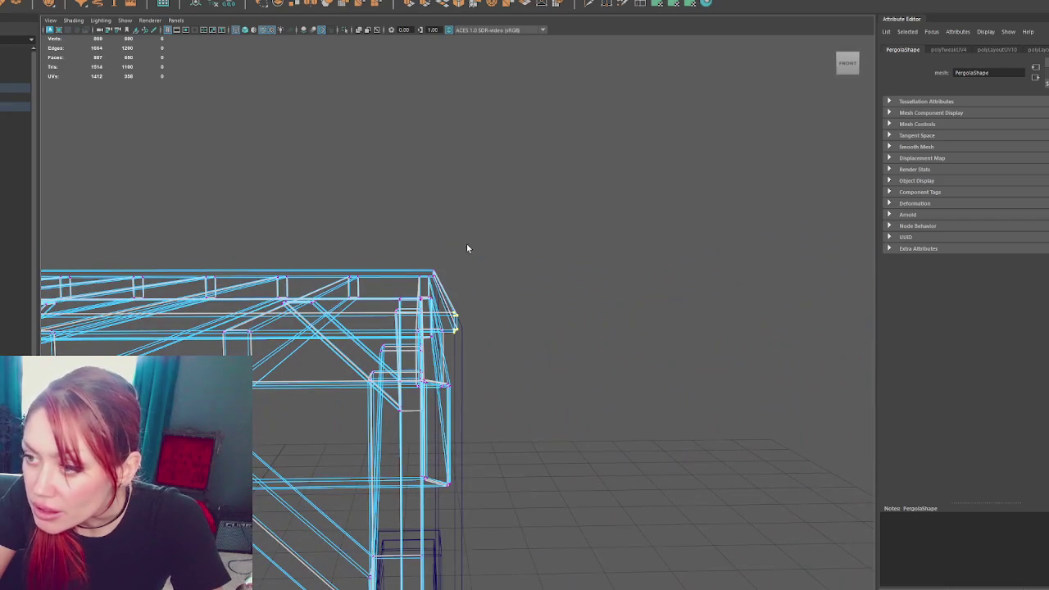
pyautogui.moveTo(458, 258)
pyautogui.mouseDown()
pyautogui.moveTo(432, 288)
pyautogui.moveTo(366, 287)
pyautogui.moveTo(401, 285)
pyautogui.mouseUp()
pyautogui.press('5')
pyautogui.click(324, 204)
pyautogui.moveTo(324, 204)
pyautogui.keyDown('alt'); pyautogui.mouseDown()
pyautogui.moveTo(468, 193)
pyautogui.moveTo(428, 205)
pyautogui.moveTo(440, 333)
pyautogui.moveTo(529, 336)
pyautogui.moveTo(513, 209)
pyautogui.mouseUp(); pyautogui.keyUp('alt')
# Slide the pergola's right corner vertices slightly outward along X
pyautogui.click(464, 319)
pyautogui.moveTo(462, 320)
pyautogui.keyDown('alt'); pyautogui.mouseDown()
pyautogui.moveTo(321, 322)
pyautogui.moveTo(312, 258)
pyautogui.moveTo(283, 229)
pyautogui.mouseUp(); pyautogui.keyUp('alt')
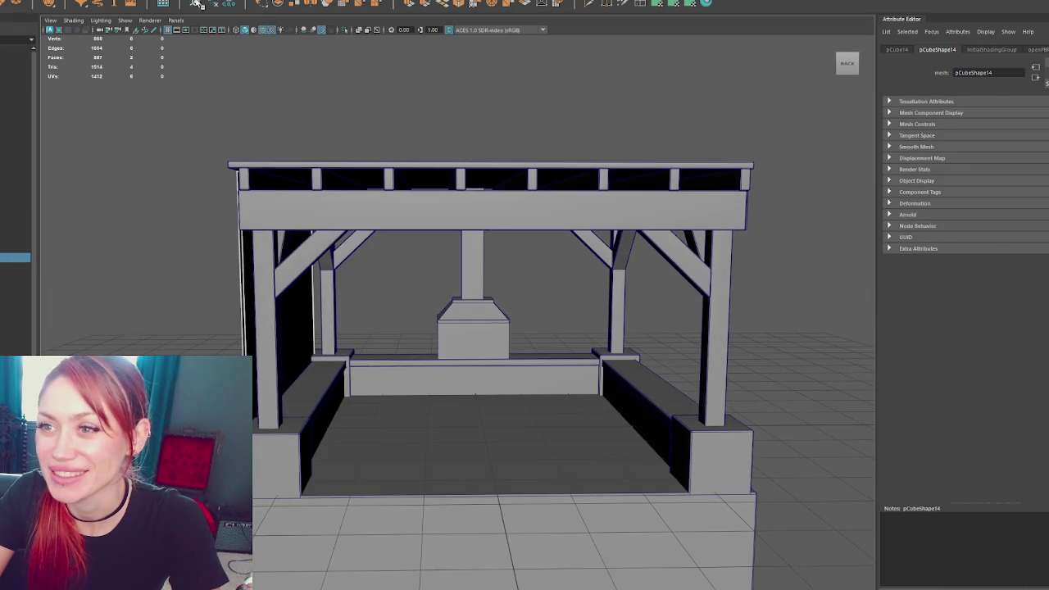
pyautogui.click(482, 160)
pyautogui.keyDown('alt'); pyautogui.moveTo(482, 160); pyautogui.dragTo(445, 189); pyautogui.keyUp('alt')
pyautogui.scroll(3, 445, 131)
pyautogui.press('F9')
pyautogui.moveTo(591, 150)
pyautogui.mouseDown()
pyautogui.moveTo(571, 179)
pyautogui.moveTo(711, 208)
pyautogui.mouseUp()
pyautogui.keyDown('alt'); pyautogui.moveTo(712, 209); pyautogui.dragTo(760, 225); pyautogui.keyUp('alt')
pyautogui.moveTo(441, 186); pyautogui.dragTo(473, 190)
pyautogui.press('F8')
# Duplicate the wall panel and move the copy to the pergola's right side
pyautogui.scroll(-5, 391, 184)
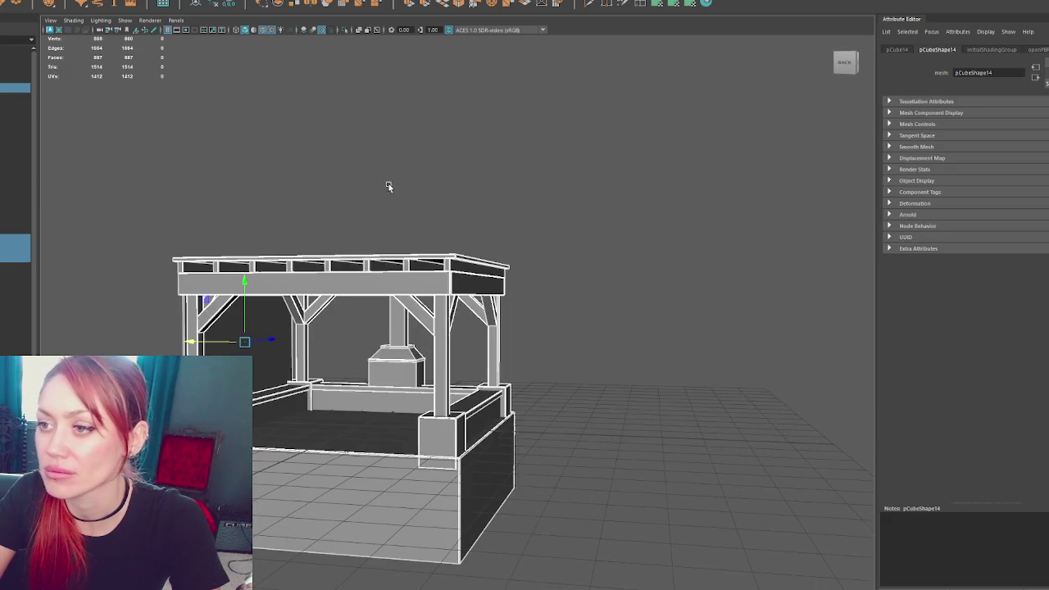
pyautogui.click(287, 346)
pyautogui.hotkey('ctrl', 'd')
pyautogui.moveTo(286, 346); pyautogui.dragTo(459, 353)
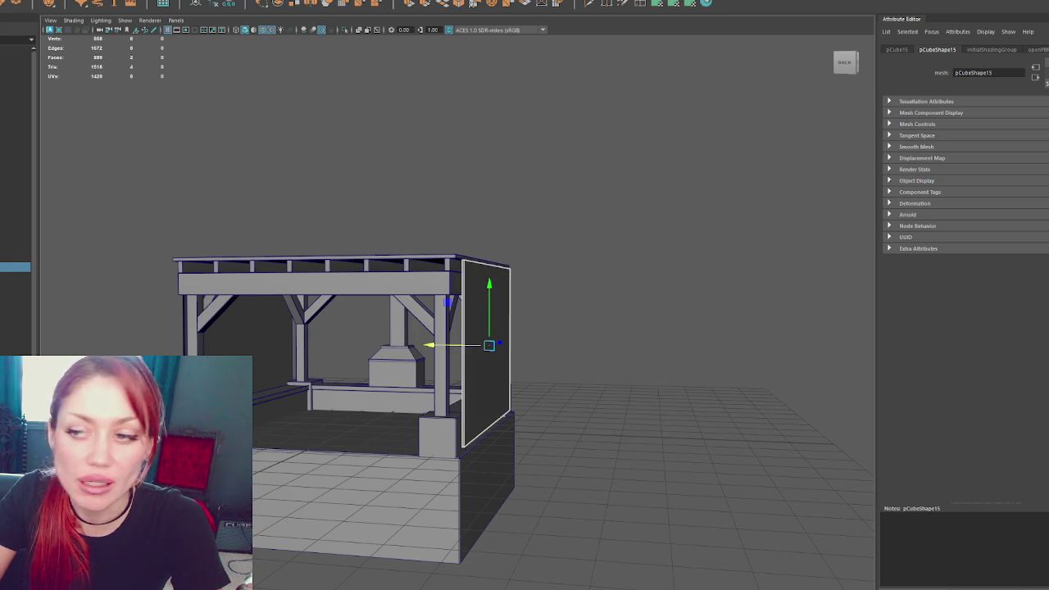
# Nudge the right-side board slightly left so it sits tighter against the frame
pyautogui.scroll(2, 129, 335)
pyautogui.click(129, 335)
pyautogui.scroll(3, 128, 334)
pyautogui.moveTo(222, 357); pyautogui.dragTo(275, 359)
pyautogui.hotkey('ctrl', 'z')
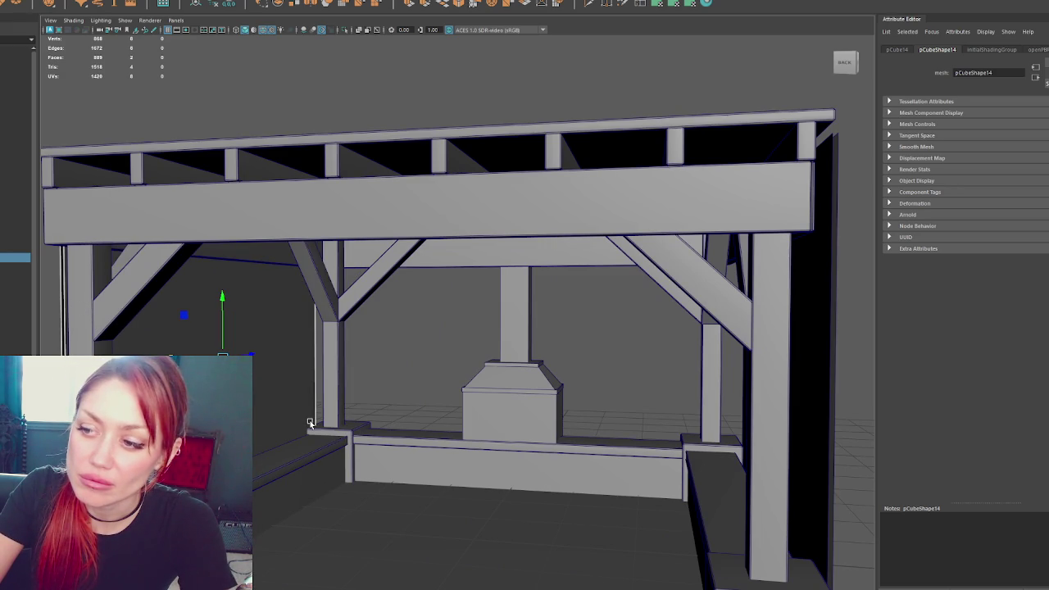
pyautogui.scroll(-4, 310, 421)
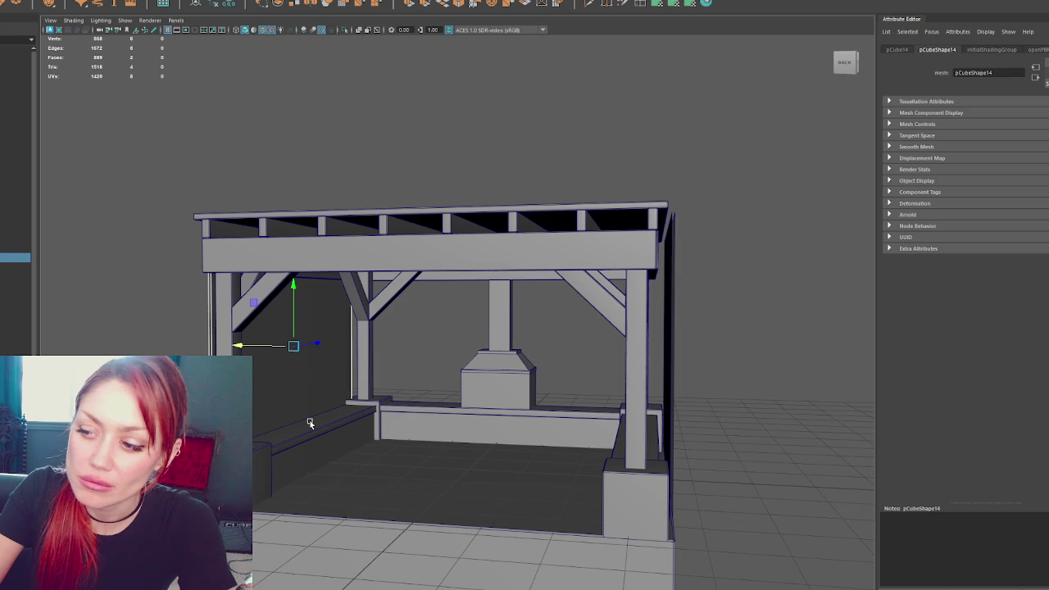
pyautogui.click(670, 352)
pyautogui.moveTo(647, 355); pyautogui.dragTo(641, 355)
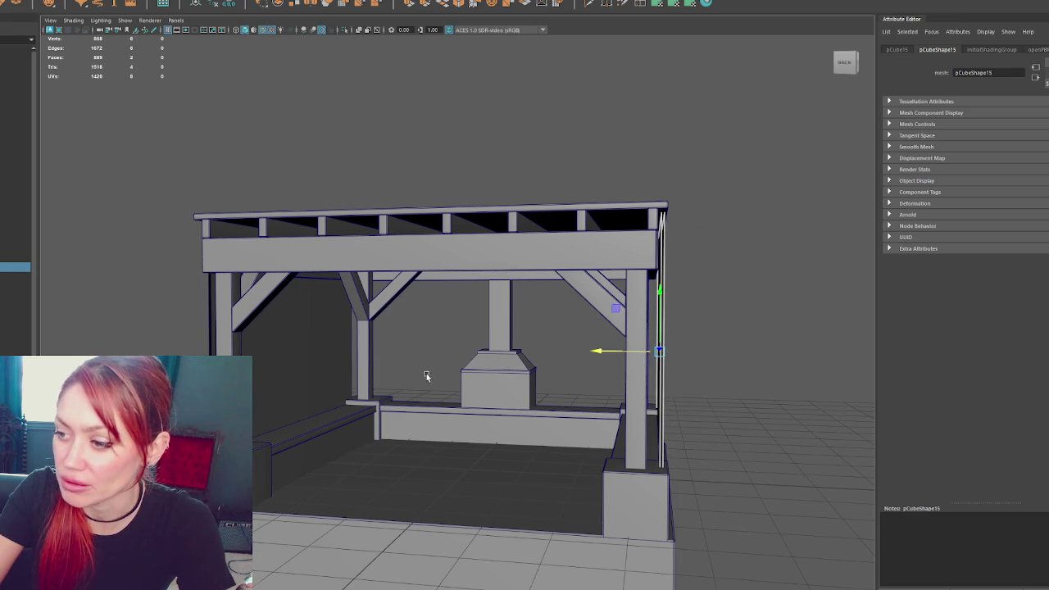
# Reselect the left wall board, discarding an accidental duplicate
pyautogui.keyDown('alt'); pyautogui.moveTo(436, 376); pyautogui.dragTo(473, 377); pyautogui.keyUp('alt')
pyautogui.click(274, 384)
pyautogui.moveTo(273, 384)
pyautogui.keyDown('alt'); pyautogui.mouseDown()
pyautogui.moveTo(366, 451)
pyautogui.moveTo(392, 368)
pyautogui.moveTo(304, 309)
pyautogui.mouseUp(); pyautogui.keyUp('alt')
pyautogui.hotkey('ctrl', 'd')
pyautogui.press('Delete')
pyautogui.click(393, 368)
pyautogui.press('4')
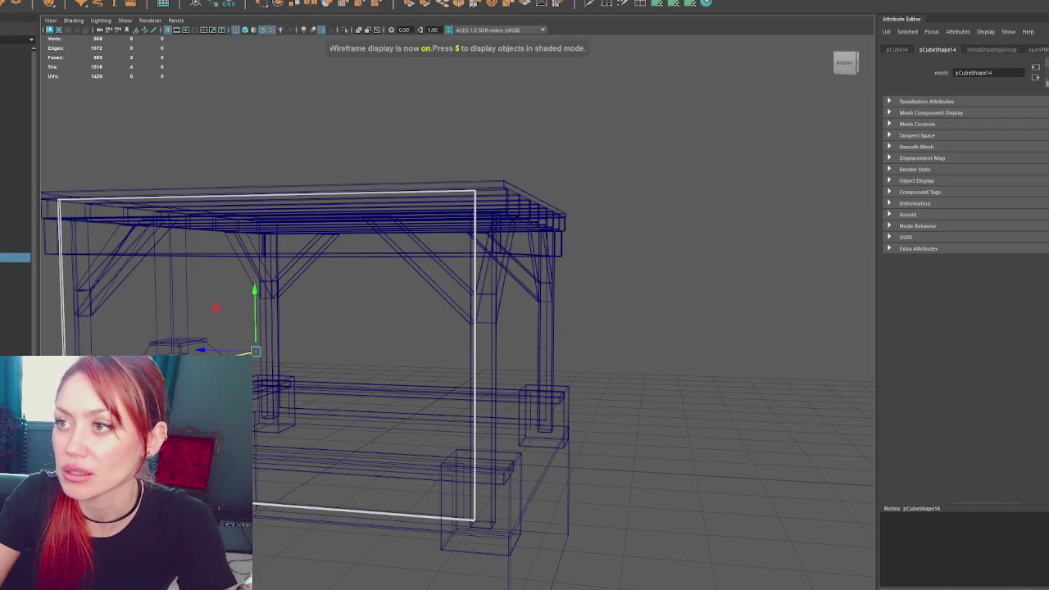
pyautogui.press('6')
# In component mode, raise the left panel's top edge up to the roof beam
pyautogui.keyDown('alt'); pyautogui.moveTo(625, 192); pyautogui.dragTo(530, 192); pyautogui.keyUp('alt')
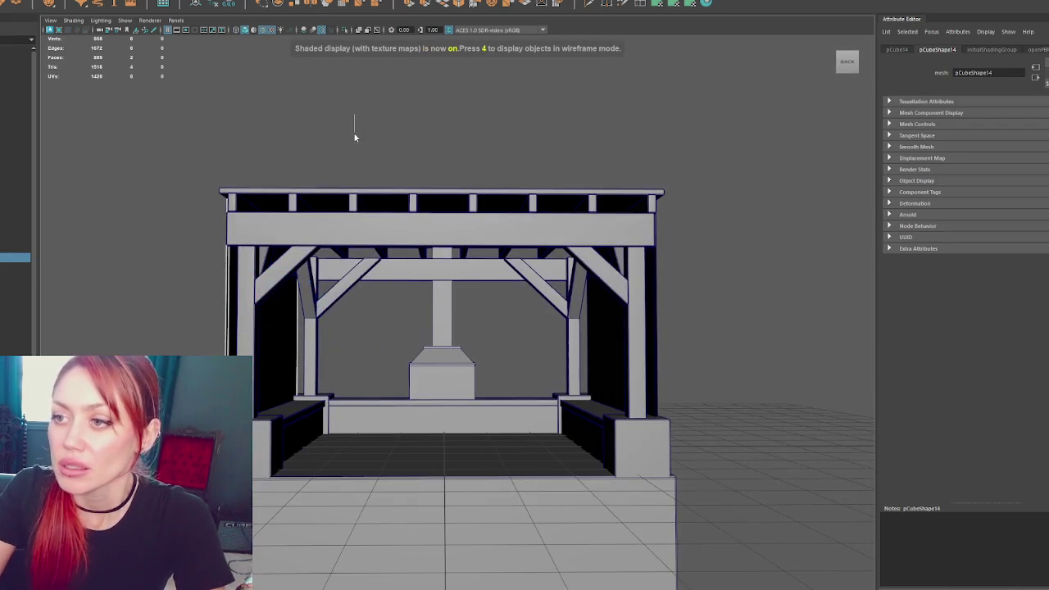
pyautogui.click(265, 309)
pyautogui.click(242, 299)
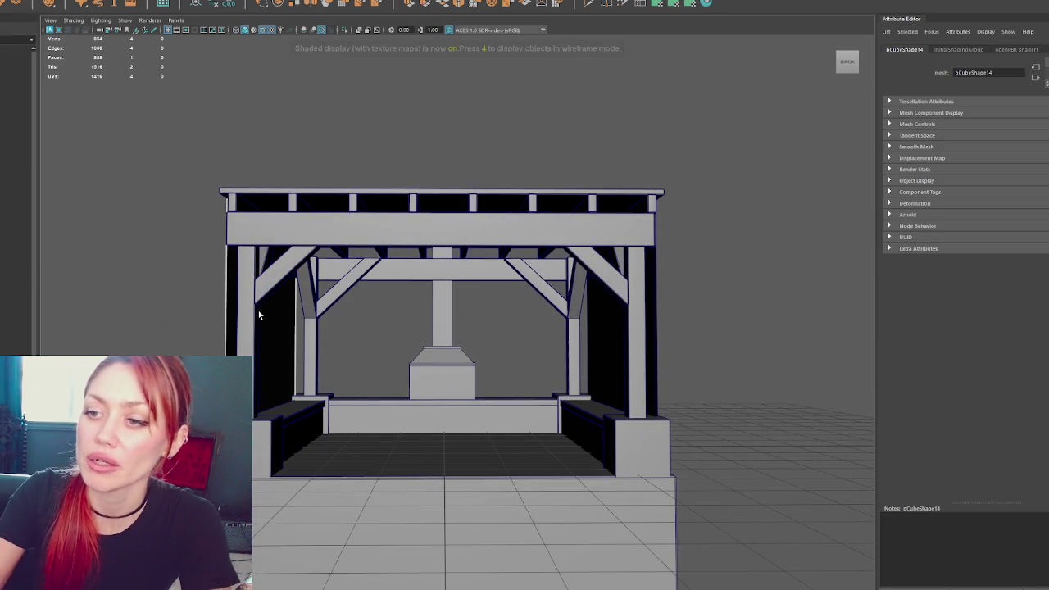
pyautogui.moveTo(215, 295); pyautogui.dragTo(164, 353, button='right')
pyautogui.moveTo(264, 400); pyautogui.dragTo(269, 366)
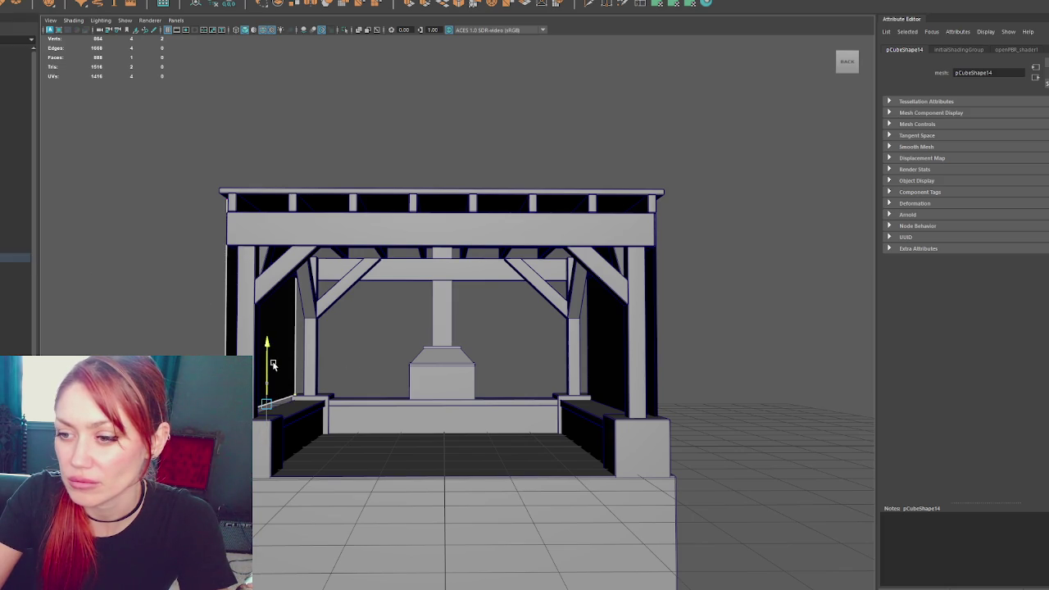
pyautogui.moveTo(275, 364)
pyautogui.keyDown('alt'); pyautogui.mouseDown()
pyautogui.moveTo(441, 370)
pyautogui.moveTo(302, 371)
pyautogui.moveTo(312, 373)
pyautogui.mouseUp(); pyautogui.keyUp('alt')
pyautogui.press('f')
pyautogui.keyDown('alt'); pyautogui.moveTo(404, 373); pyautogui.dragTo(427, 376); pyautogui.keyUp('alt')
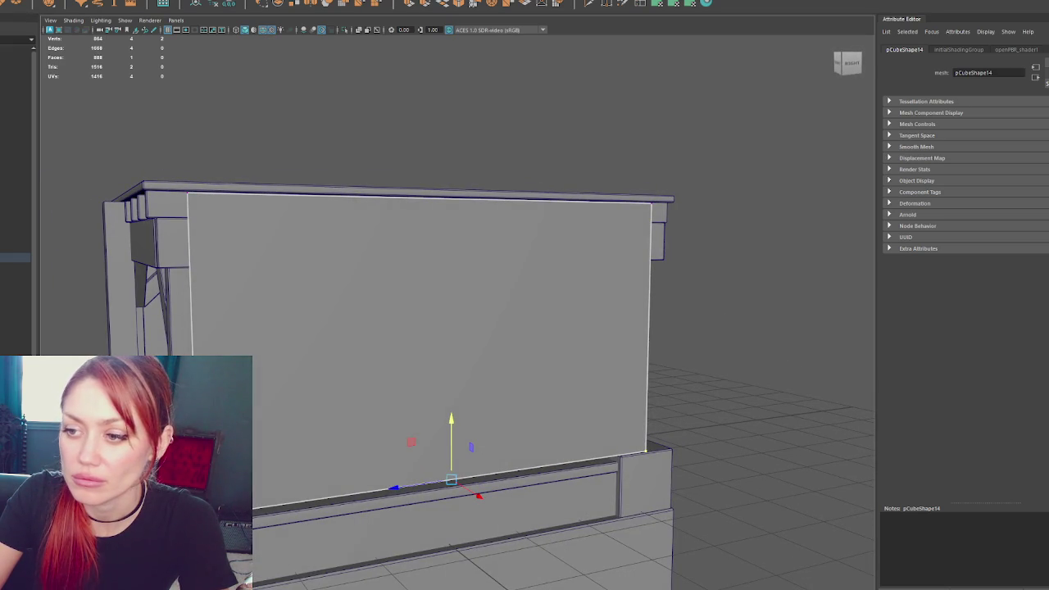
# Adjust the panel's pivot with D and open Insert Edge Loop Tool settings for multiple loops
pyautogui.keyDown('alt'); pyautogui.moveTo(215, 188); pyautogui.dragTo(286, 302); pyautogui.keyUp('alt')
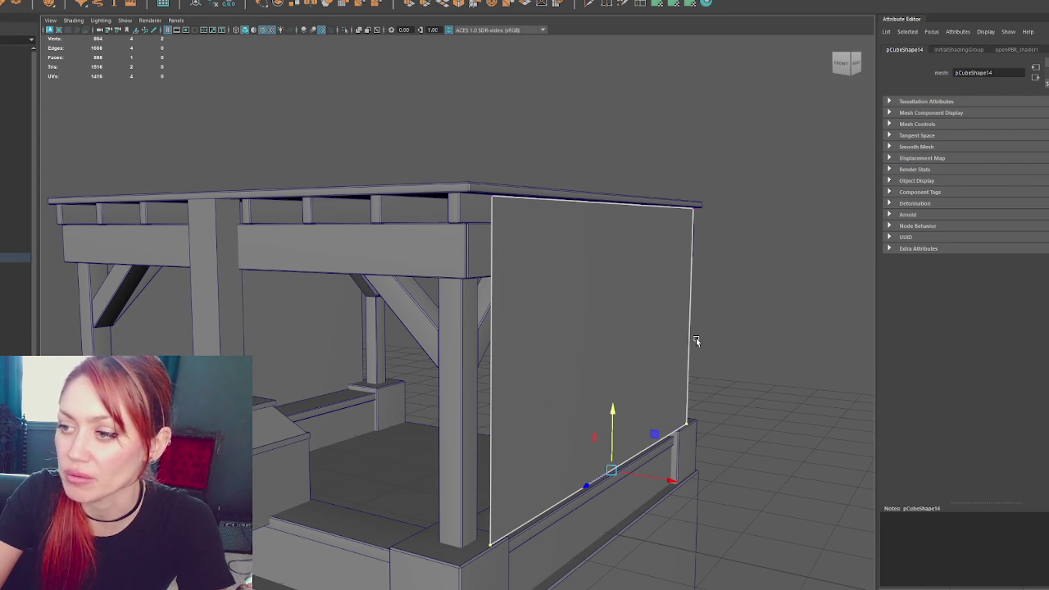
pyautogui.moveTo(596, 356)
pyautogui.keyDown('alt'); pyautogui.mouseDown()
pyautogui.moveTo(498, 350)
pyautogui.moveTo(527, 353)
pyautogui.mouseUp(); pyautogui.keyUp('alt')
pyautogui.press('d')
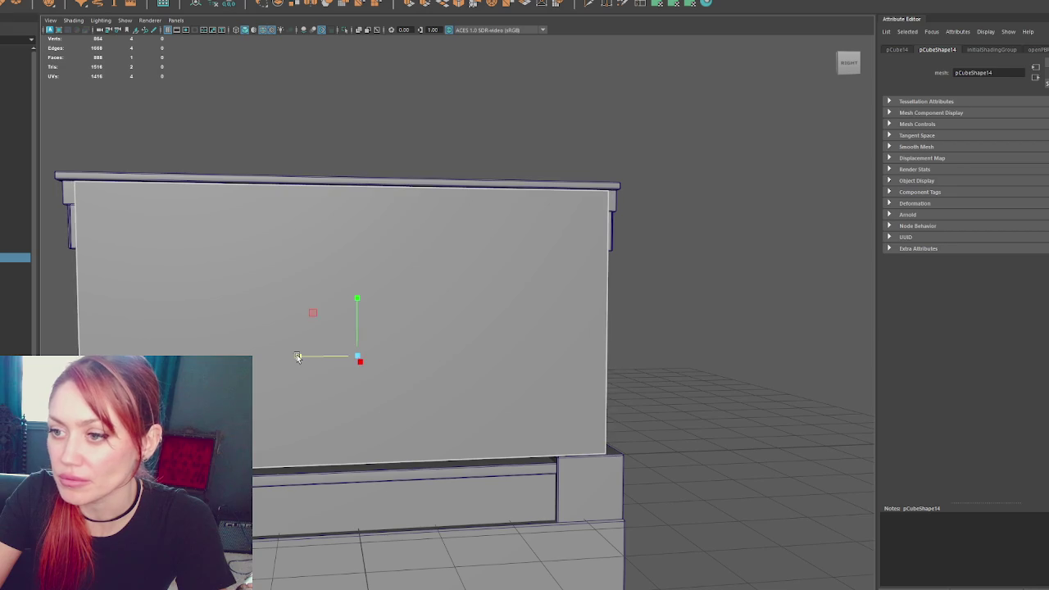
pyautogui.moveTo(441, 320)
pyautogui.keyDown('alt'); pyautogui.mouseDown()
pyautogui.moveTo(334, 321)
pyautogui.moveTo(446, 316)
pyautogui.mouseUp(); pyautogui.keyUp('alt')
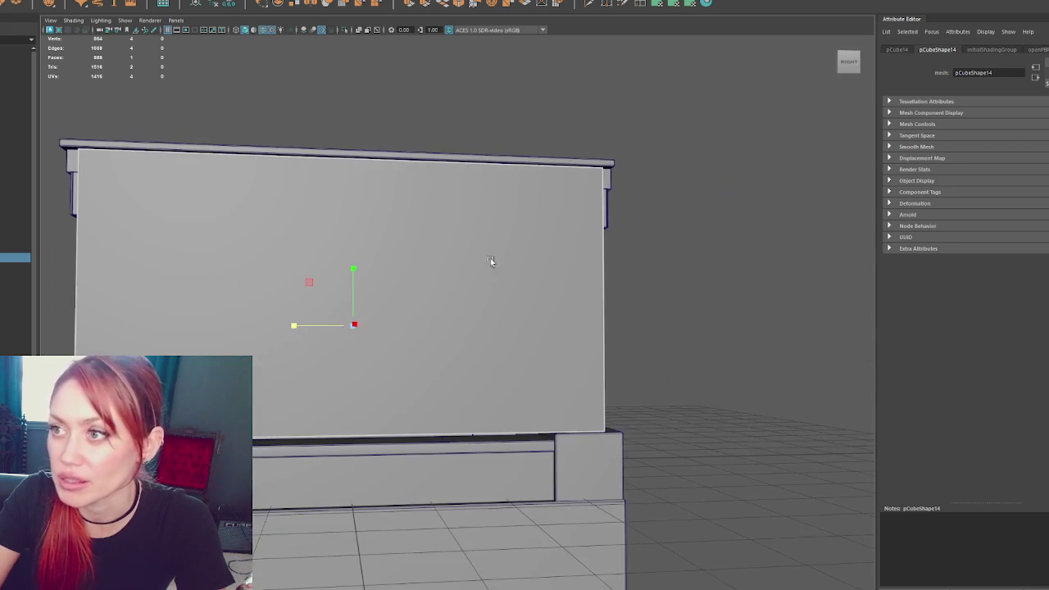
pyautogui.doubleClick(641, 5)
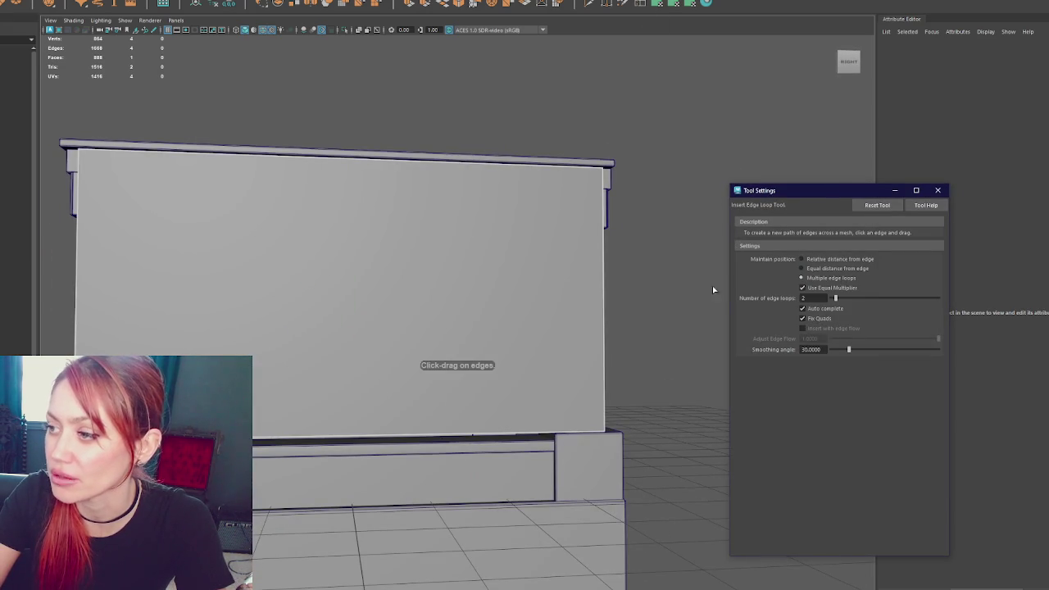
# Test 10 vertical and 6 horizontal edge loops on the panel, then undo them
pyautogui.doubleClick(825, 298)
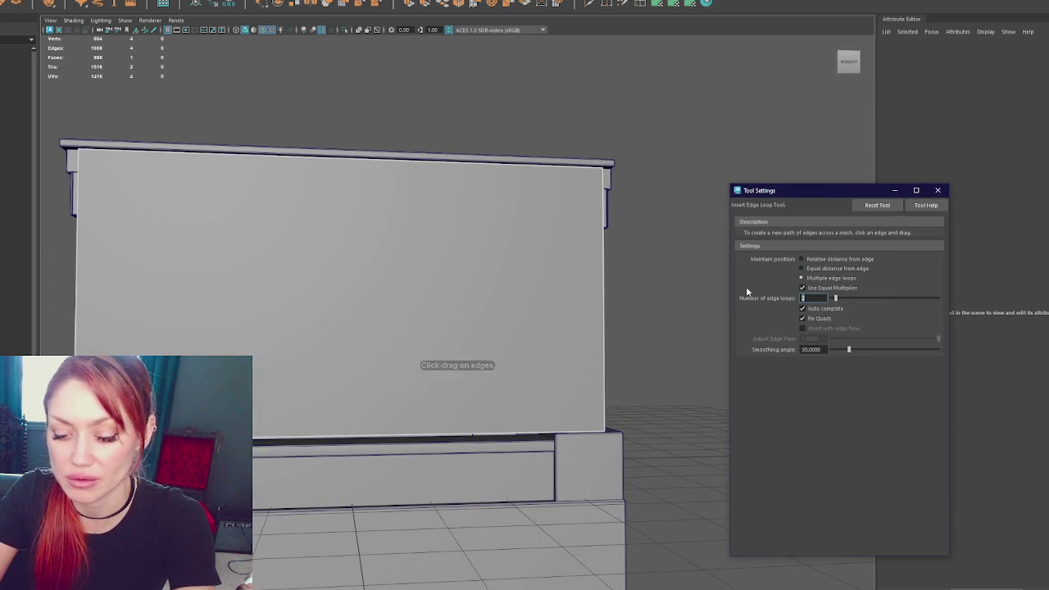
pyautogui.write('10')
pyautogui.click(585, 188)
pyautogui.click(577, 170)
pyautogui.doubleClick(823, 299)
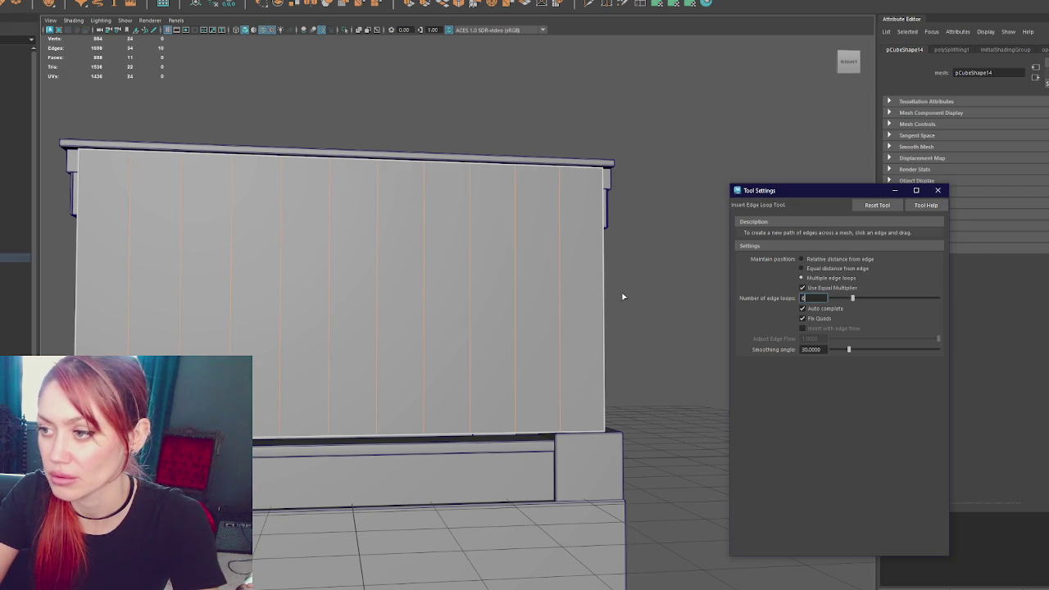
pyautogui.write('6')
pyautogui.click(604, 299)
pyautogui.hotkey('ctrl', 'z')
pyautogui.keyDown('alt'); pyautogui.moveTo(602, 299); pyautogui.dragTo(604, 298); pyautogui.keyUp('alt')
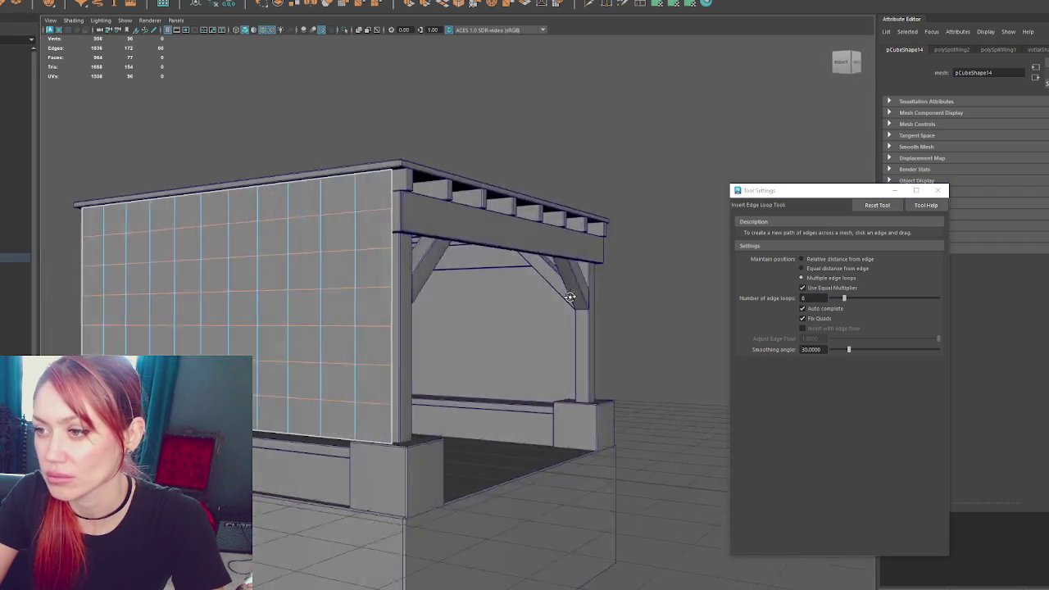
pyautogui.hotkey('ctrl', 'z')
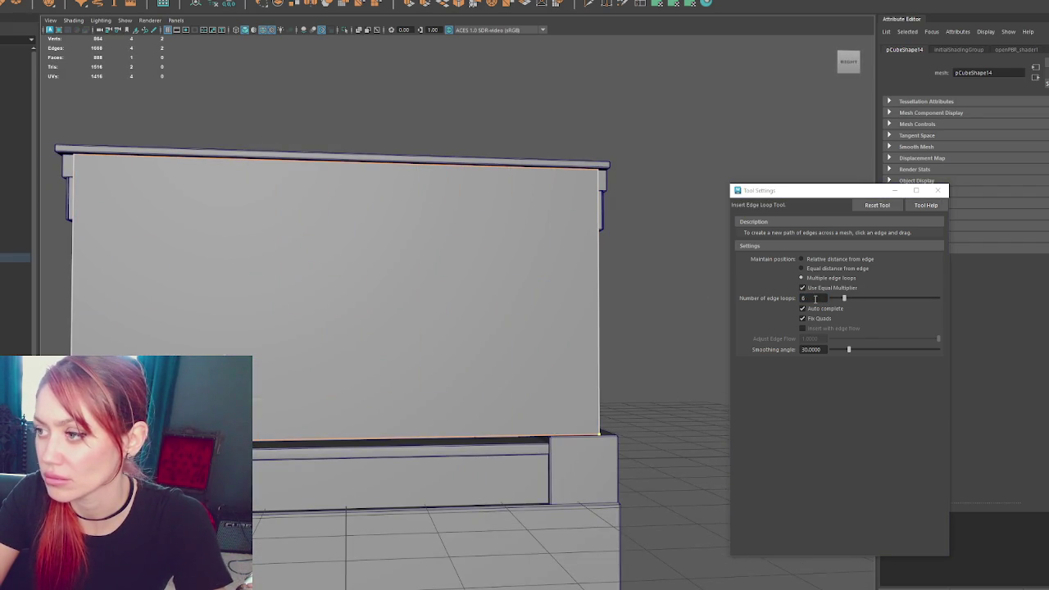
# Replace a trial of 22 loops with 11 vertical and 5 horizontal edge loops
pyautogui.doubleClick(812, 298)
pyautogui.write('22')
pyautogui.click(545, 171)
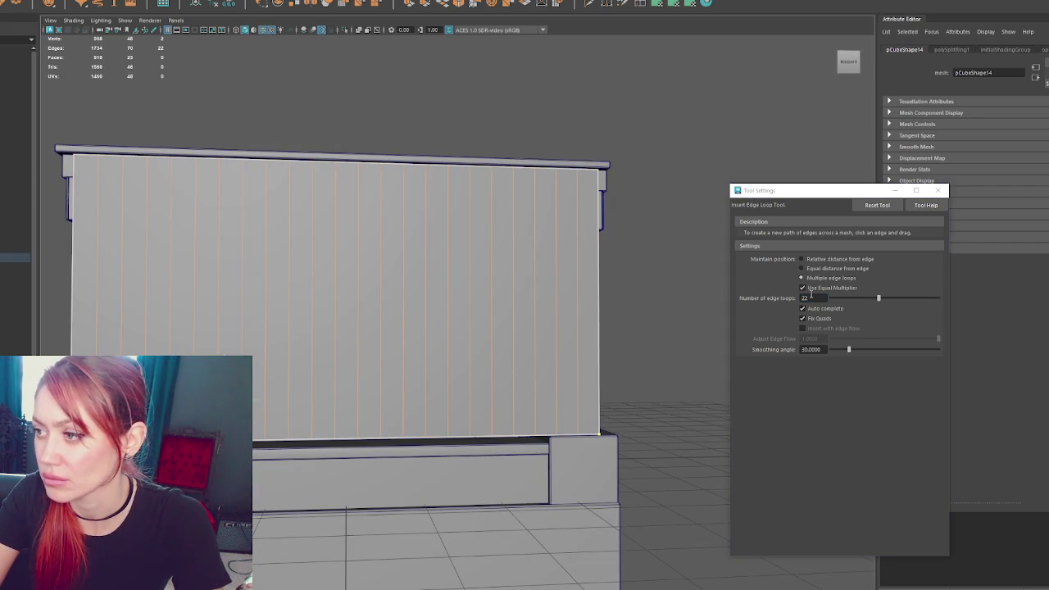
pyautogui.doubleClick(811, 298)
pyautogui.hotkey('ctrl', 'z')
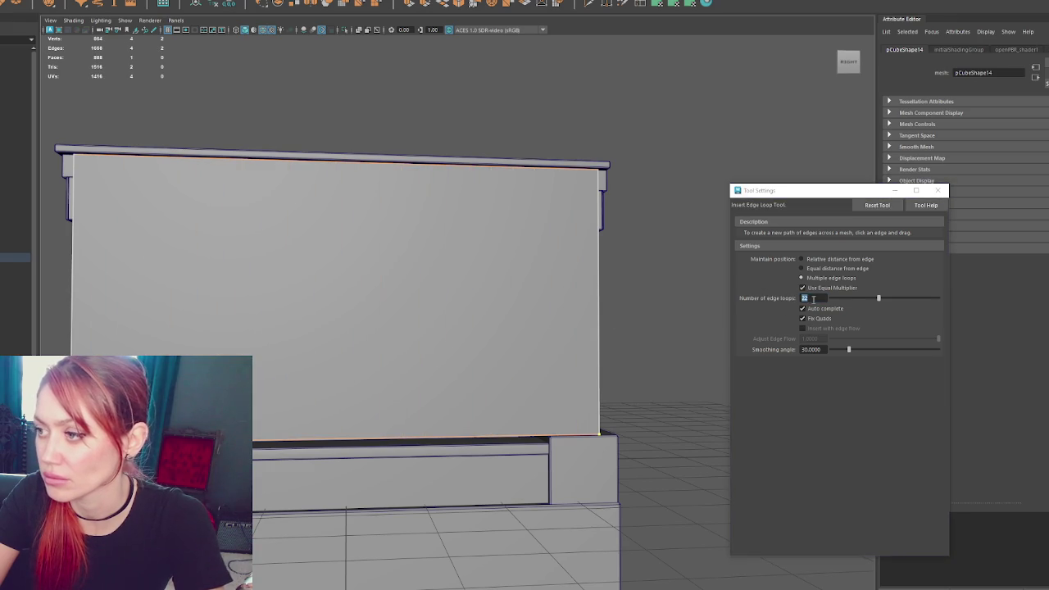
pyautogui.doubleClick(812, 298)
pyautogui.write('1')
pyautogui.click(580, 177)
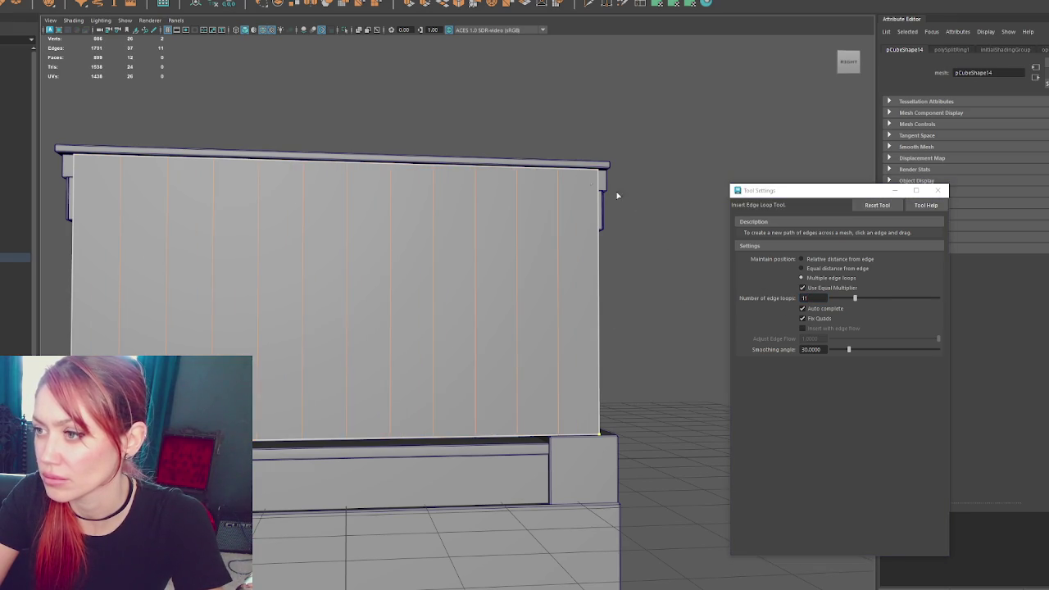
pyautogui.doubleClick(824, 297)
pyautogui.write('5')
pyautogui.click(601, 278)
# Rename the left plank panel to 'Curtain' in the Outliner
pyautogui.moveTo(680, 161); pyautogui.dragTo(696, 150, button='right')
pyautogui.moveTo(511, 250)
pyautogui.keyDown('alt'); pyautogui.mouseDown()
pyautogui.moveTo(532, 271)
pyautogui.moveTo(340, 314)
pyautogui.mouseUp(); pyautogui.keyUp('alt')
pyautogui.press('w')
pyautogui.click(590, 326)
pyautogui.click(600, 326)
pyautogui.hotkey('ctrl', 'z')
pyautogui.hotkey('ctrl', 'z')
pyautogui.click(15, 258)
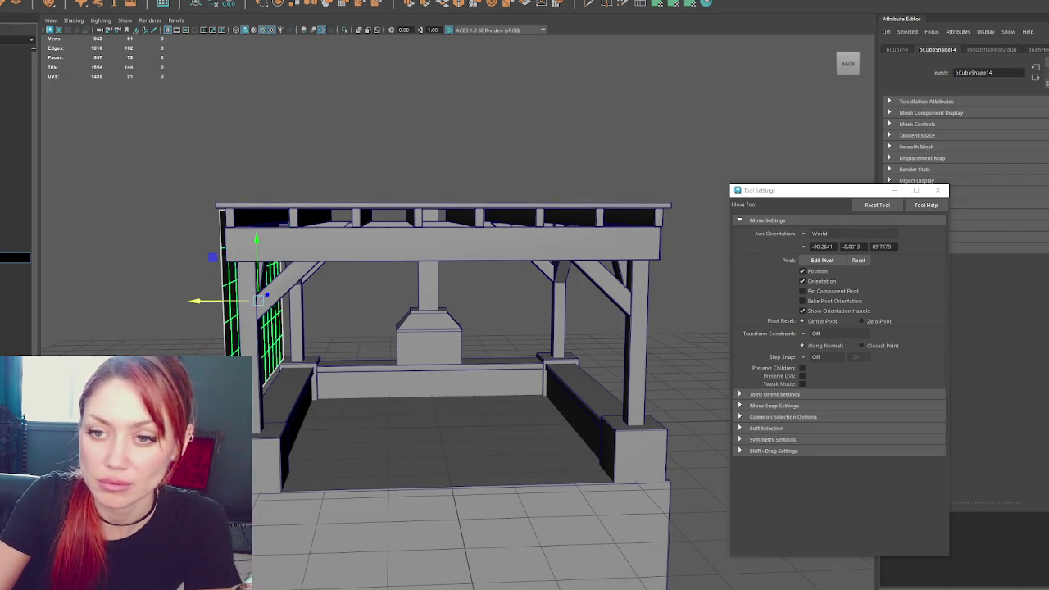
pyautogui.write('Curtain')
pyautogui.press('Return')
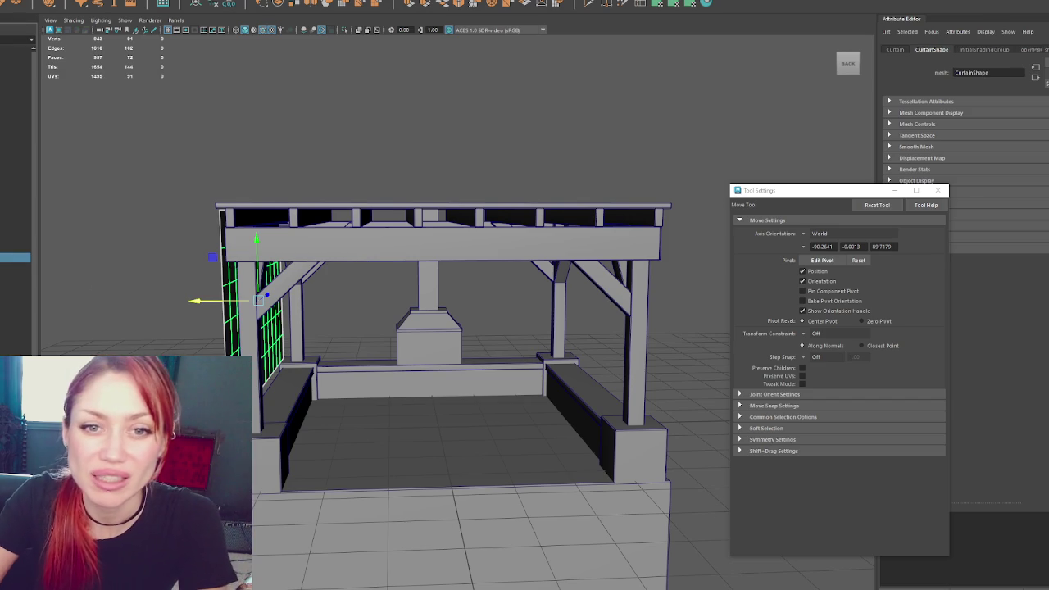
# Rename the pedestal and bench-wall mesh Pergola11 to Blocks in the Outliner
pyautogui.keyDown('alt'); pyautogui.moveTo(122, 281); pyautogui.dragTo(94, 270); pyautogui.keyUp('alt')
pyautogui.moveTo(182, 194)
pyautogui.keyDown('alt'); pyautogui.mouseDown()
pyautogui.moveTo(215, 100)
pyautogui.moveTo(298, 134)
pyautogui.moveTo(240, 137)
pyautogui.moveTo(234, 328)
pyautogui.mouseUp(); pyautogui.keyUp('alt')
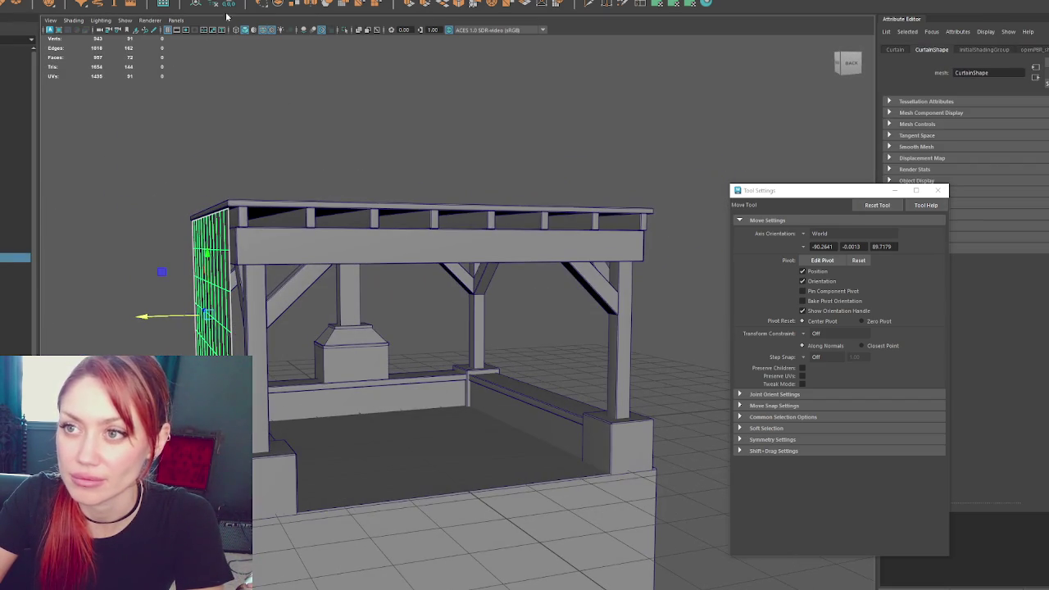
pyautogui.click(352, 361)
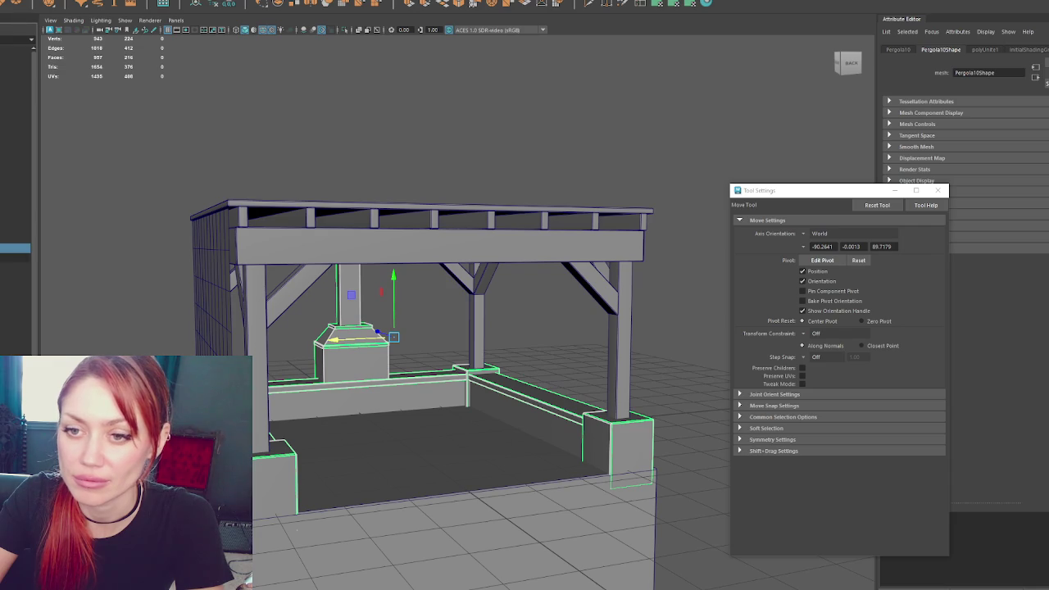
pyautogui.click(212, 271)
pyautogui.click(14, 105)
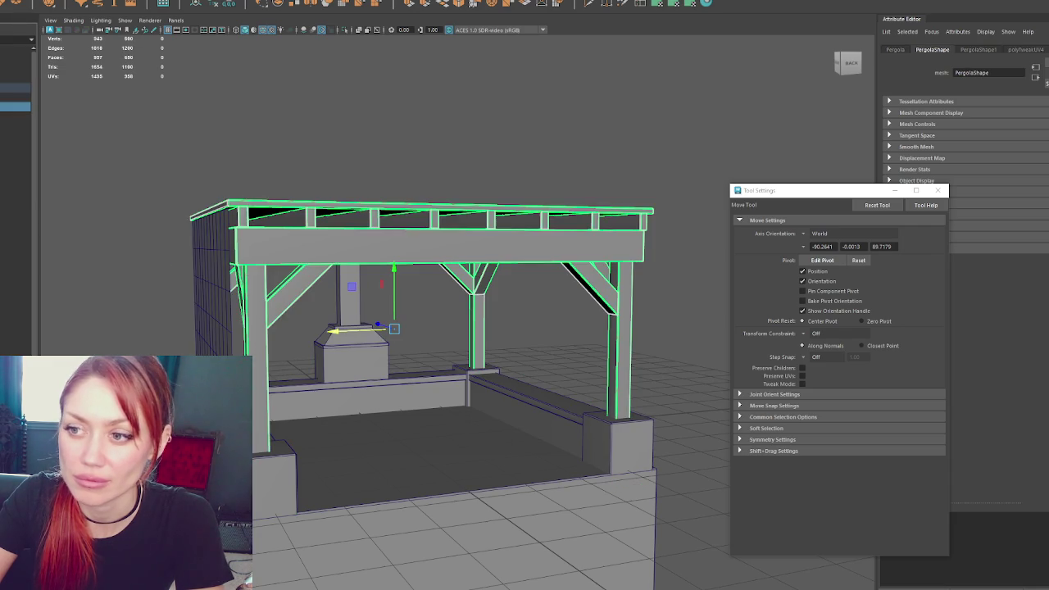
pyautogui.click(15, 220)
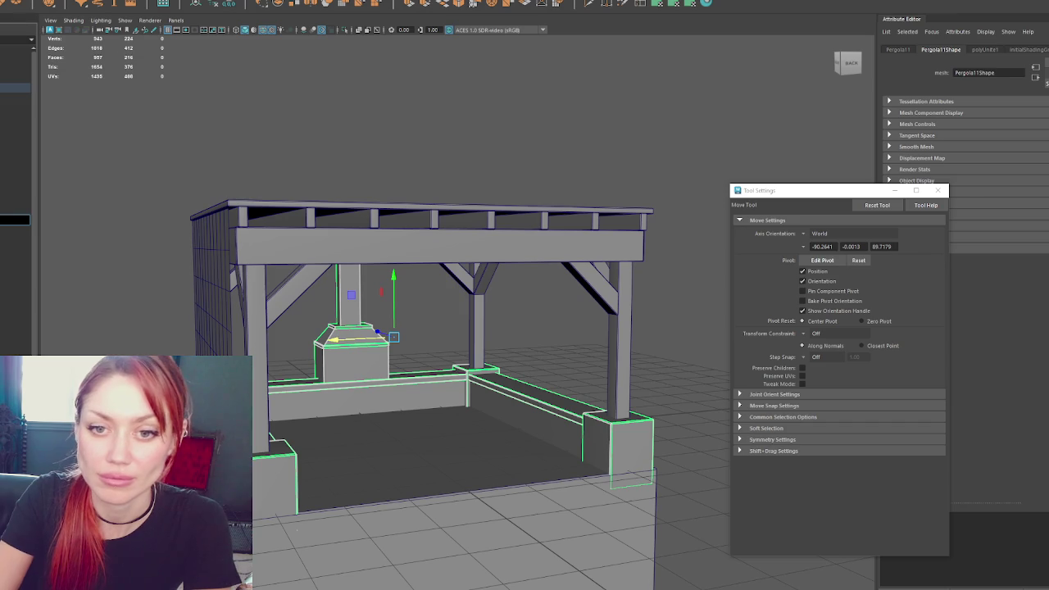
pyautogui.press('Return')
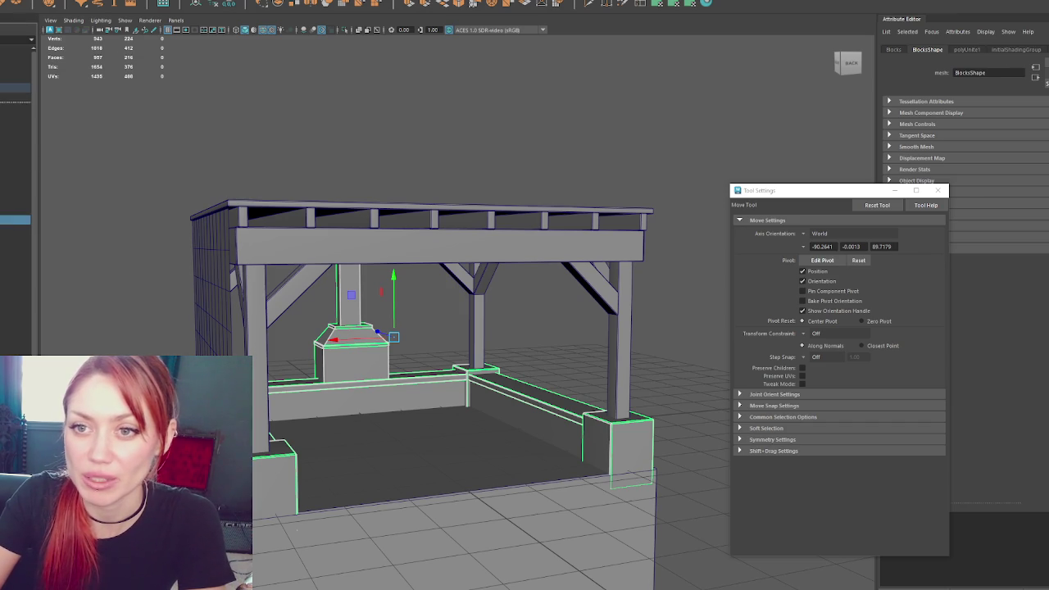
# Hide and restore the post's parent group Pergola10, then select and inspect the pergola pieces
pyautogui.click(312, 281)
pyautogui.press('Up')
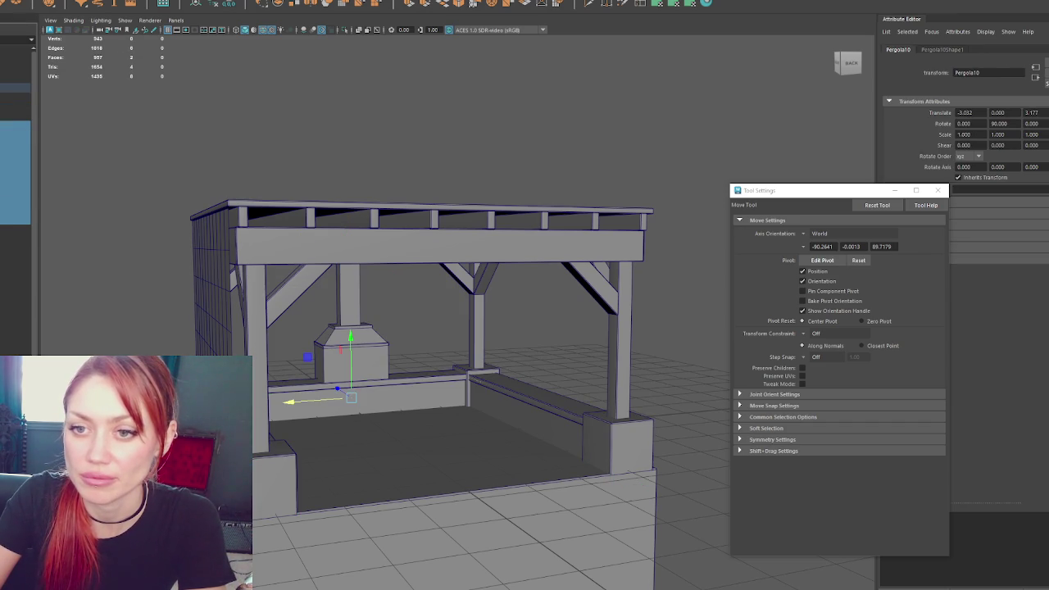
pyautogui.hotkey('ctrl', 'h')
pyautogui.hotkey('ctrl', 'z')
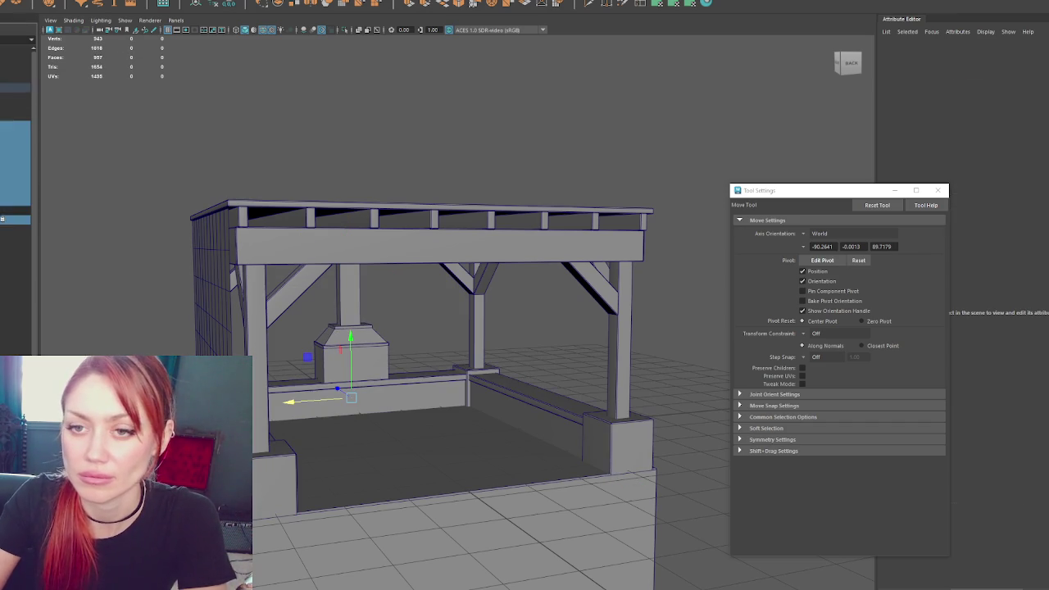
pyautogui.scroll(-4, 150, 142)
pyautogui.moveTo(159, 182); pyautogui.dragTo(568, 469)
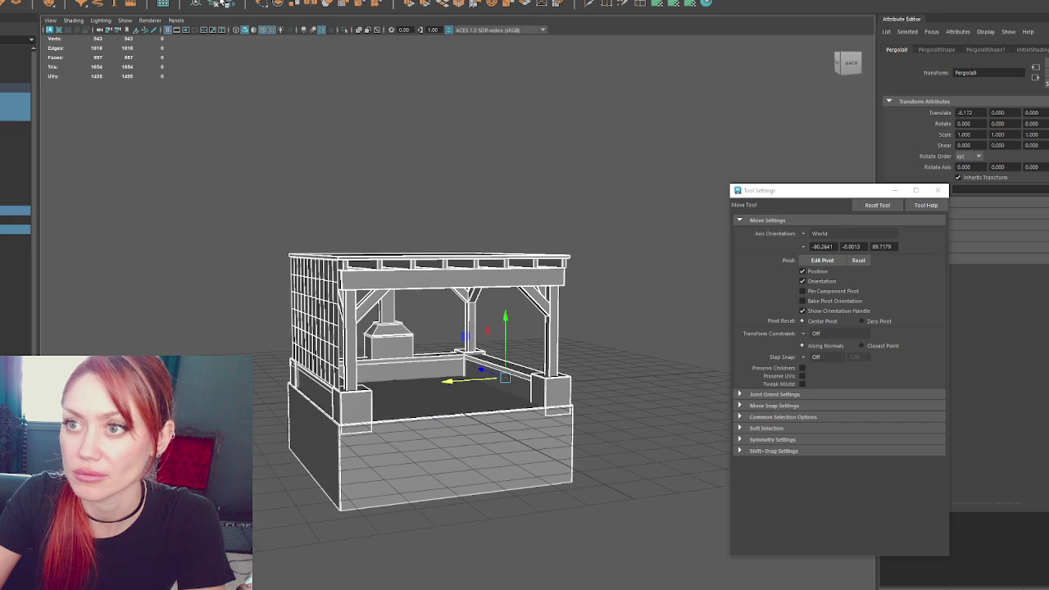
pyautogui.scroll(5, 214, 182)
pyautogui.click(214, 181)
pyautogui.click(339, 352)
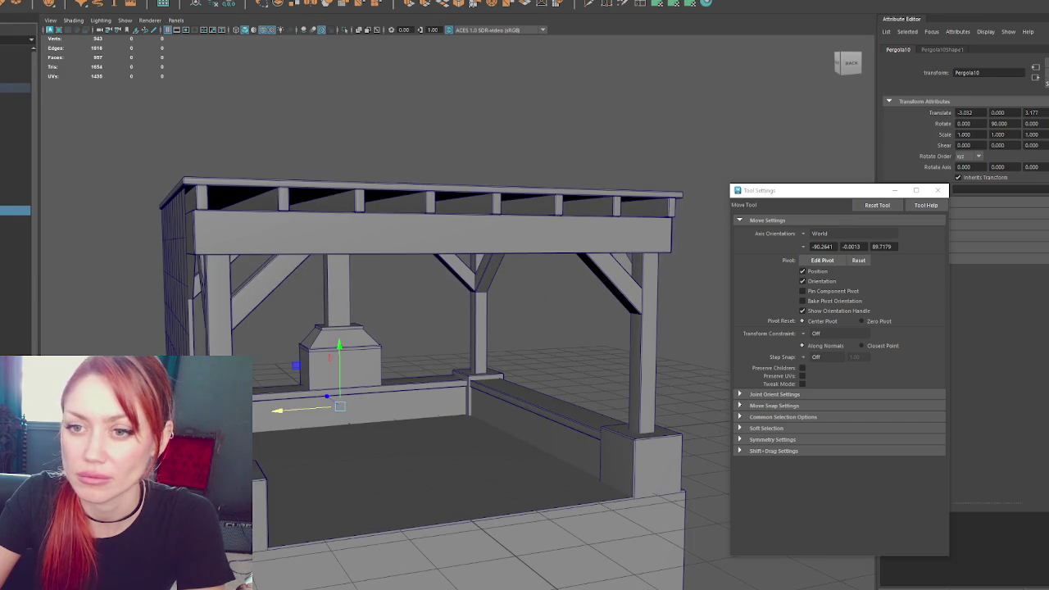
pyautogui.click(123, 246)
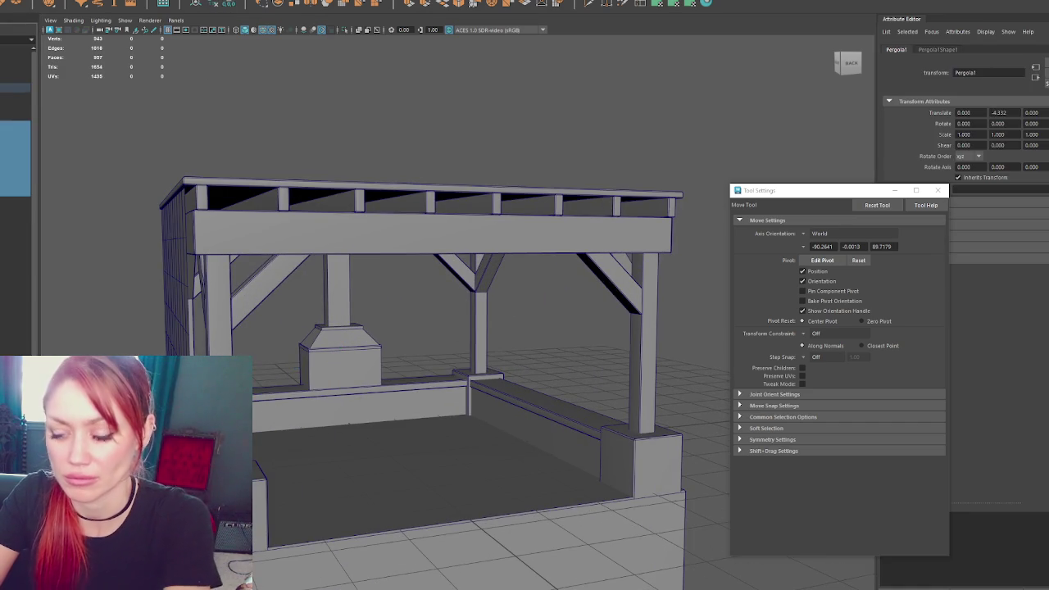
# Preview the model in wireframe and back to textured, then hide and unhide the Blocks mesh
pyautogui.click(15, 134)
pyautogui.click(15, 125)
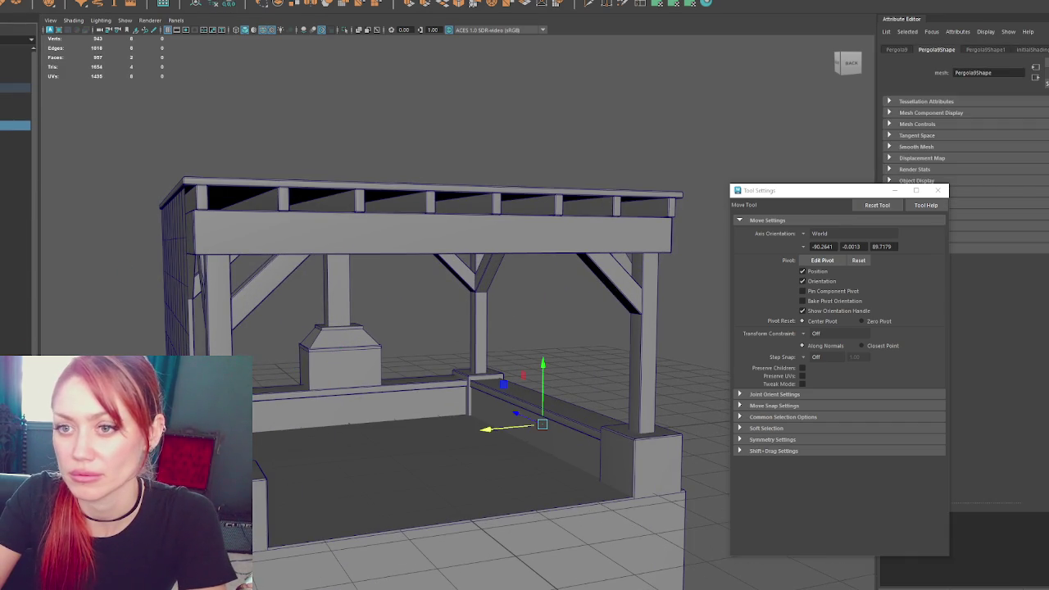
pyautogui.press('4')
pyautogui.press('6')
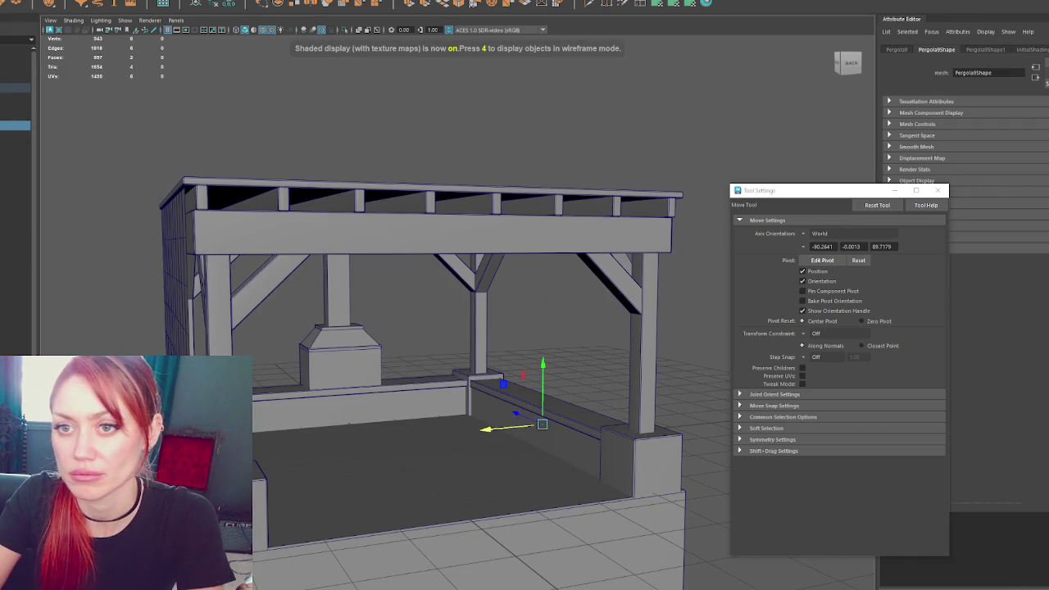
pyautogui.click(13, 107)
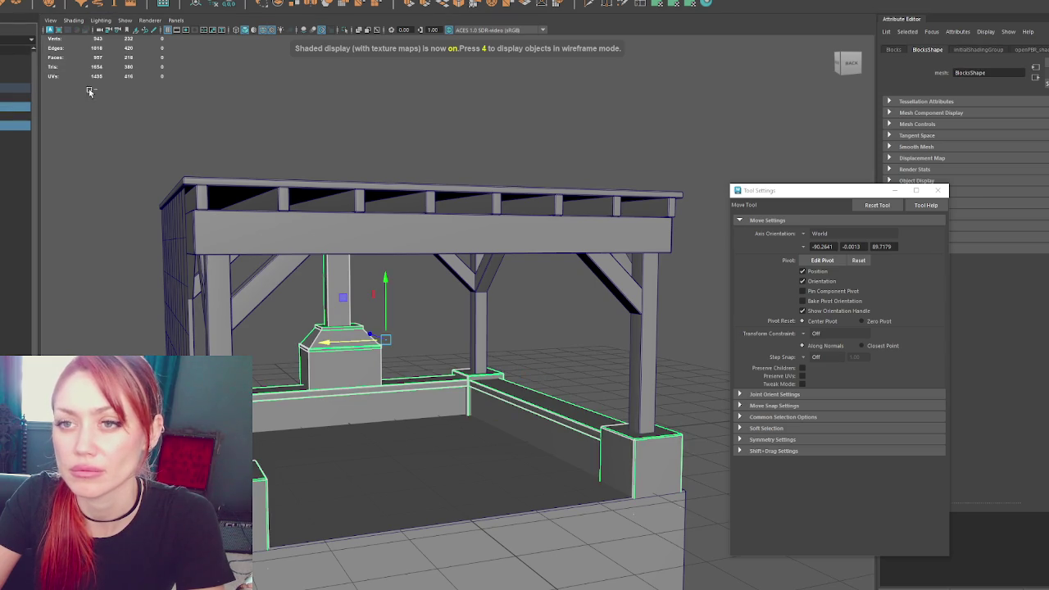
pyautogui.hotkey('ctrl', 'h')
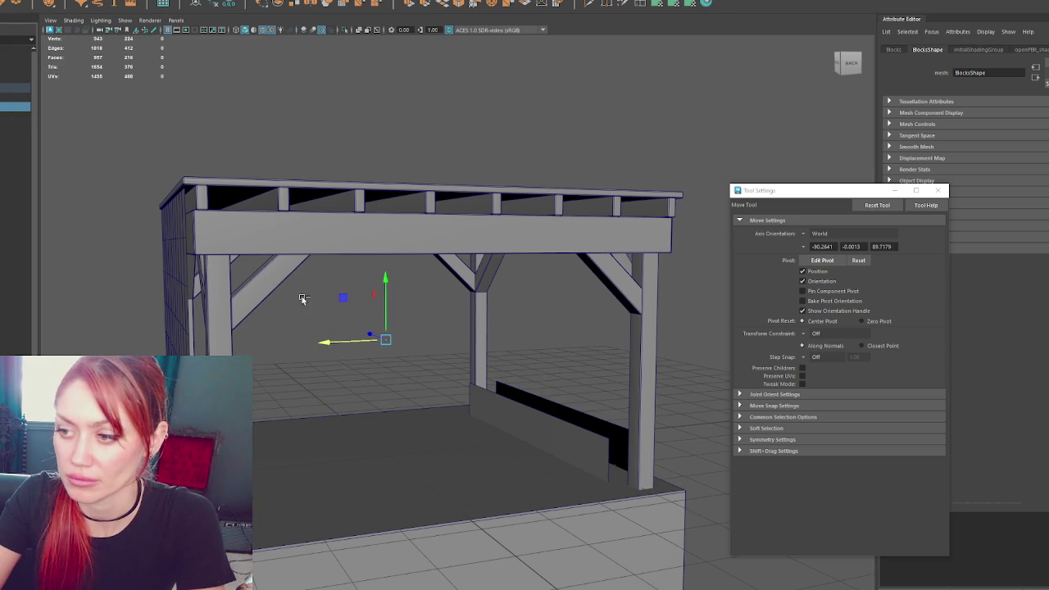
pyautogui.click(518, 422)
pyautogui.click(12, 123)
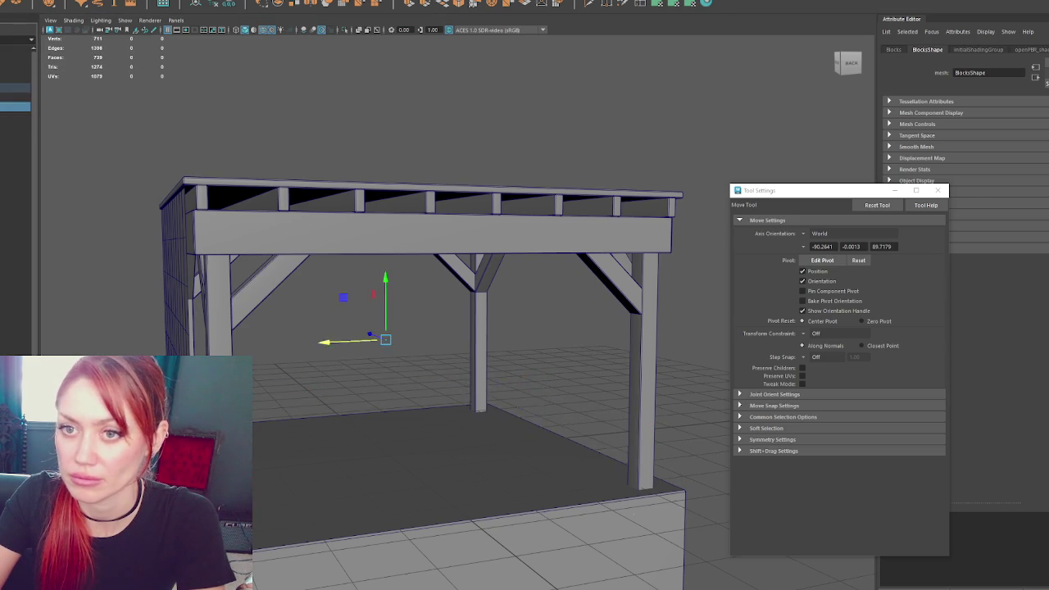
pyautogui.hotkey('shift', 'h')
pyautogui.click(15, 106)
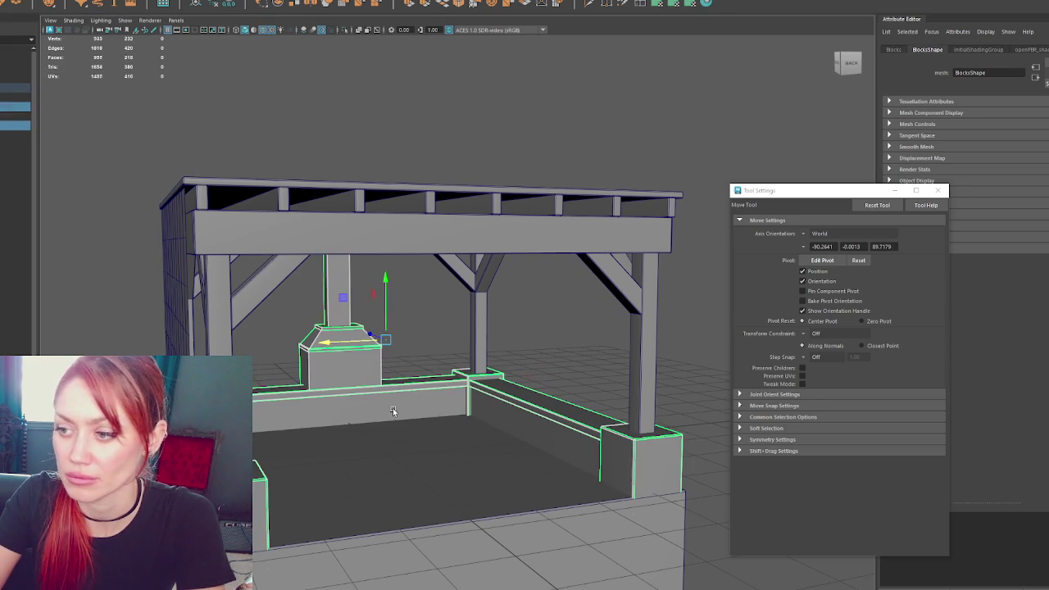
# Select the whole BuildersShop model and check the File menu
pyautogui.click(63, 4)
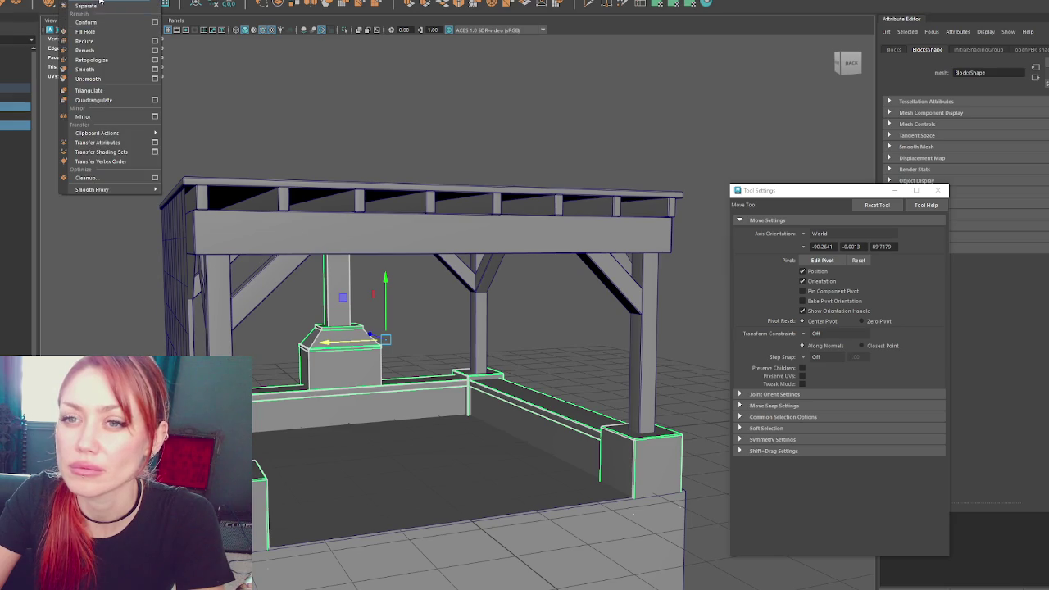
pyautogui.click(15, 153)
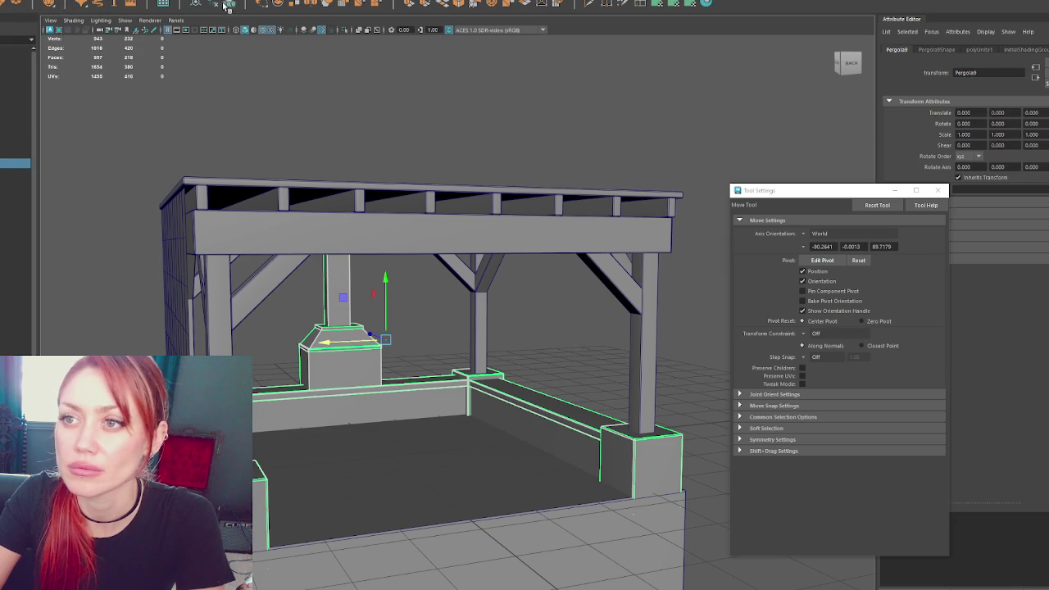
pyautogui.click(36, 150)
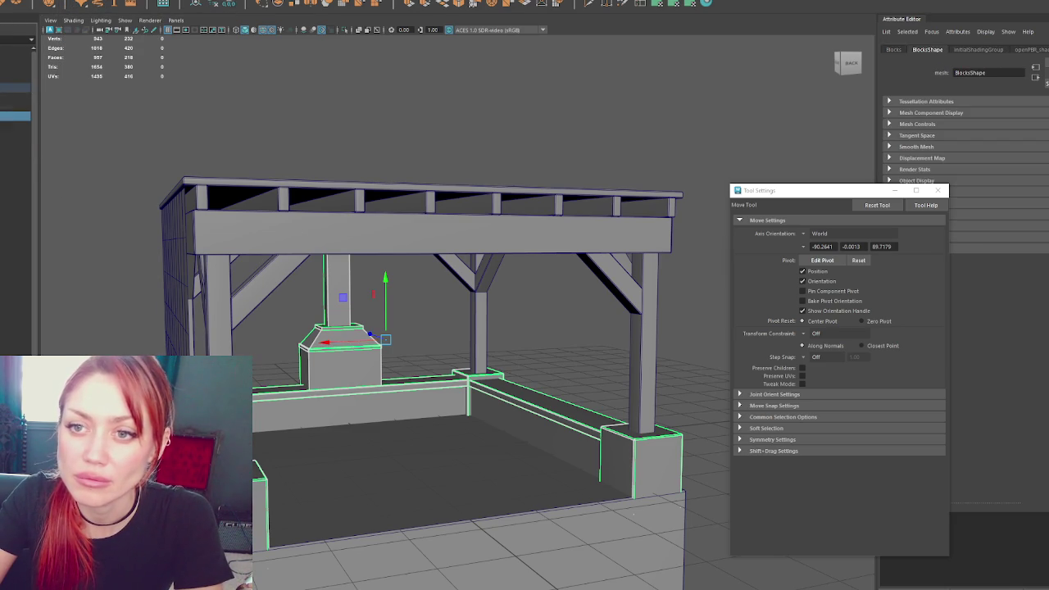
pyautogui.click(9, 106)
pyautogui.click(12, 88)
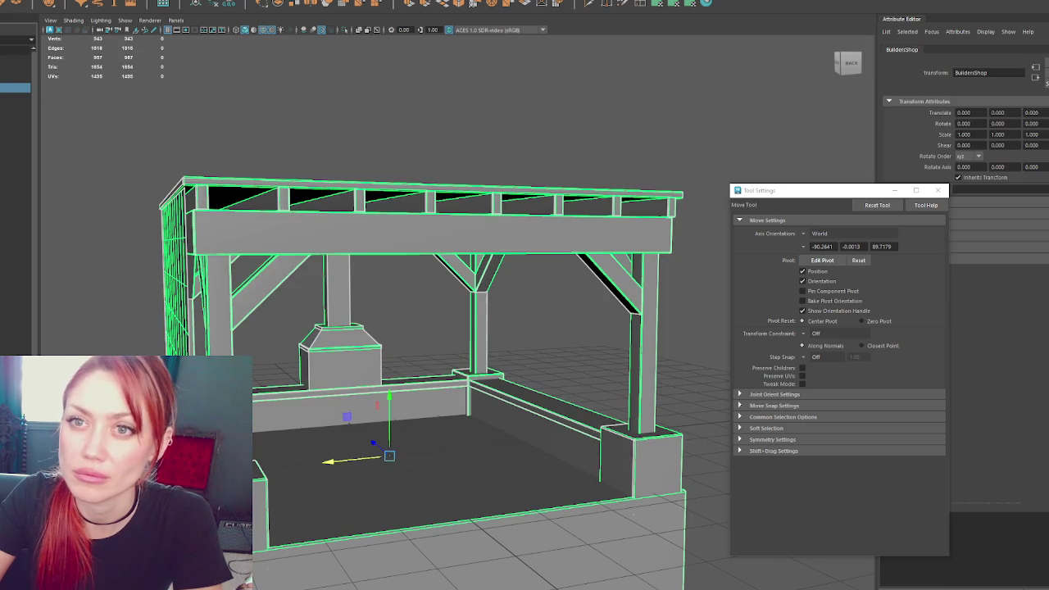
pyautogui.click(12, 3)
pyautogui.press('Escape')
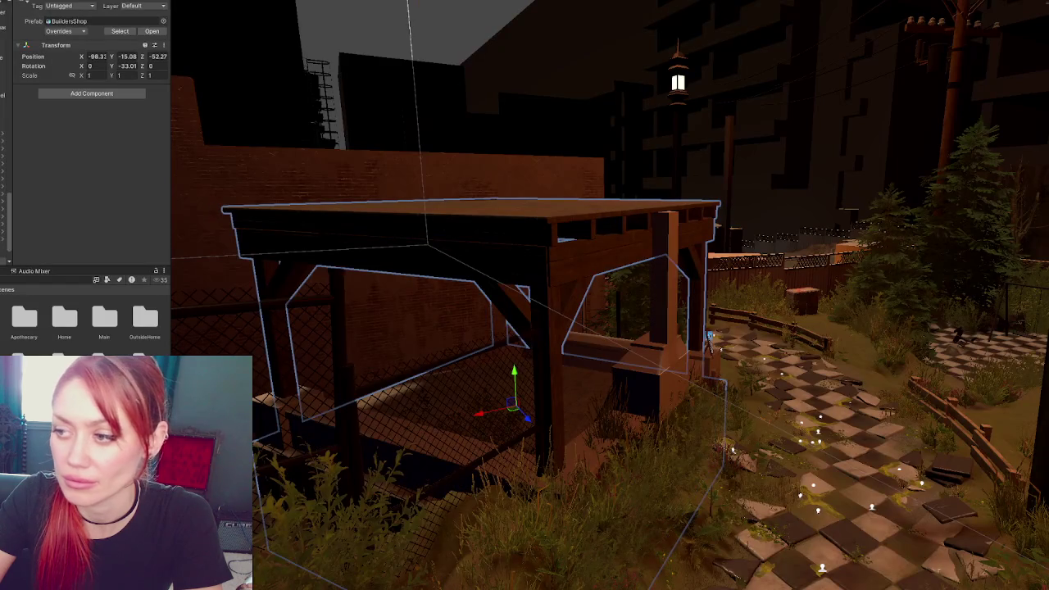
# Select the BuildersShop prefab root and set its Rotation Y to 0 in the Inspector
pyautogui.click(630, 384)
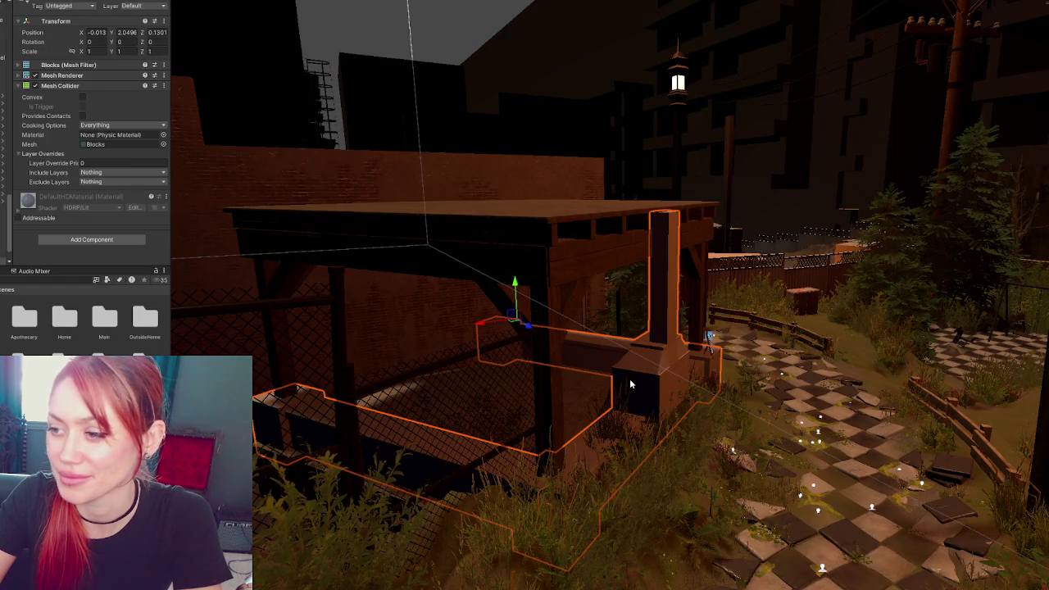
pyautogui.click(710, 338)
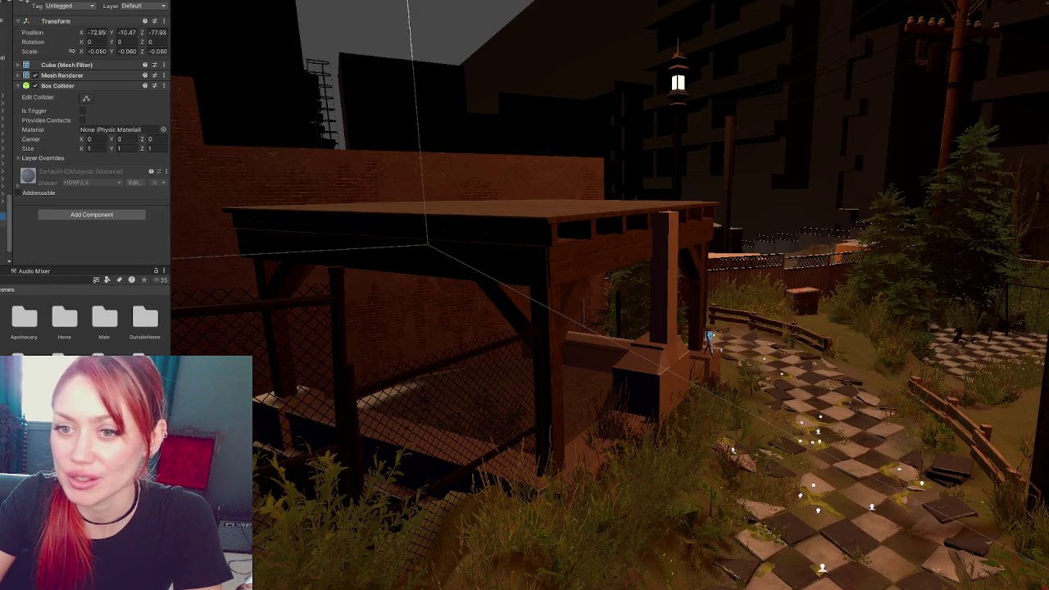
pyautogui.click(710, 339)
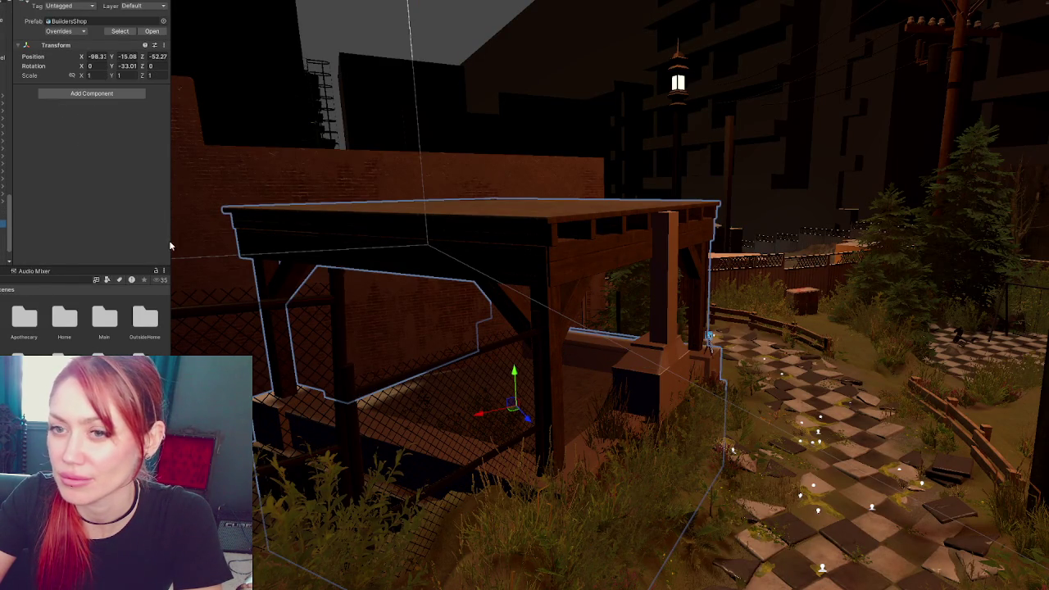
pyautogui.keyDown('alt'); pyautogui.moveTo(402, 298); pyautogui.dragTo(410, 328); pyautogui.keyUp('alt')
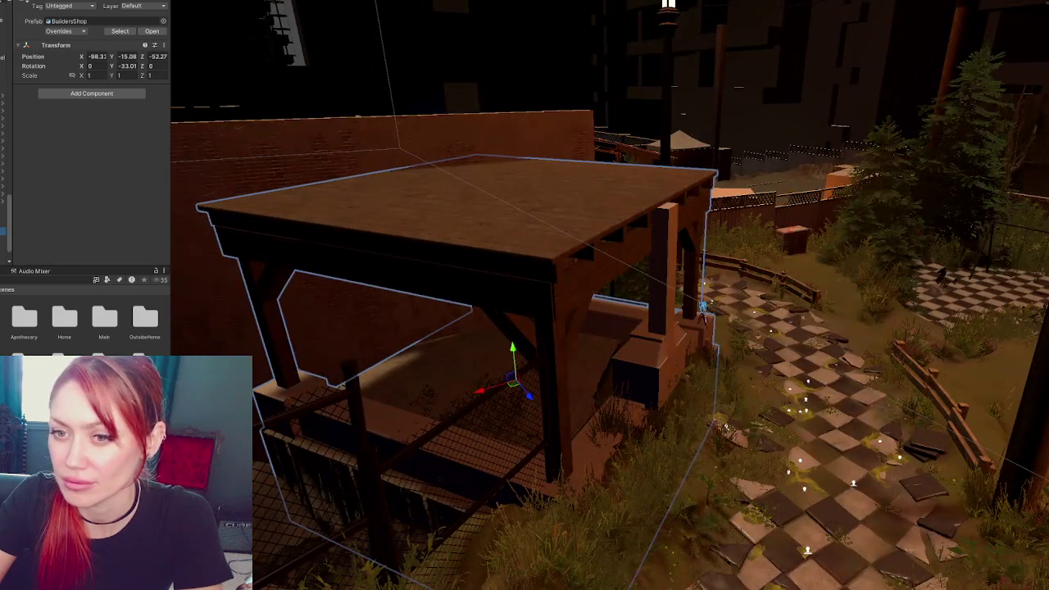
pyautogui.click(315, 286)
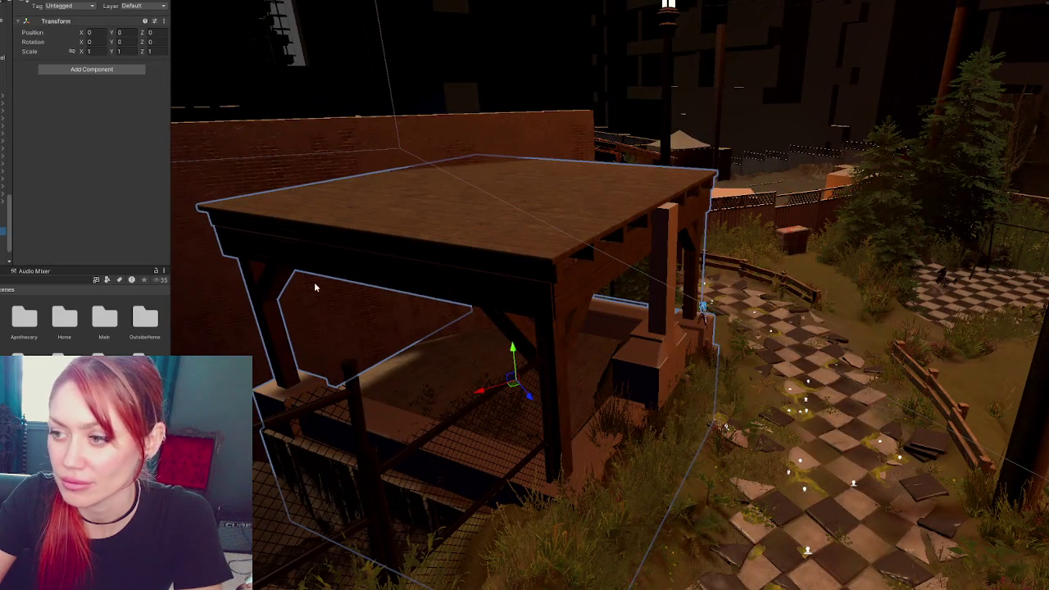
pyautogui.click(307, 287)
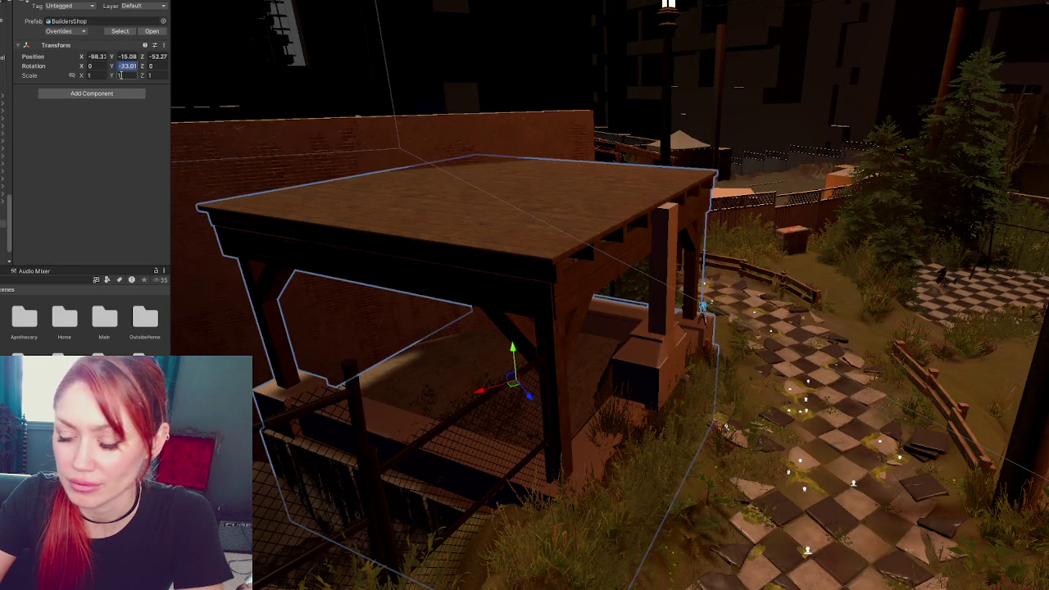
pyautogui.write('0')
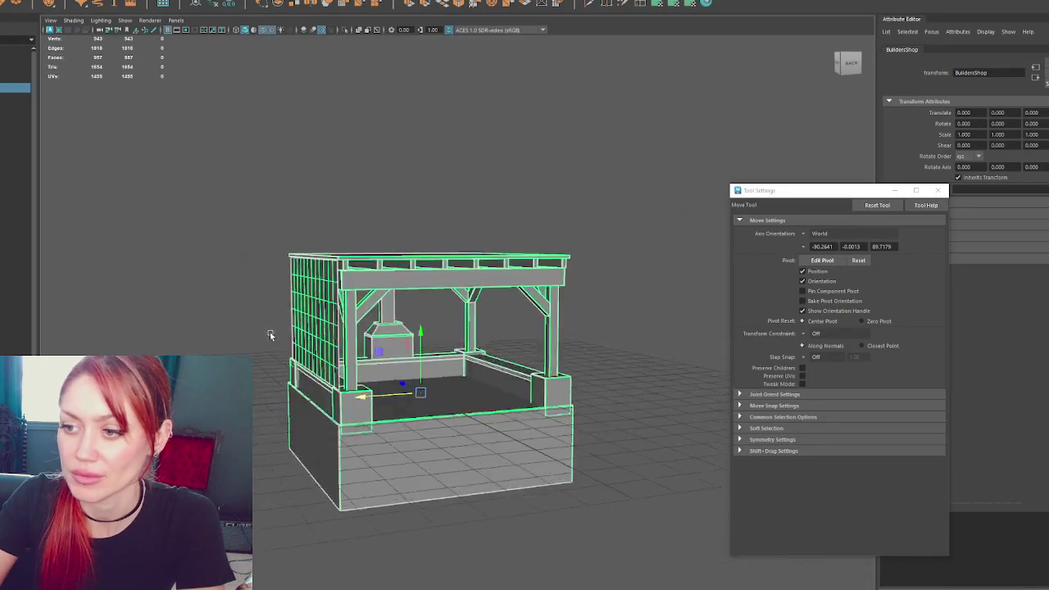
pyautogui.moveTo(270, 331)
pyautogui.keyDown('alt'); pyautogui.mouseDown()
pyautogui.moveTo(339, 390)
pyautogui.moveTo(191, 224)
pyautogui.mouseUp(); pyautogui.keyUp('alt')
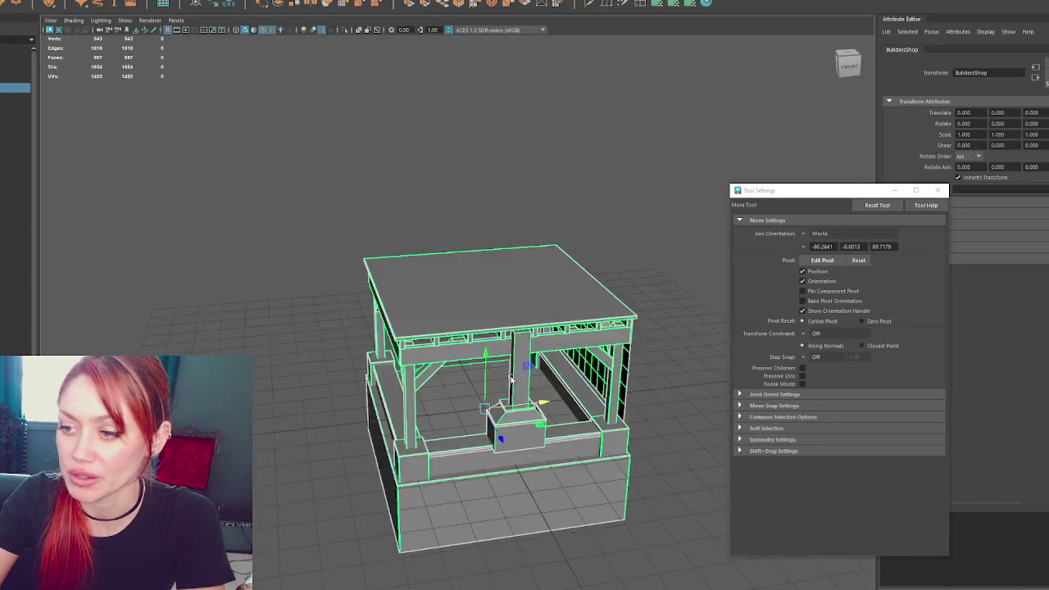
# Rotate the Blocks group to -180 in Y with the Rotate tool
pyautogui.click(15, 124)
pyautogui.press('e')
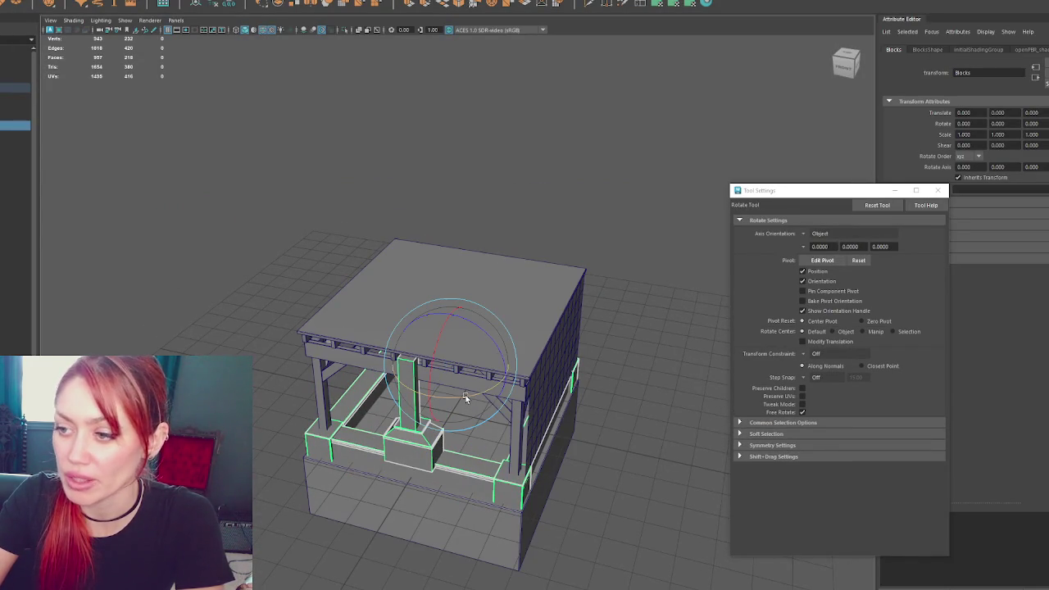
pyautogui.moveTo(466, 395)
pyautogui.mouseDown()
pyautogui.moveTo(408, 403)
pyautogui.moveTo(459, 394)
pyautogui.mouseUp()
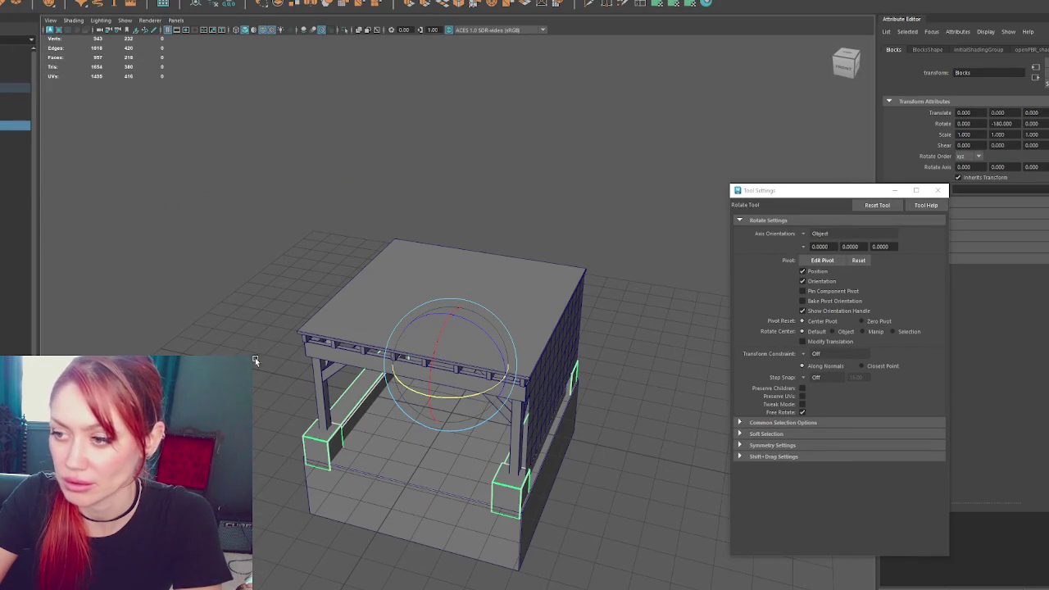
# Reselect the whole BuildersShop model and check the File menu
pyautogui.click(15, 87)
pyautogui.click(8, 0)
pyautogui.press('Escape')
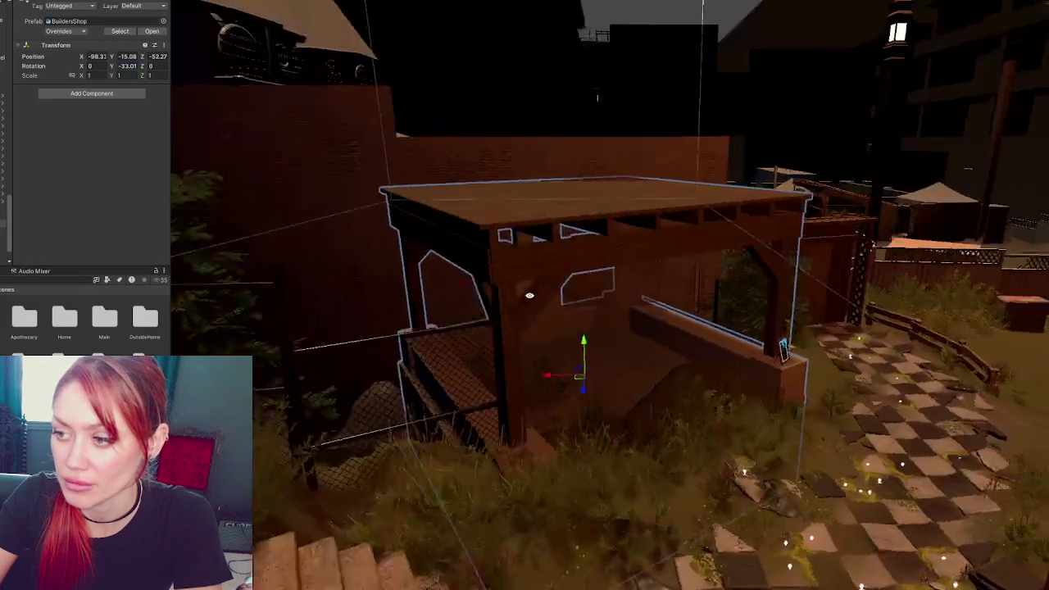
# Rotate the shop's box collider slightly to Y -183.4 to match the pergola
pyautogui.moveTo(529, 296)
pyautogui.mouseDown(button='right')
pyautogui.moveTo(565, 170)
pyautogui.moveTo(748, 188)
pyautogui.mouseUp(button='right')
pyautogui.click(735, 221)
pyautogui.press('e')
pyautogui.moveTo(575, 250)
pyautogui.mouseDown()
pyautogui.moveTo(582, 242)
pyautogui.moveTo(549, 234)
pyautogui.moveTo(509, 266)
pyautogui.mouseUp()
pyautogui.press('w')
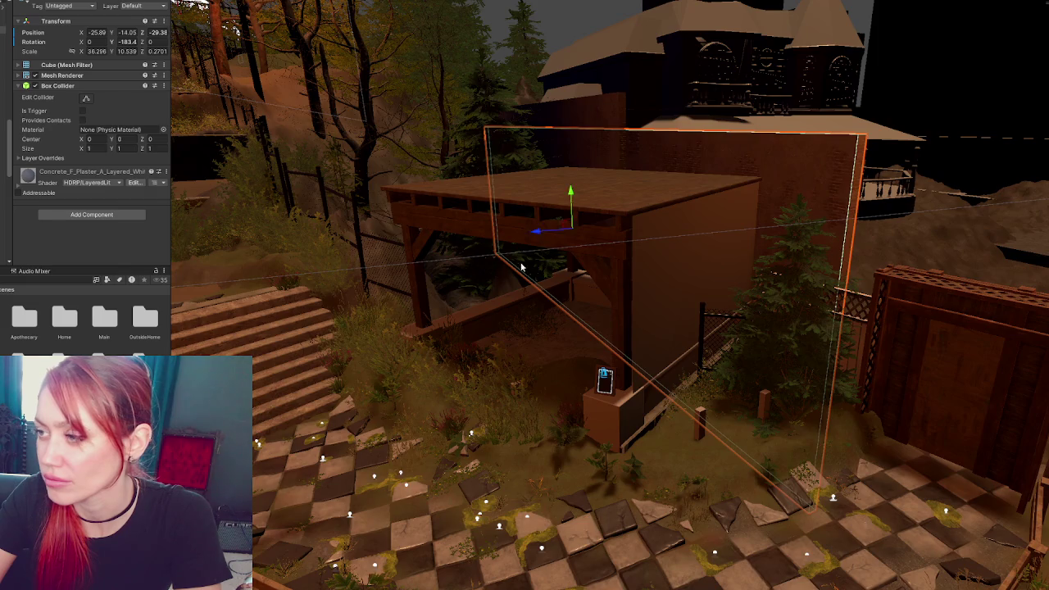
# Select Bush_01 inside the pergola and add more bushes to the selection
pyautogui.moveTo(509, 267); pyautogui.dragTo(619, 234, button='right')
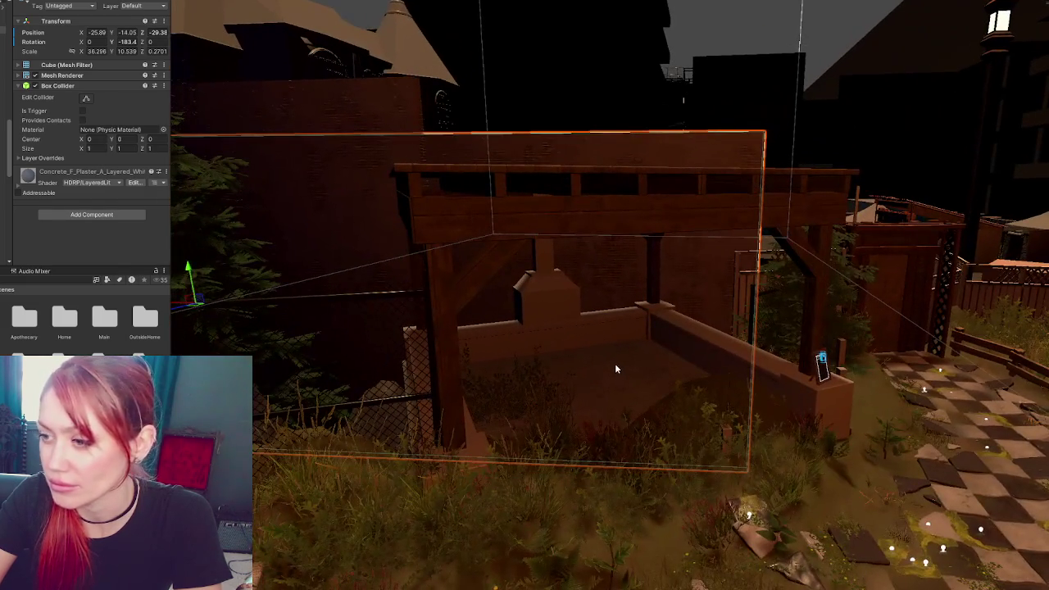
pyautogui.click(516, 396)
pyautogui.click(517, 396)
pyautogui.moveTo(516, 396); pyautogui.dragTo(695, 457, button='right')
pyautogui.keyDown('shift'); pyautogui.click(558, 390); pyautogui.keyUp('shift')
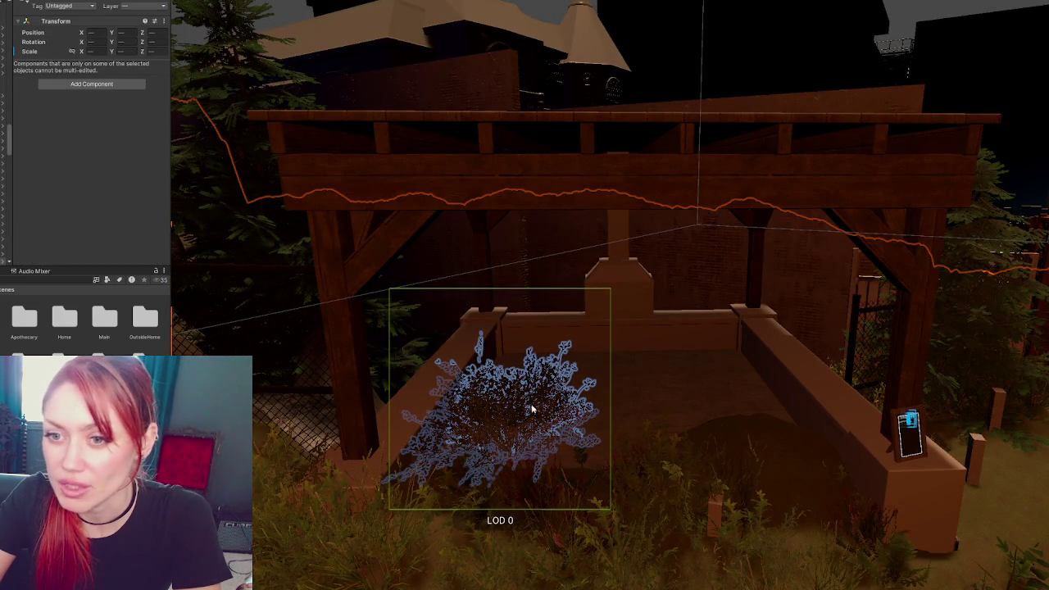
# Select Bush_01 and the nearby bushes, then delete the lower front bush
pyautogui.scroll(-3, 640, 424)
pyautogui.click(577, 419)
pyautogui.moveTo(668, 405); pyautogui.dragTo(549, 325, button='right')
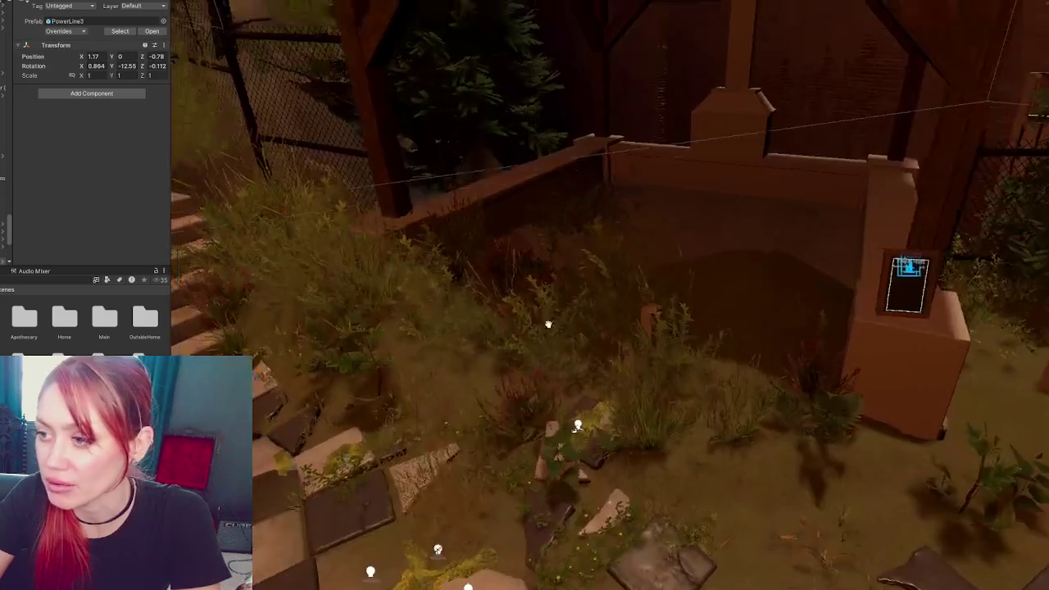
pyautogui.click(548, 325)
pyautogui.press('f')
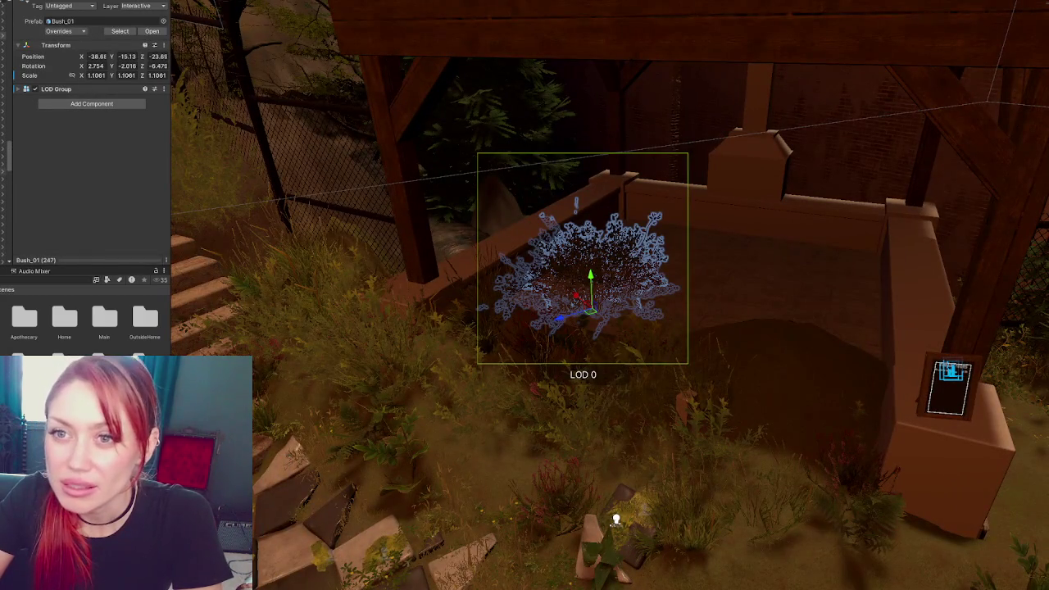
pyautogui.keyDown('shift'); pyautogui.click(512, 410); pyautogui.keyUp('shift')
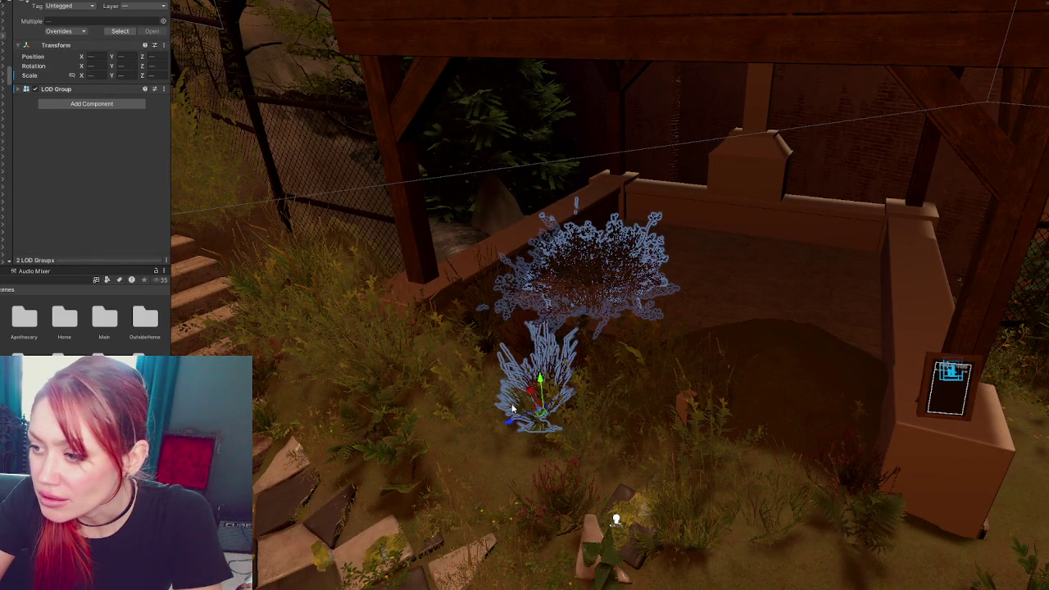
pyautogui.keyDown('shift'); pyautogui.click(583, 430); pyautogui.keyUp('shift')
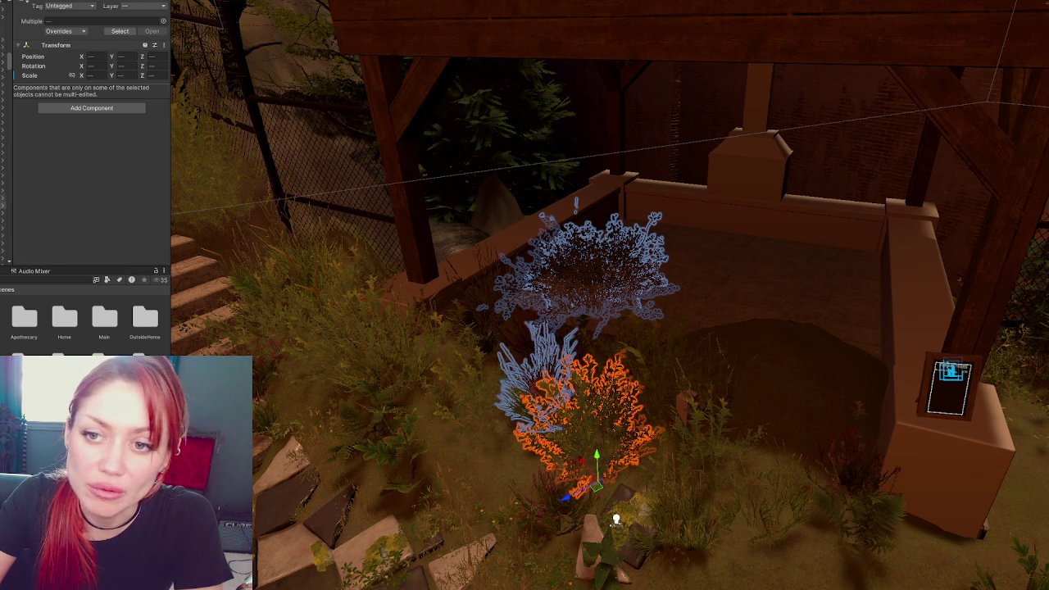
pyautogui.rightClick(4, 173)
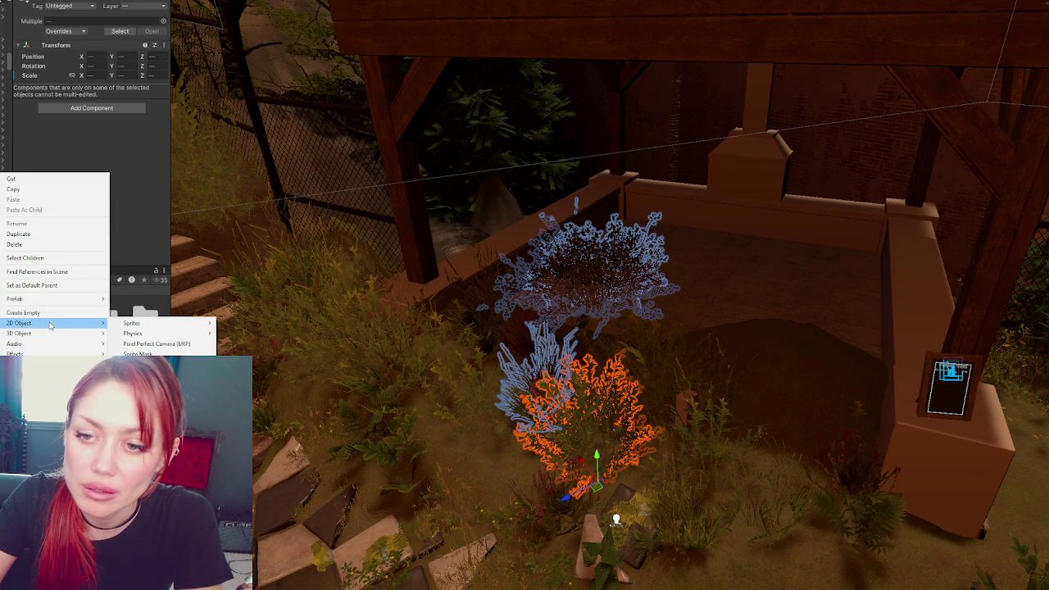
pyautogui.click(15, 244)
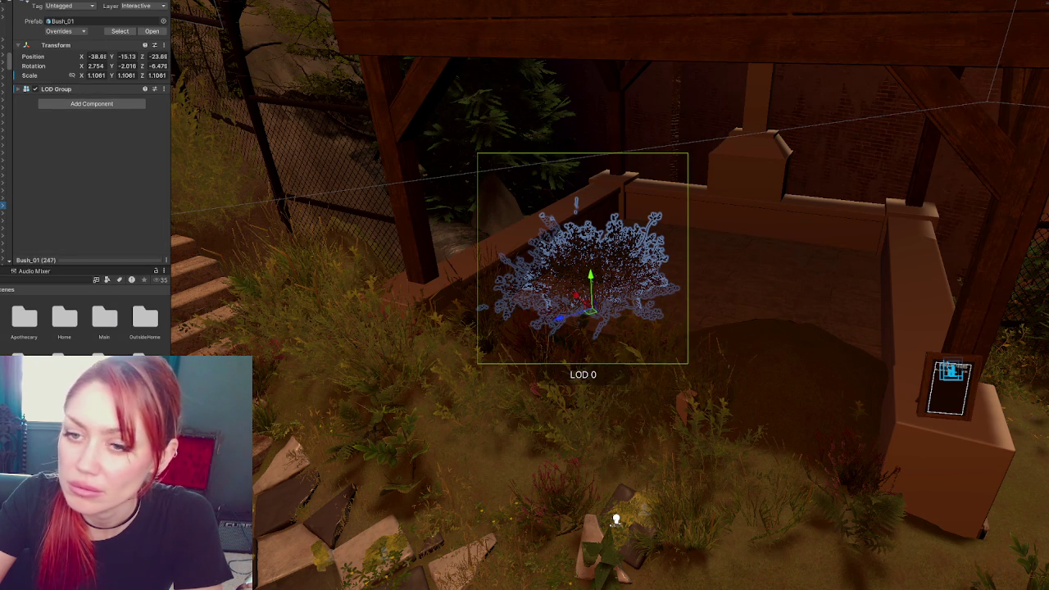
# Give Bush_01 a new empty parent with rotation 0 and scale 1, moved toward the back wall
pyautogui.rightClick(6, 176)
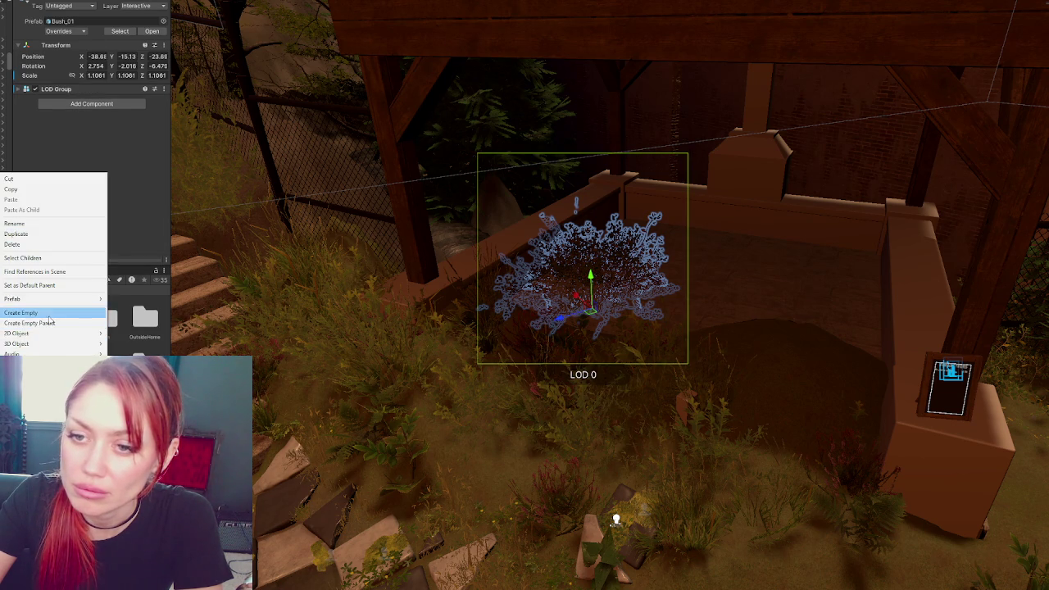
pyautogui.click(53, 324)
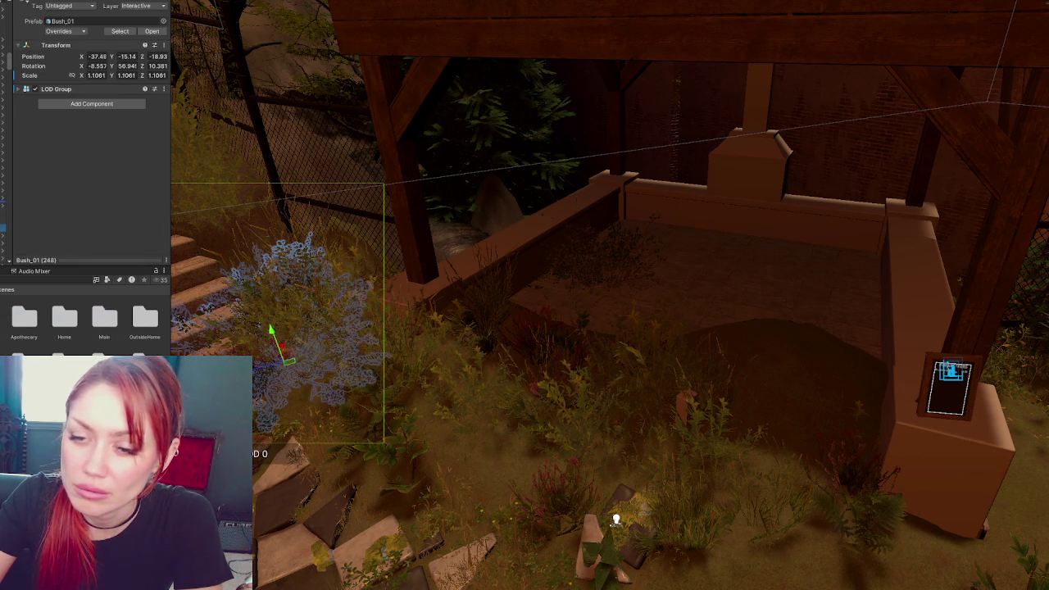
pyautogui.click(97, 41)
pyautogui.write('0')
pyautogui.press('Tab')
pyautogui.write('0')
pyautogui.press('Tab')
pyautogui.write('0')
pyautogui.press('Tab')
pyautogui.write('1')
pyautogui.press('Tab')
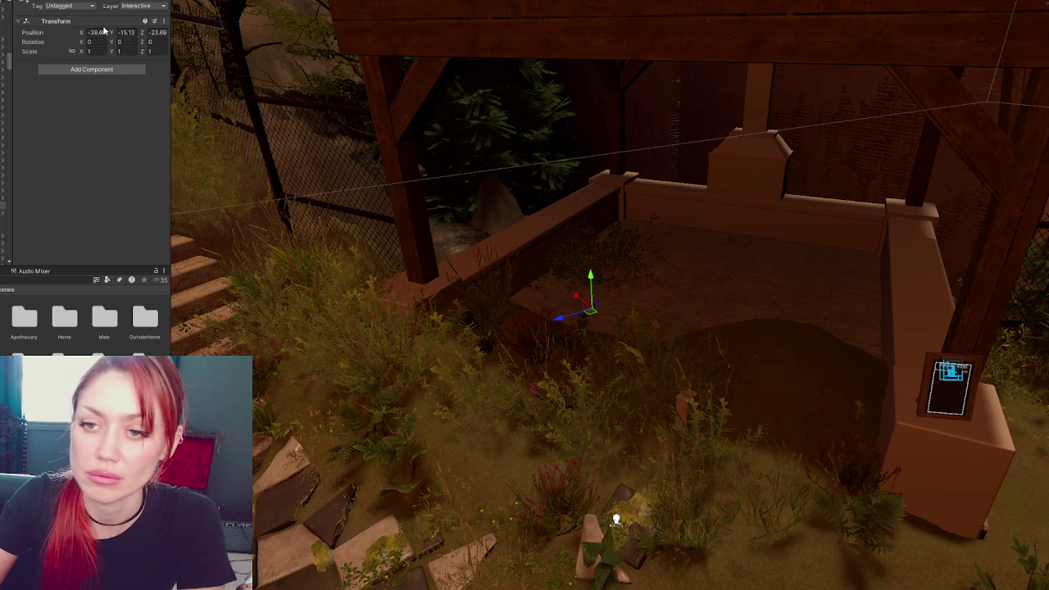
pyautogui.moveTo(560, 317); pyautogui.dragTo(692, 286)
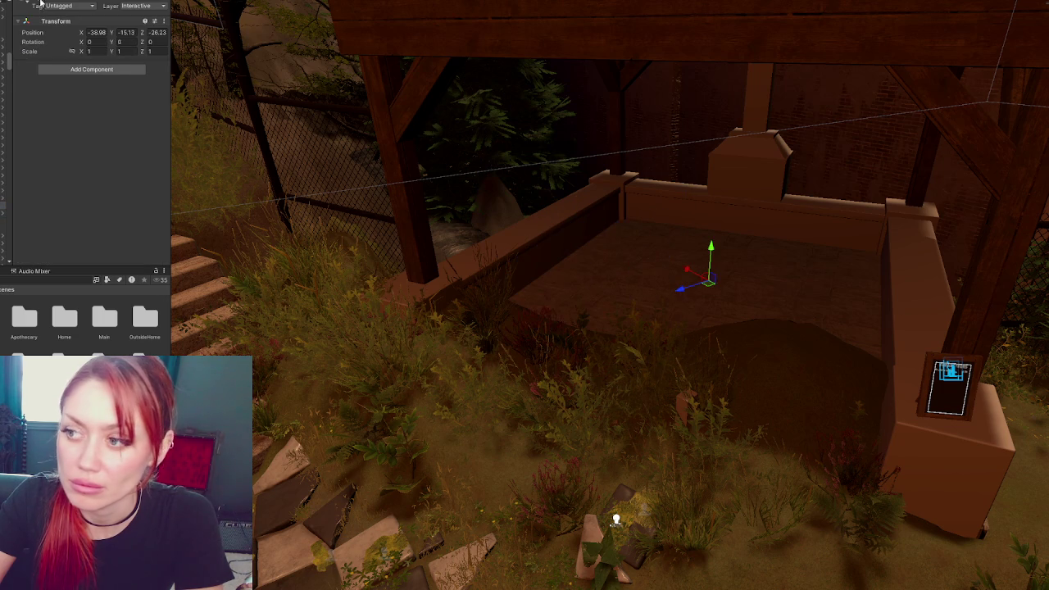
# Select the bushes in front of the pergola and toggle their deletion with undo and redo
pyautogui.click(295, 328)
pyautogui.press('Down')
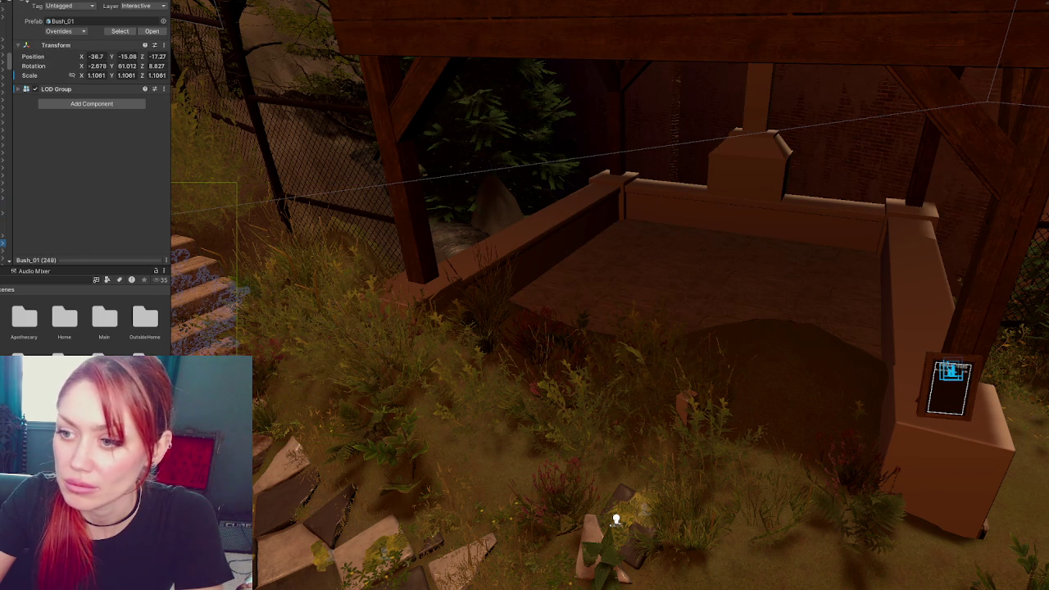
pyautogui.click(587, 418)
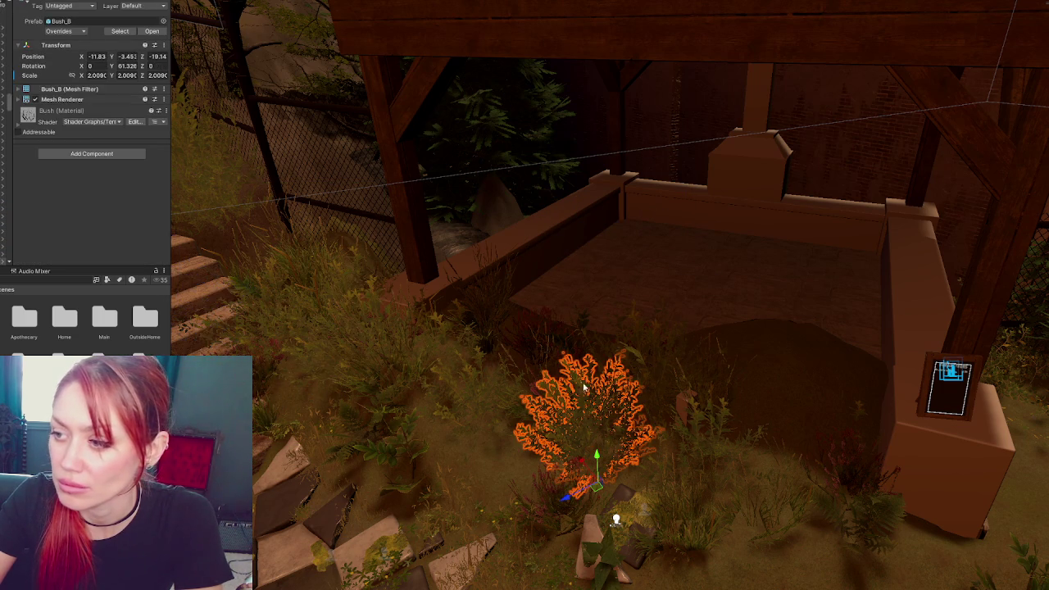
pyautogui.keyDown('ctrl'); pyautogui.click(499, 312); pyautogui.keyUp('ctrl')
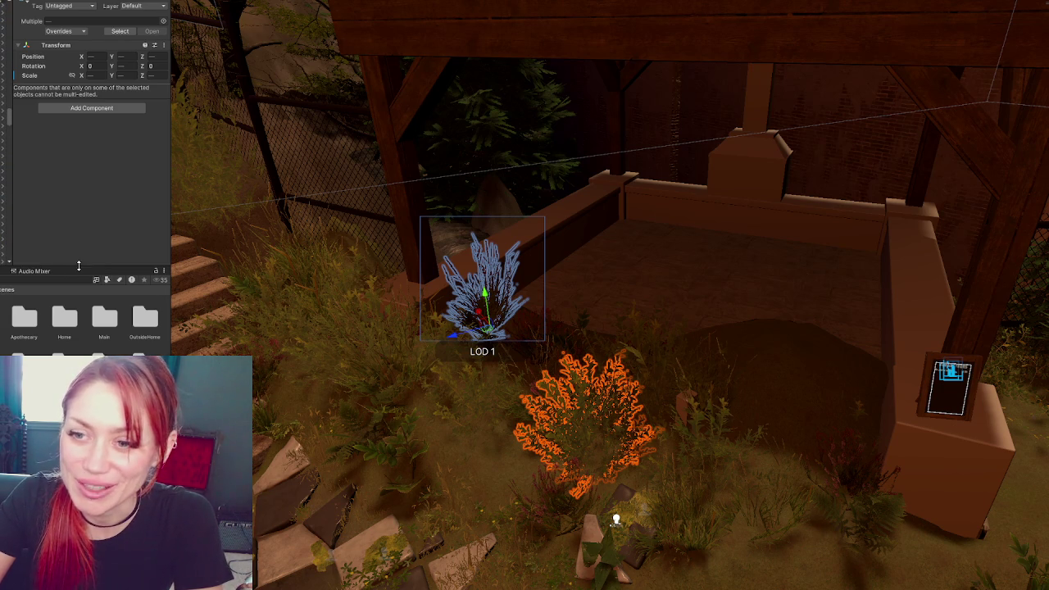
pyautogui.moveTo(82, 265); pyautogui.dragTo(82, 360)
pyautogui.moveTo(4, 212); pyautogui.dragTo(27, 101)
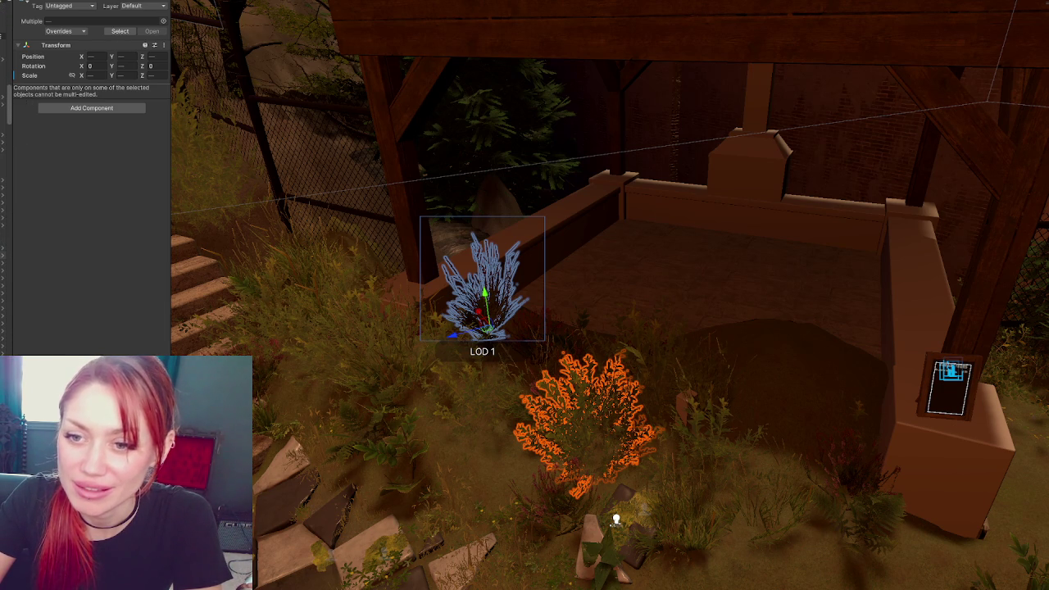
pyautogui.hotkey('ctrl', 'z')
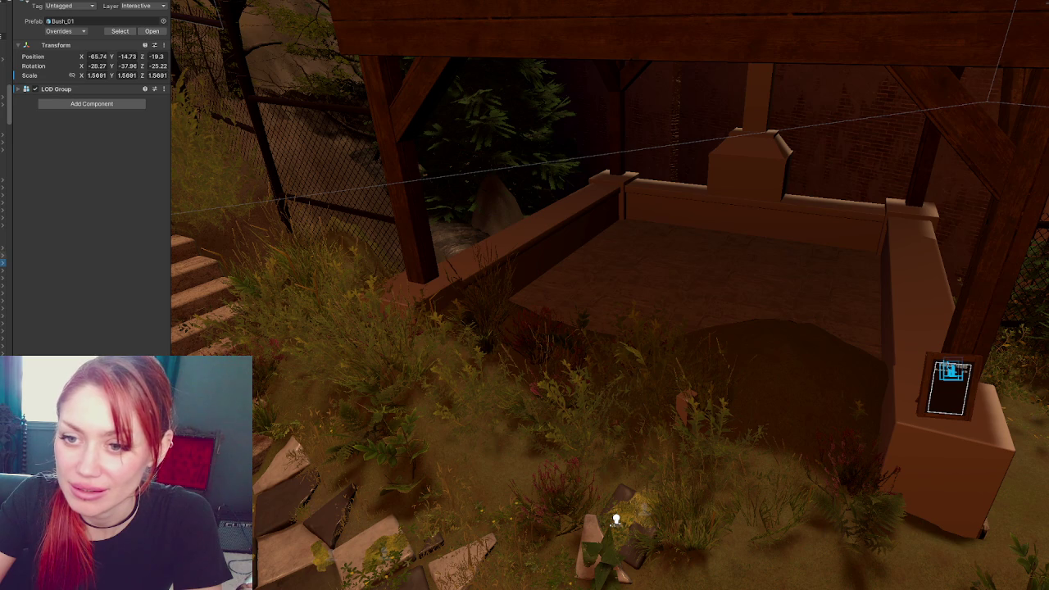
pyautogui.hotkey('ctrl', 'y')
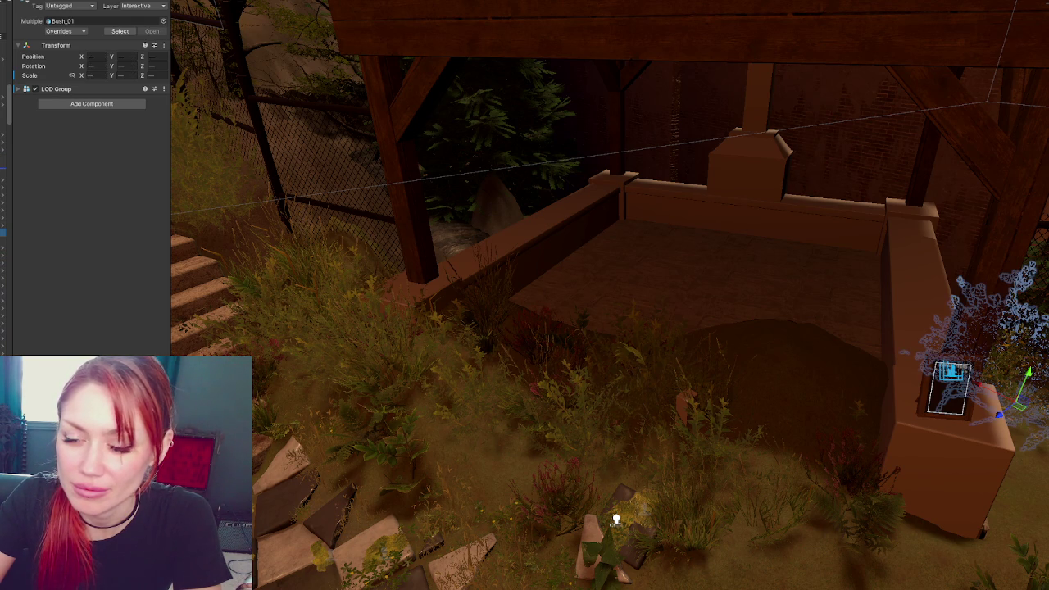
pyautogui.hotkey('ctrl', 'z')
pyautogui.hotkey('ctrl', 'y')
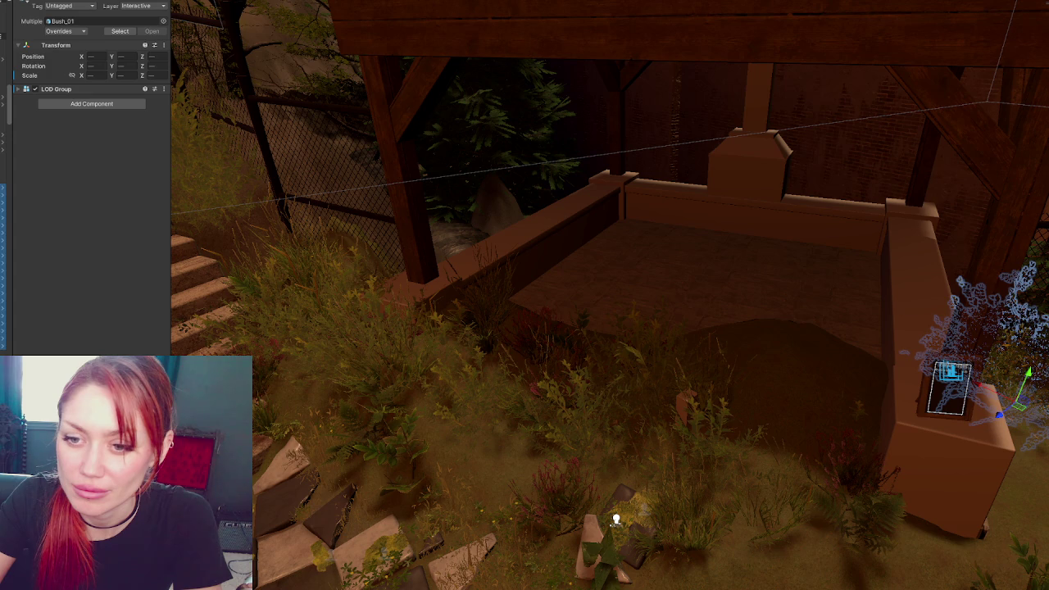
pyautogui.hotkey('ctrl', 'z')
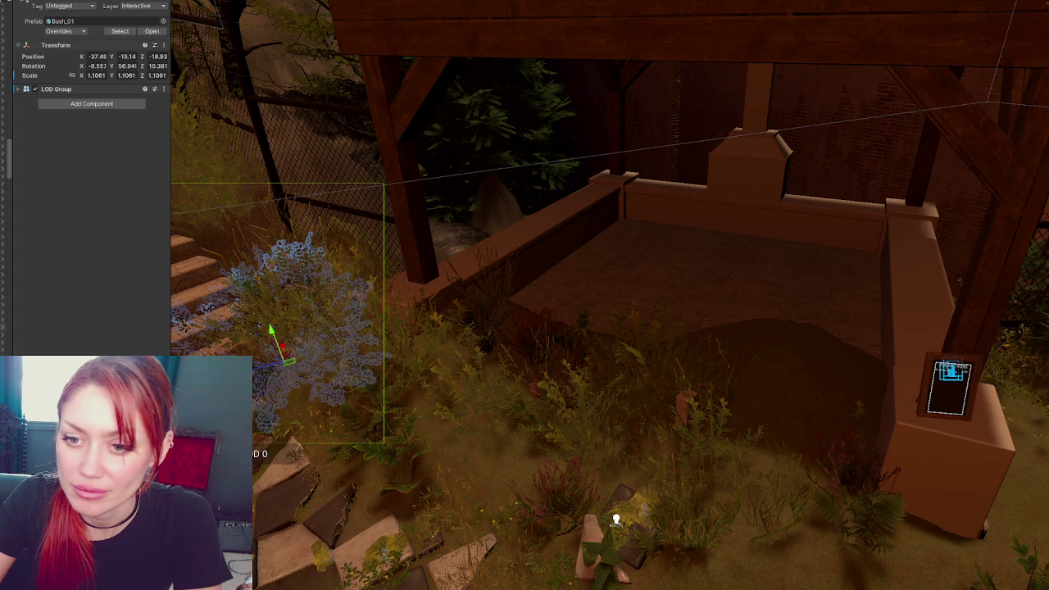
pyautogui.hotkey('ctrl', 'y')
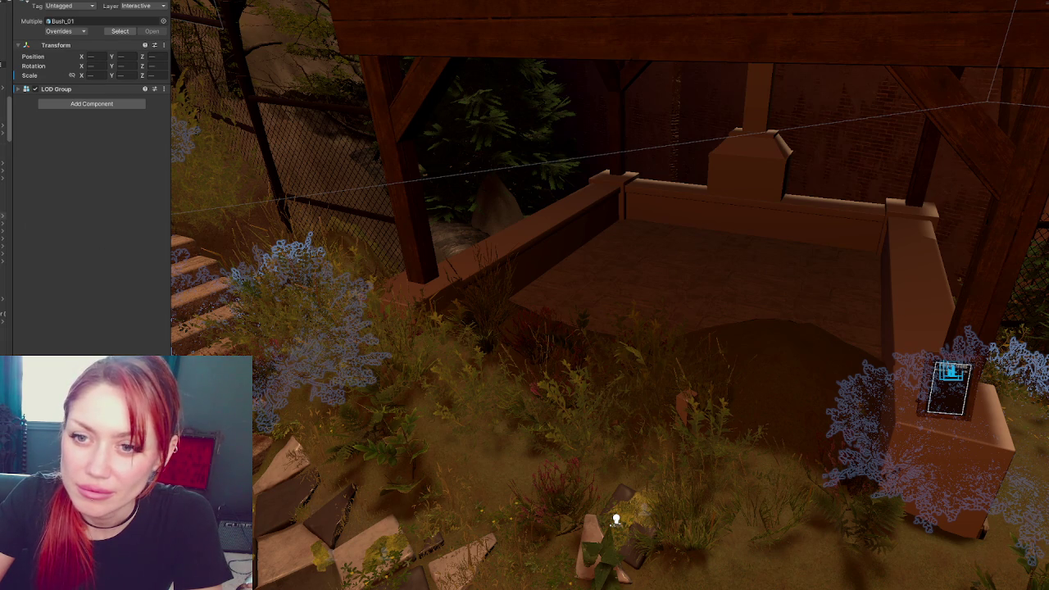
# Select the new empty parent, then select and frame the Bush_B bush in front
pyautogui.click(303, 319)
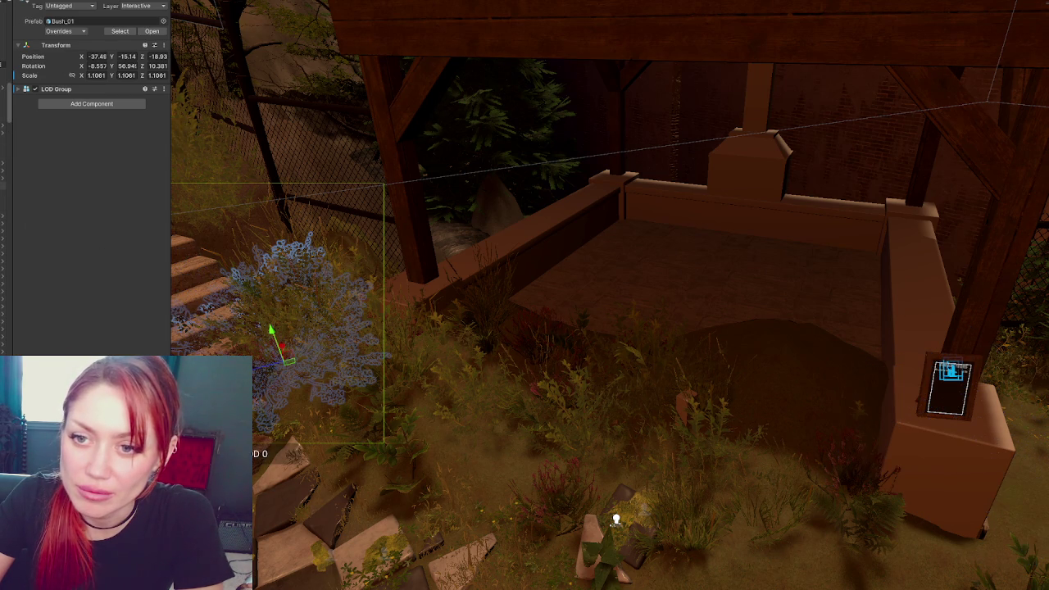
pyautogui.hotkey('ctrl', 'shift', 'n')
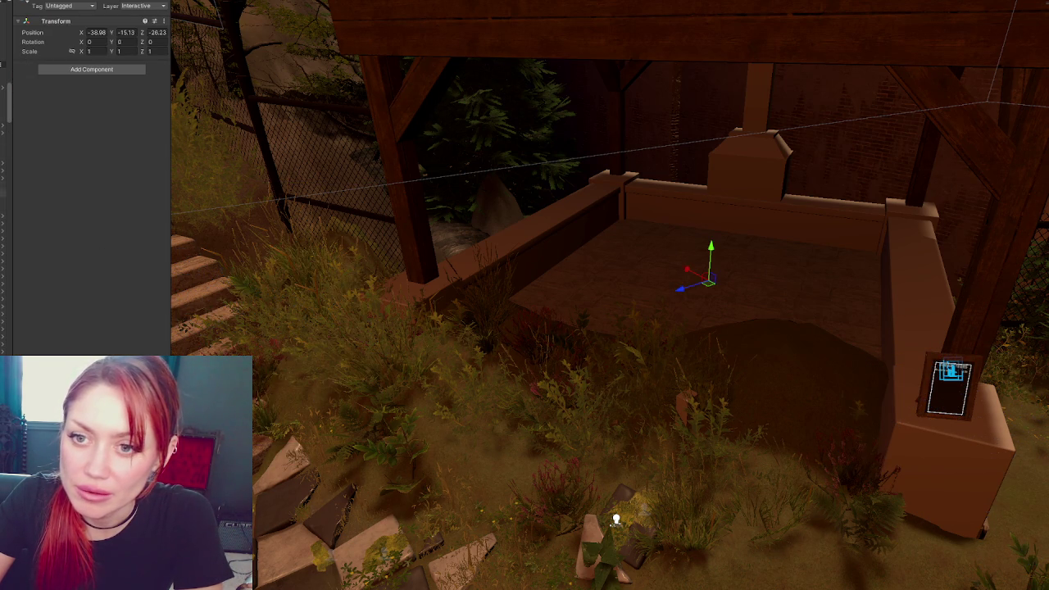
pyautogui.click(4, 208)
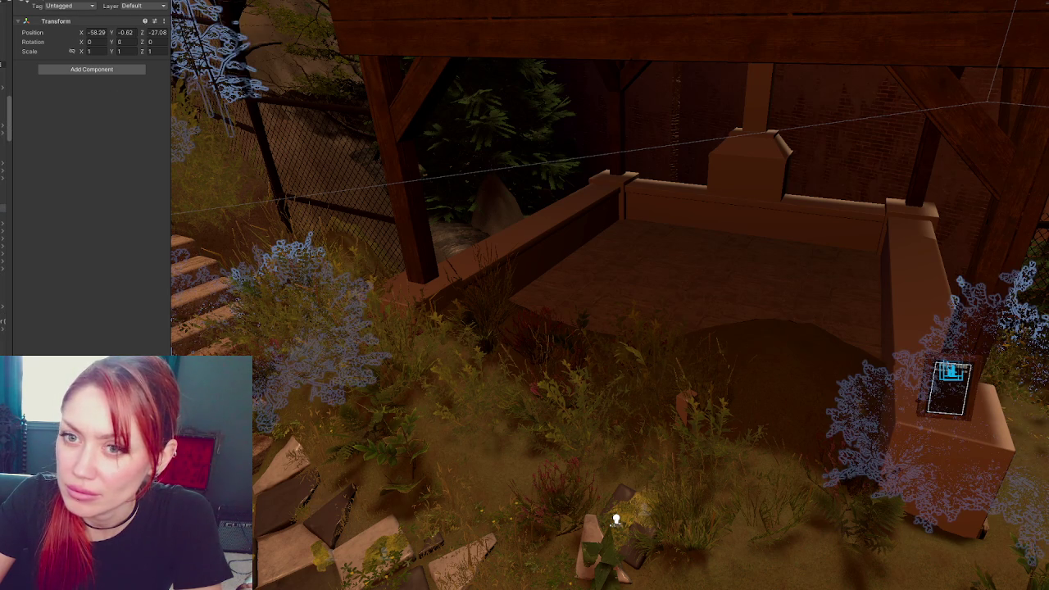
pyautogui.click(626, 365)
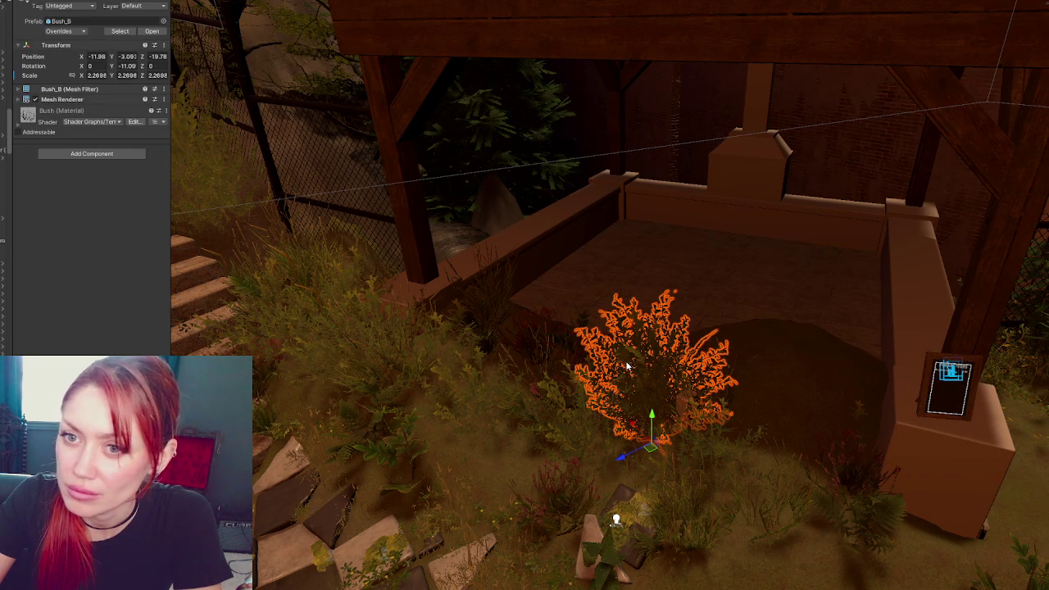
pyautogui.press('f')
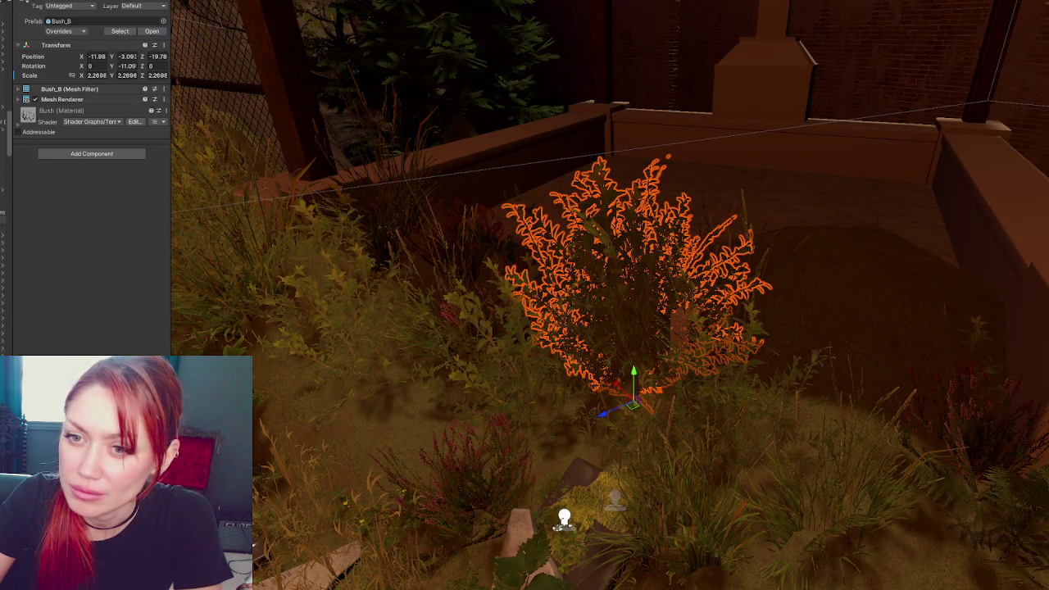
# Select the front bushes and their parent group and hide them
pyautogui.click(2, 227)
pyautogui.click(2, 235)
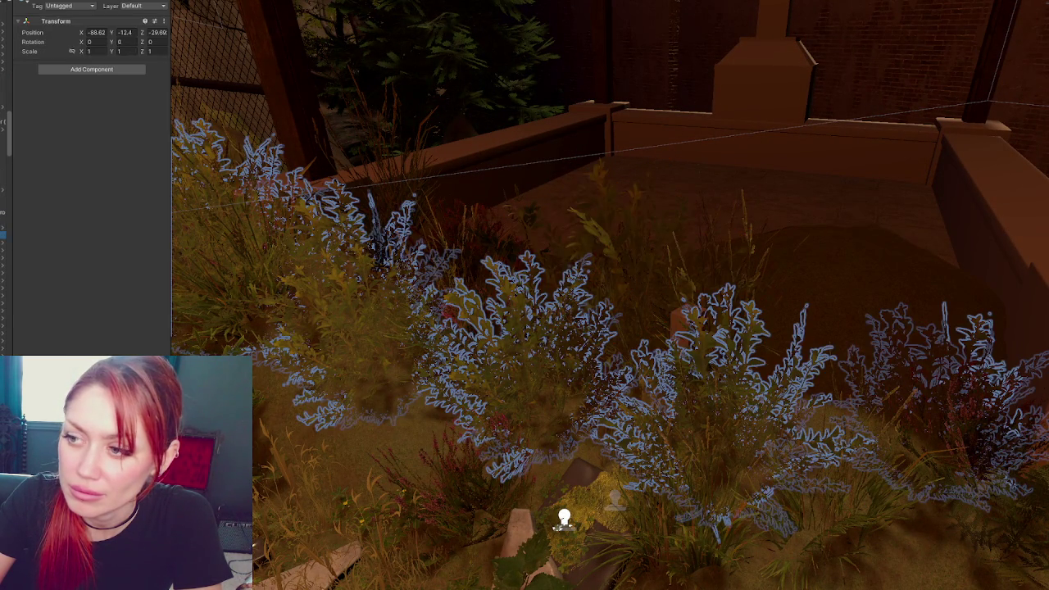
pyautogui.click(341, 331)
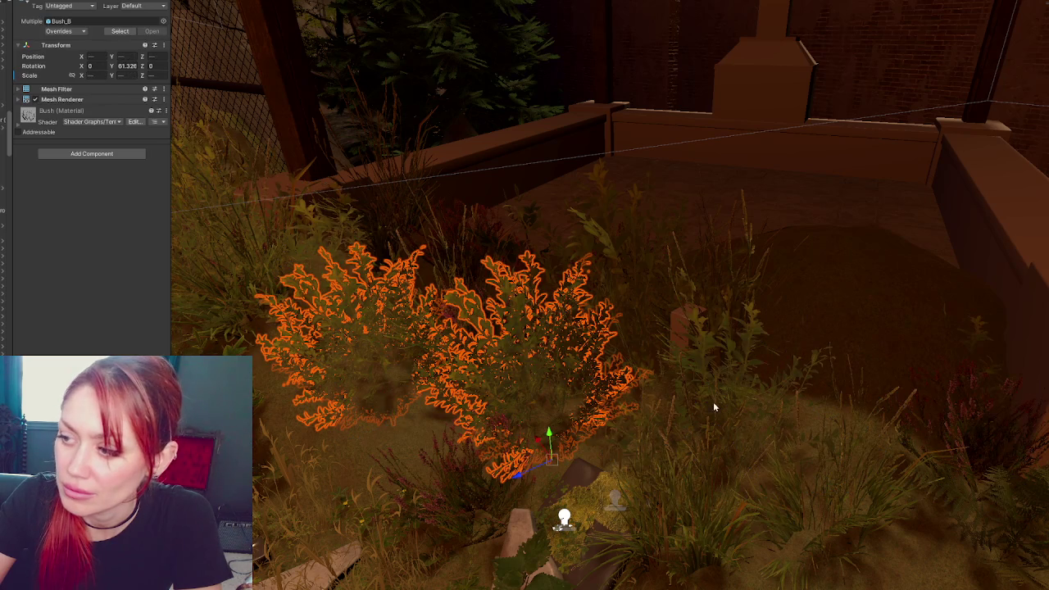
pyautogui.keyDown('shift'); pyautogui.click(706, 355); pyautogui.keyUp('shift')
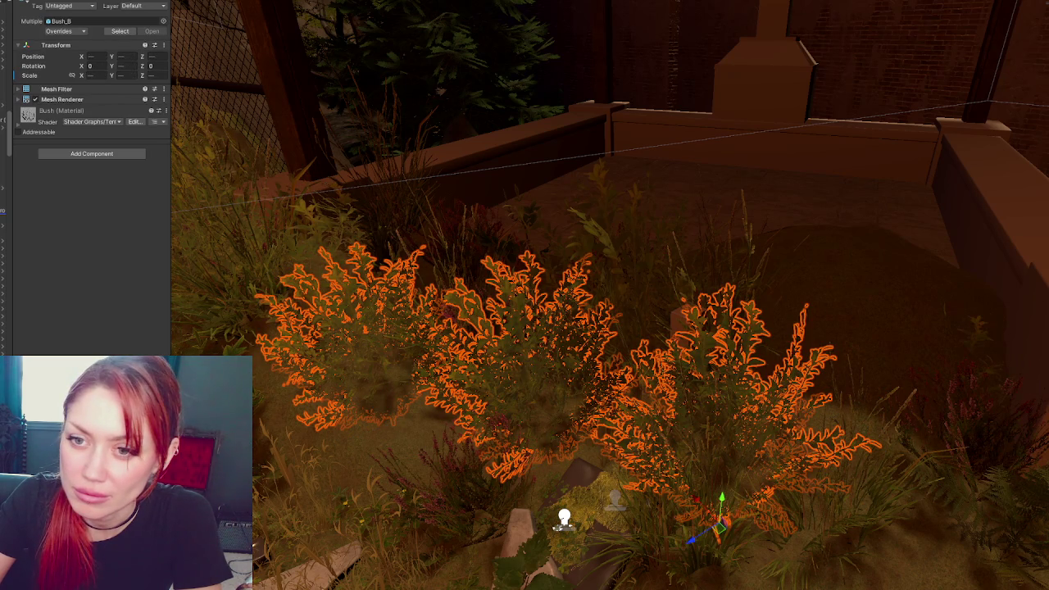
pyautogui.keyDown('ctrl'); pyautogui.click(2, 239); pyautogui.keyUp('ctrl')
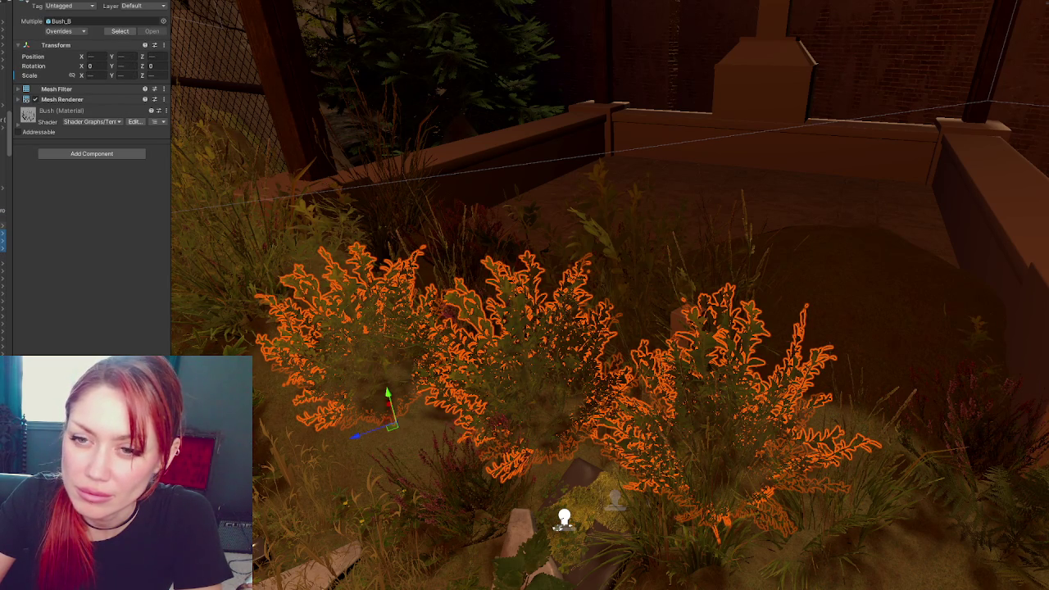
pyautogui.keyDown('ctrl'); pyautogui.click(3, 226); pyautogui.keyUp('ctrl')
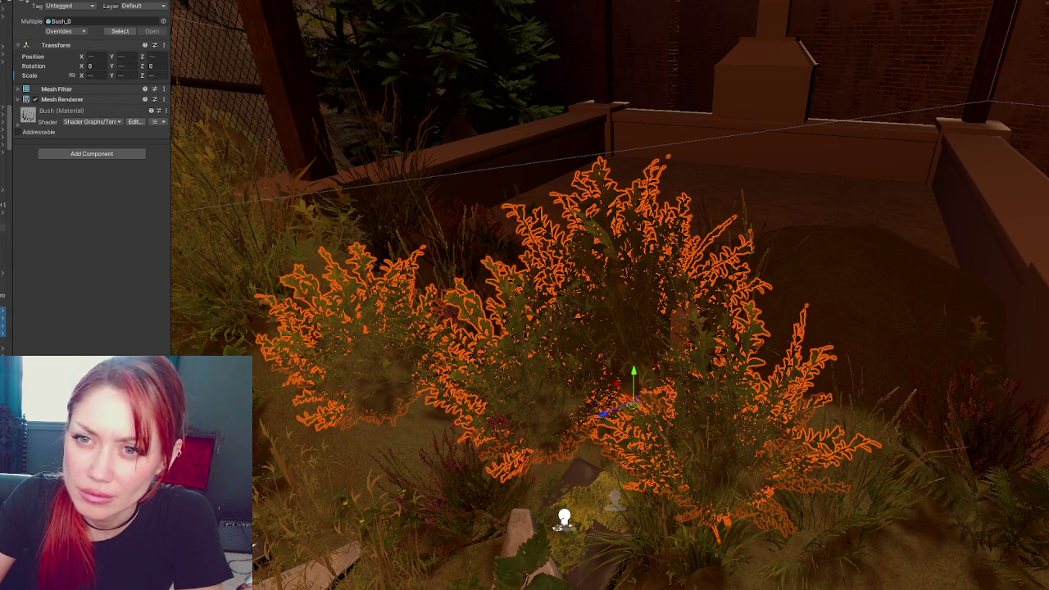
pyautogui.press('h')
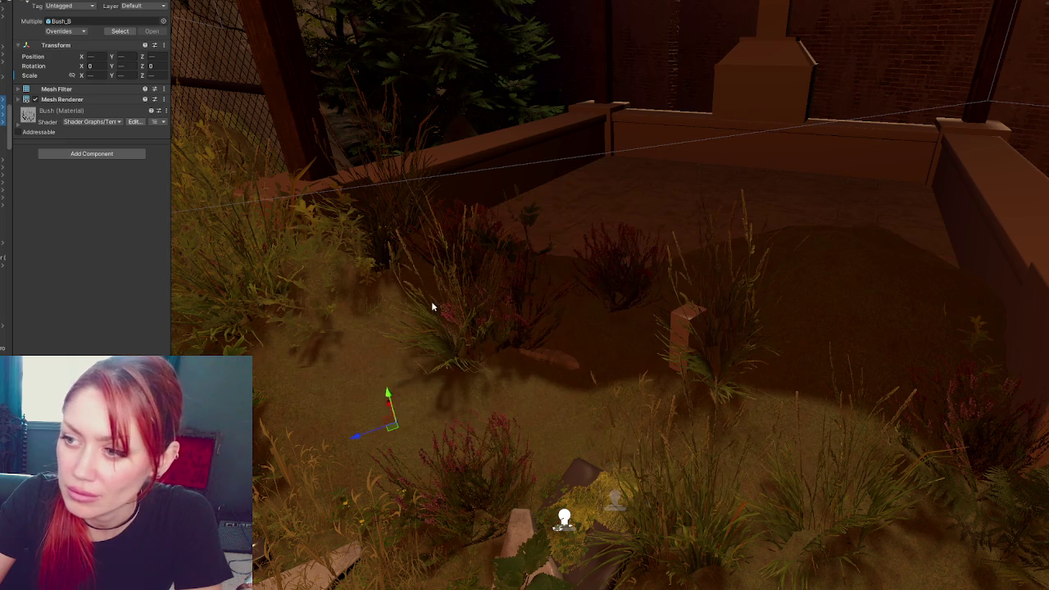
# Restore the hidden plants with several undos, then hide the selected plants again
pyautogui.click(441, 315)
pyautogui.hotkey('ctrl', 'z')
pyautogui.hotkey('ctrl', 'z')
pyautogui.keyDown('ctrl'); pyautogui.click(614, 284); pyautogui.keyUp('ctrl')
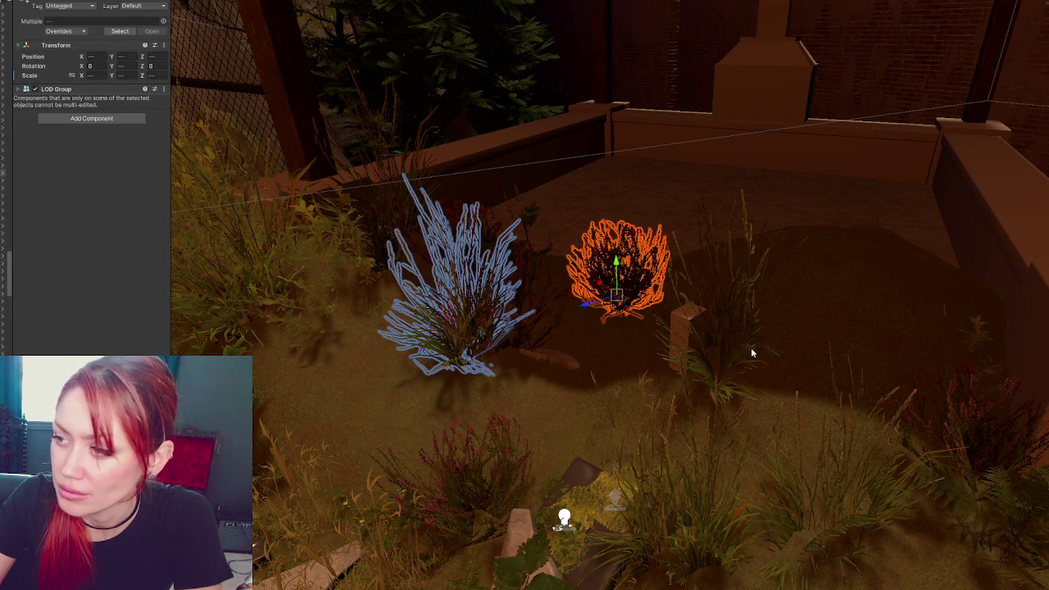
pyautogui.hotkey('ctrl', 'z')
pyautogui.hotkey('ctrl', 'z')
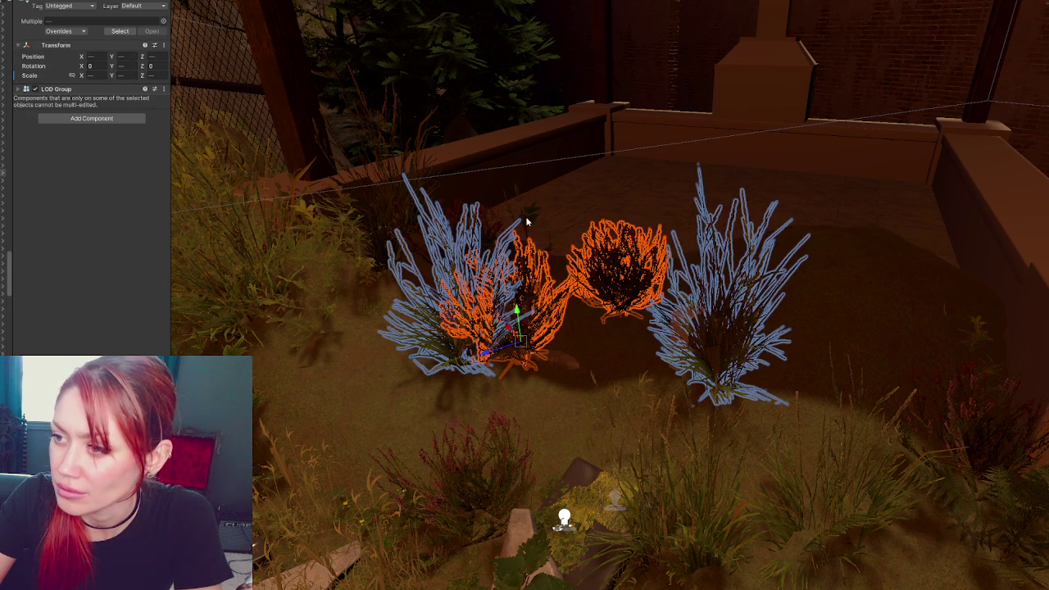
pyautogui.hotkey('ctrl', 'z')
pyautogui.hotkey('ctrl', 'z')
pyautogui.hotkey('ctrl', 'z')
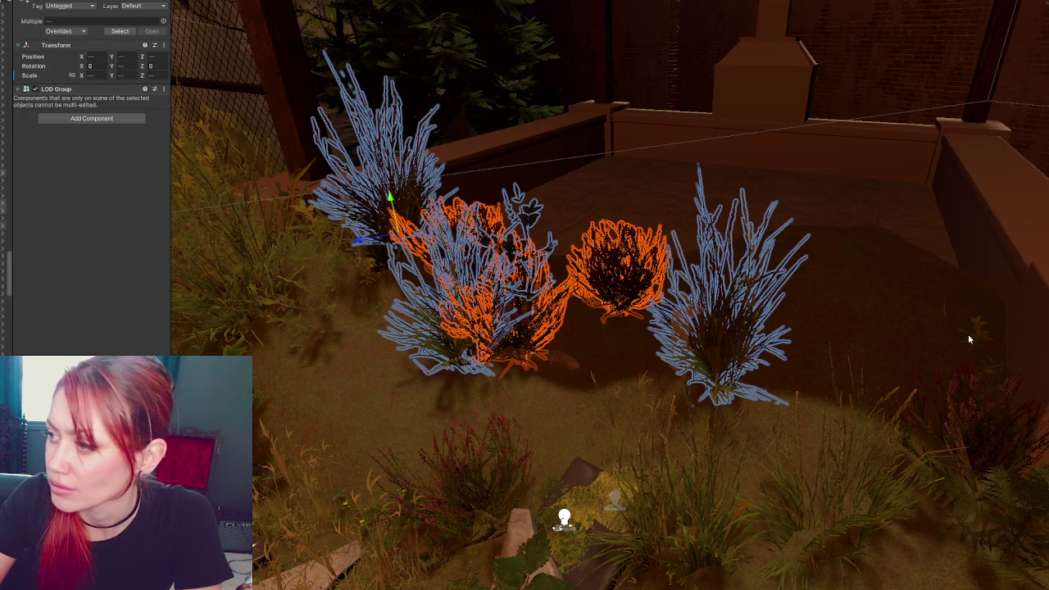
pyautogui.hotkey('ctrl', 'z')
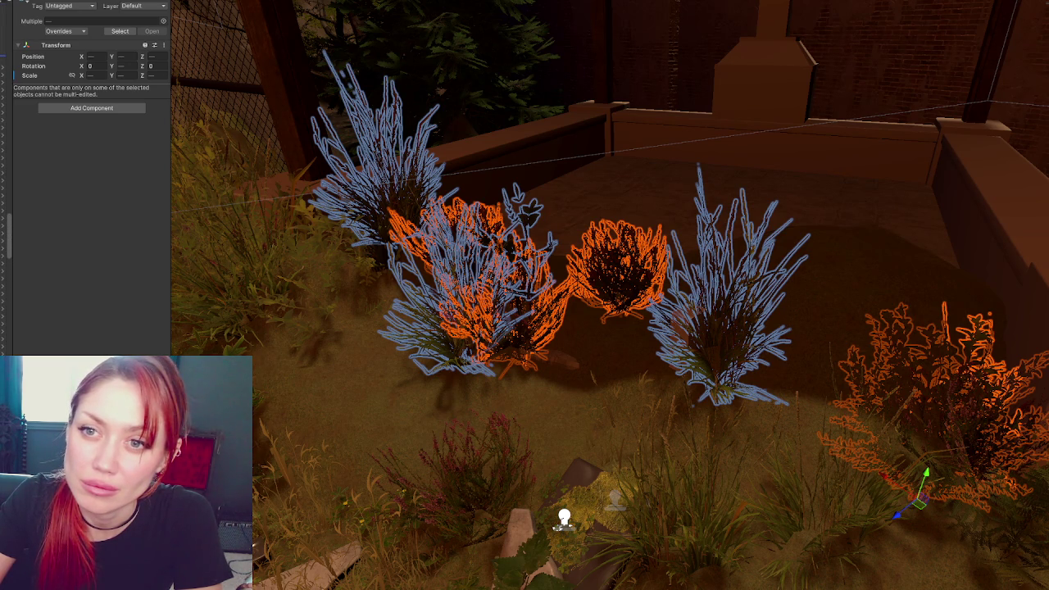
pyautogui.hotkey('ctrl', 'z')
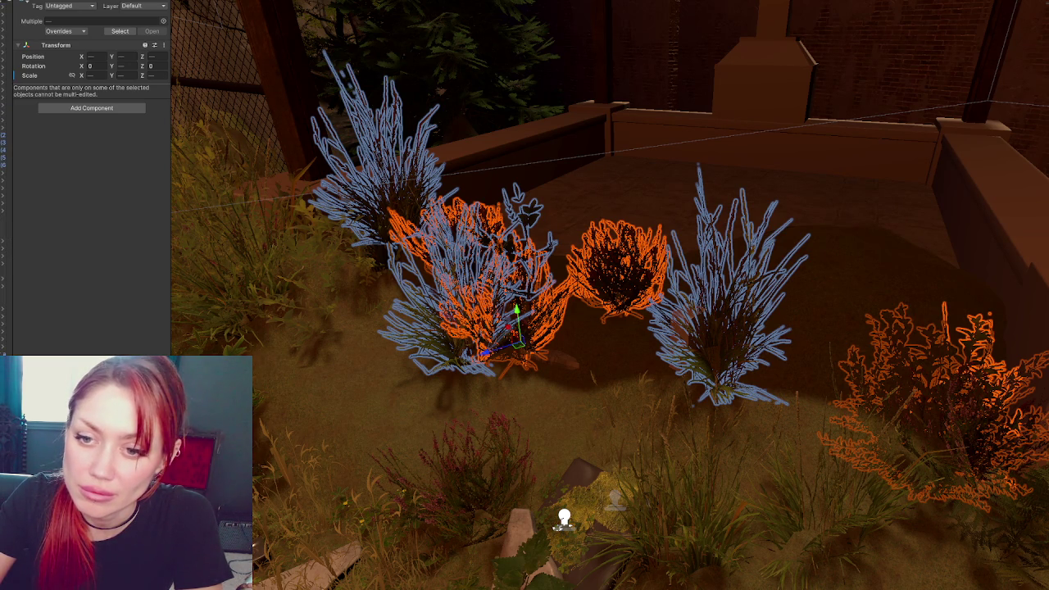
pyautogui.scroll(5, 6, 246)
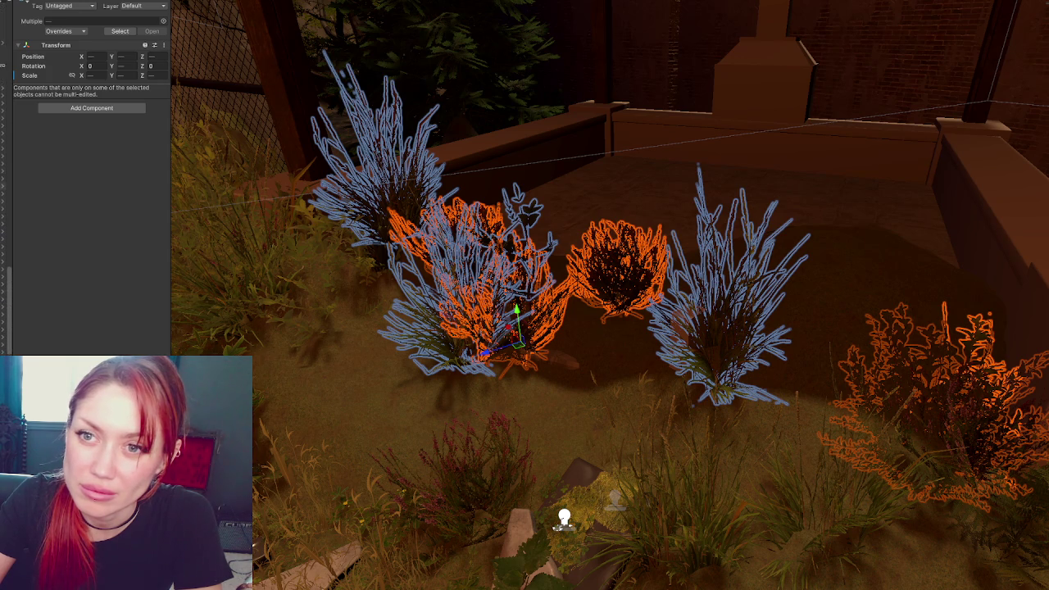
pyautogui.scroll(3, 6, 246)
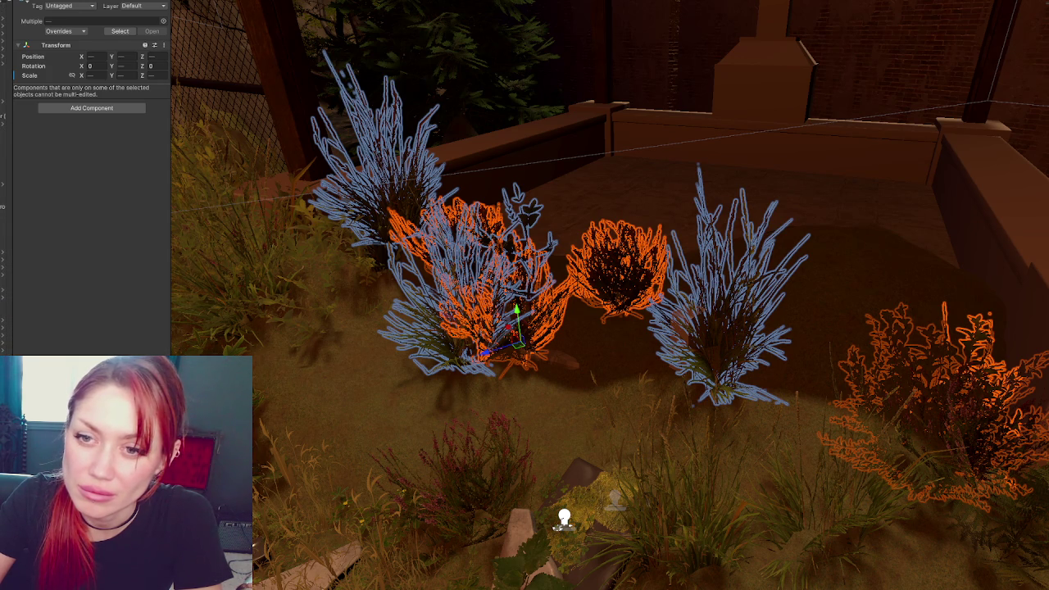
pyautogui.scroll(-2, 7, 246)
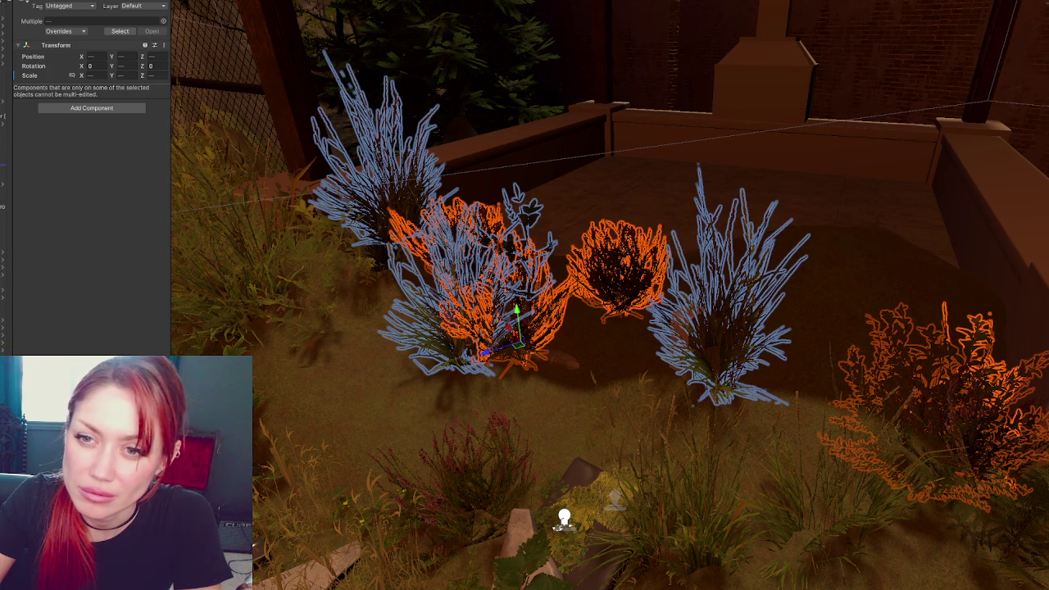
pyautogui.scroll(-2, 6, 221)
pyautogui.scroll(-2, 7, 246)
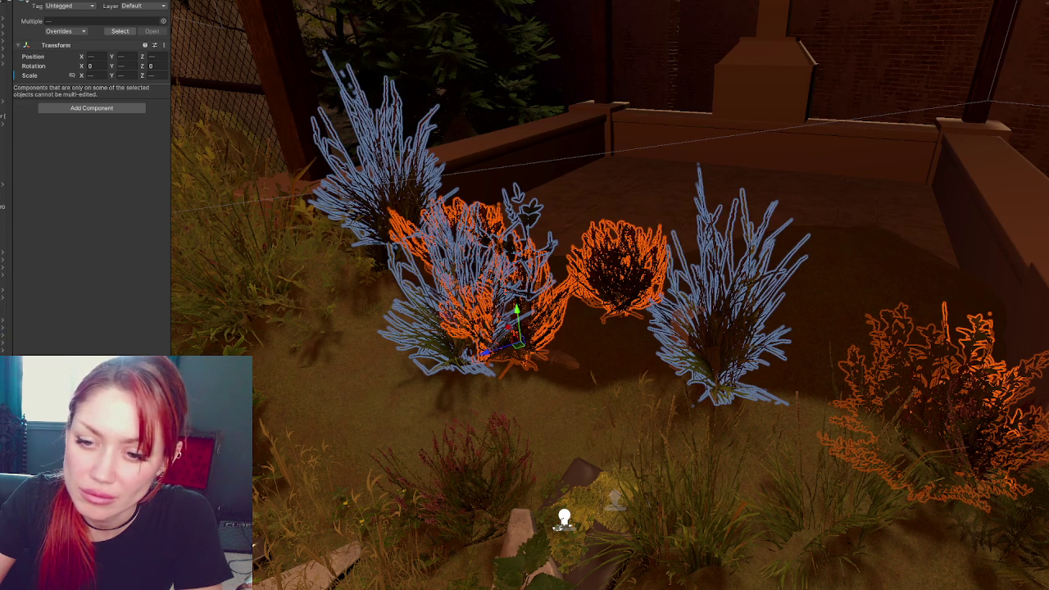
pyautogui.scroll(-2, 6, 246)
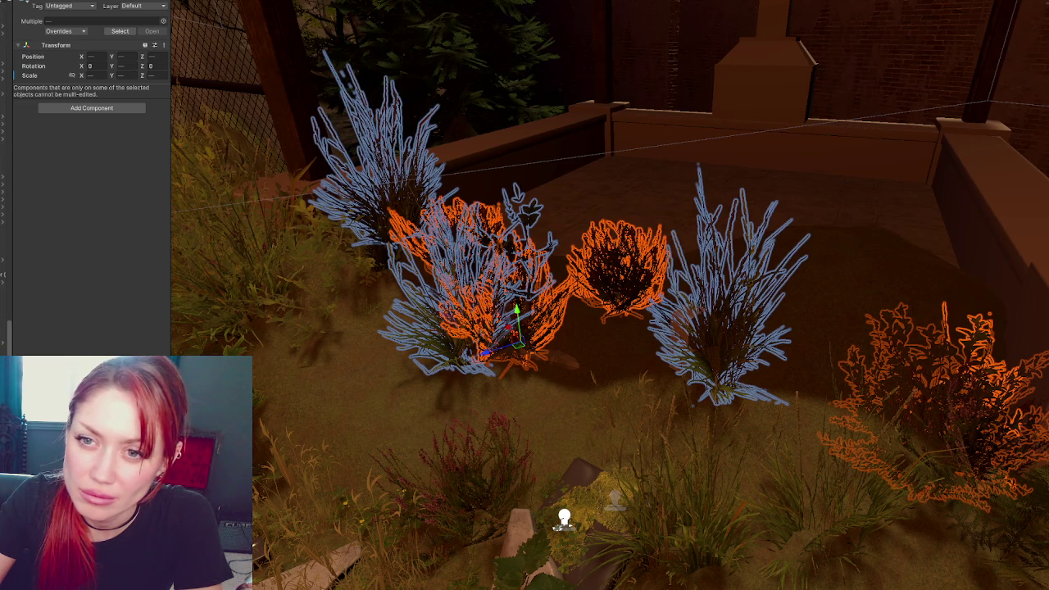
pyautogui.scroll(-2, 6, 246)
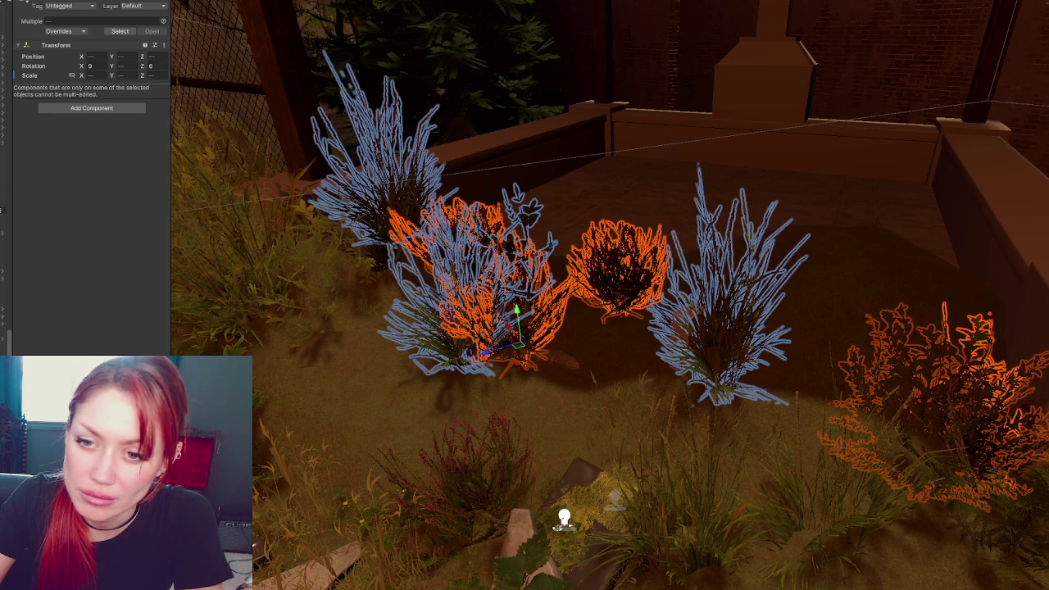
pyautogui.press('h')
pyautogui.click(525, 359)
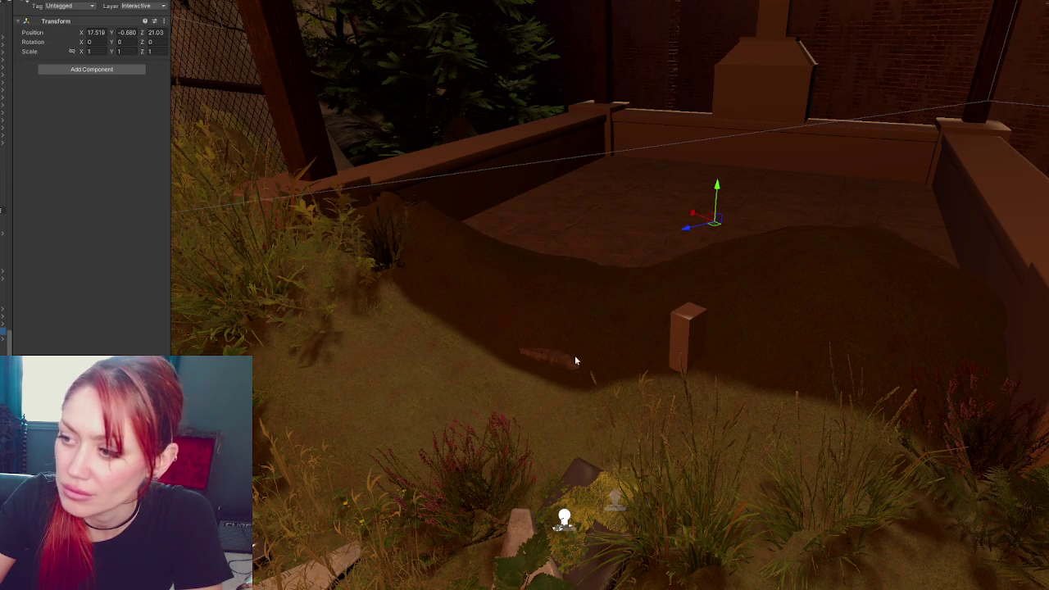
# Remove the wooden stake near the stone path
pyautogui.click(692, 333)
pyautogui.press('Delete')
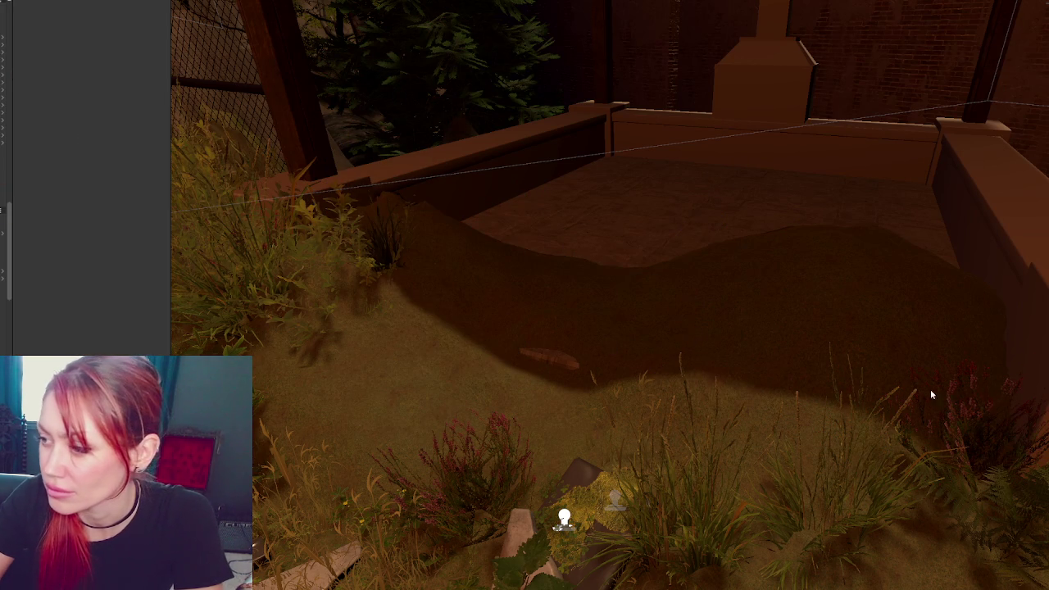
pyautogui.click(888, 389)
pyautogui.moveTo(888, 389); pyautogui.dragTo(765, 344, button='middle')
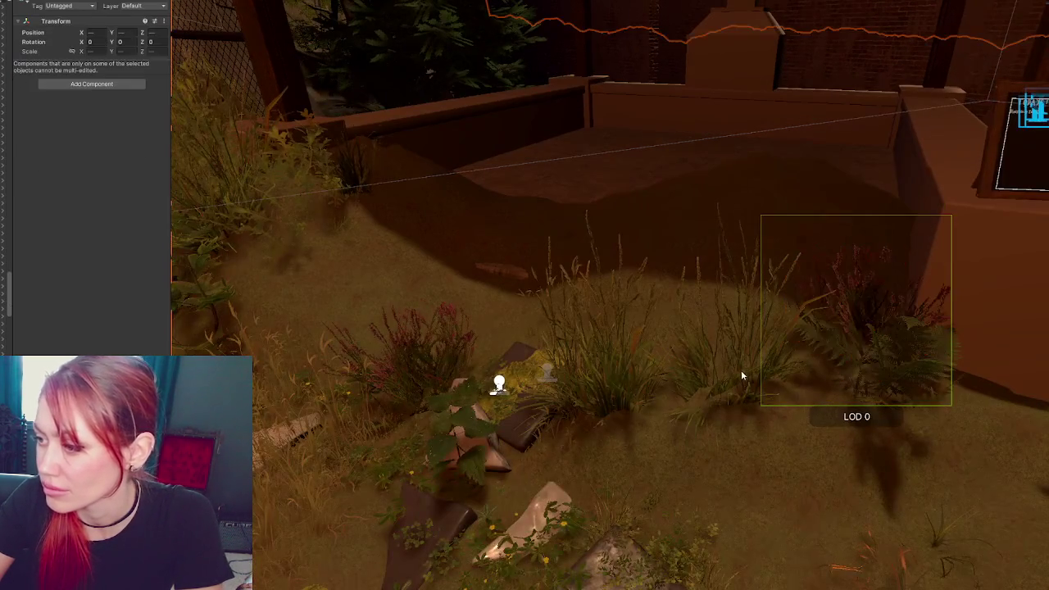
# Select the grass clumps, ferns and red plants near the path and frame them
pyautogui.click(742, 375)
pyautogui.keyDown('shift'); pyautogui.click(906, 367); pyautogui.keyUp('shift')
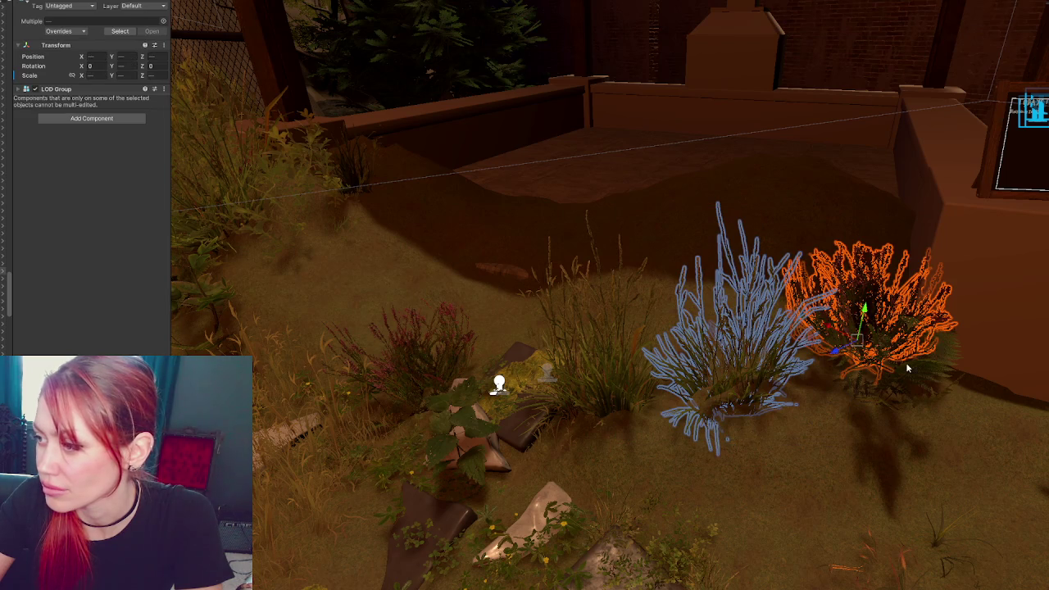
pyautogui.keyDown('shift'); pyautogui.click(908, 367); pyautogui.keyUp('shift')
pyautogui.keyDown('shift'); pyautogui.click(529, 387); pyautogui.keyUp('shift')
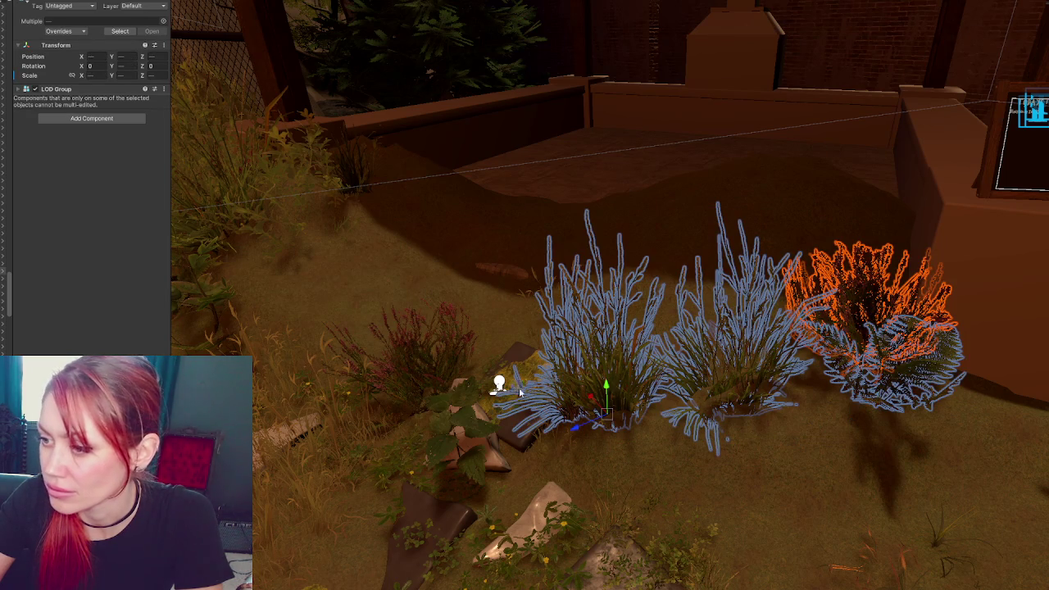
pyautogui.keyDown('shift'); pyautogui.click(453, 366); pyautogui.keyUp('shift')
pyautogui.press('f')
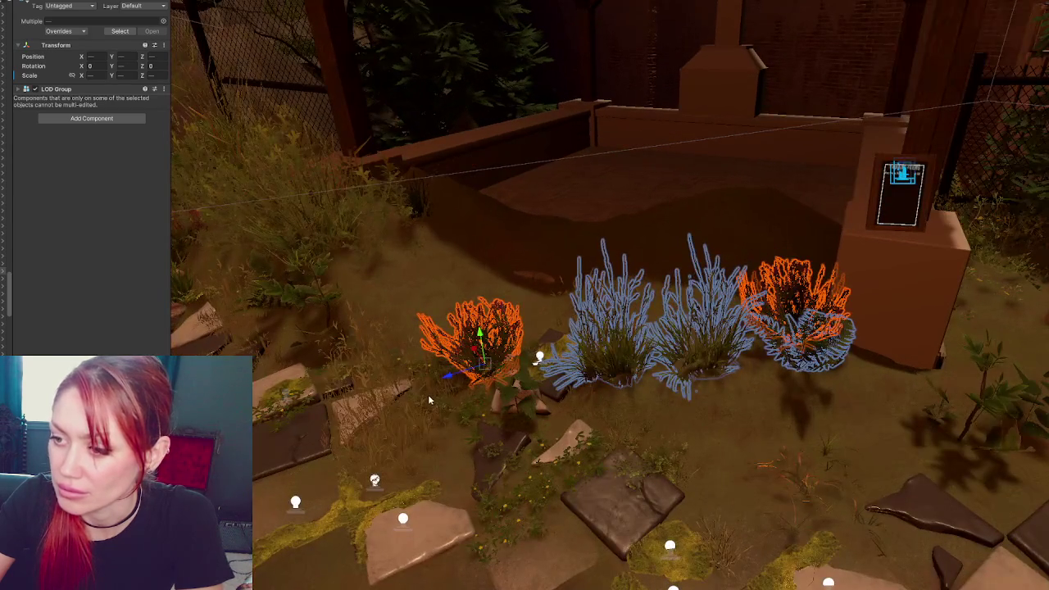
pyautogui.keyDown('shift'); pyautogui.click(430, 397); pyautogui.keyUp('shift')
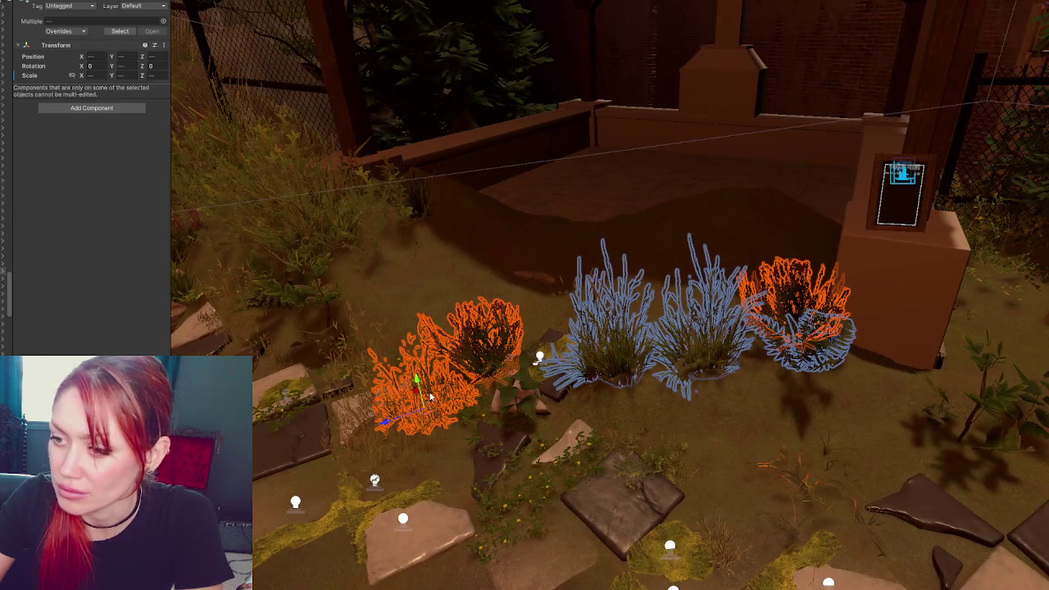
pyautogui.keyDown('shift'); pyautogui.click(422, 210); pyautogui.keyUp('shift')
pyautogui.keyDown('shift'); pyautogui.click(373, 198); pyautogui.keyUp('shift')
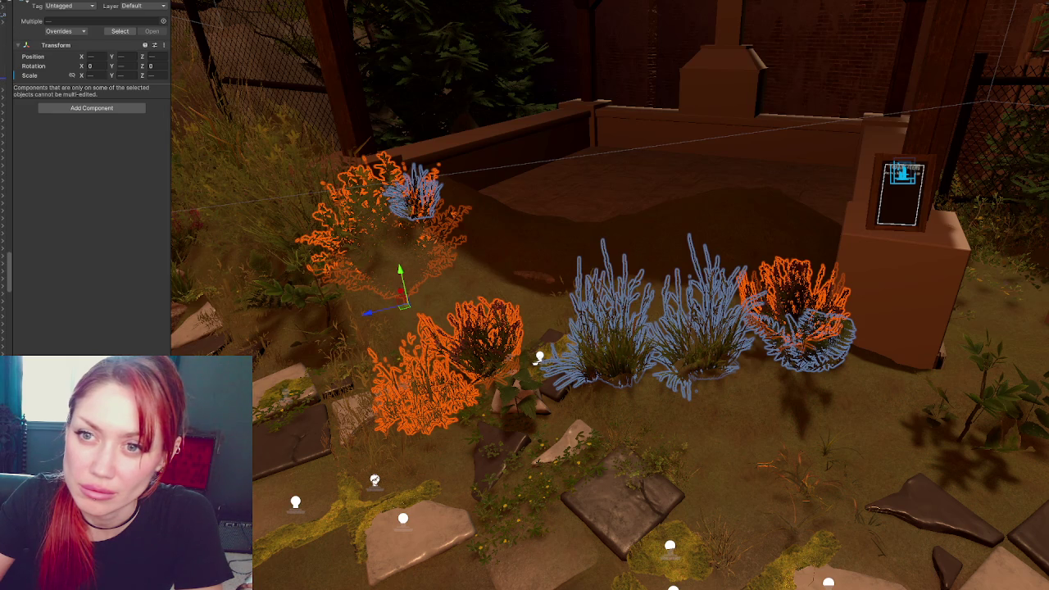
pyautogui.keyDown('shift'); pyautogui.click(613, 361); pyautogui.keyUp('shift')
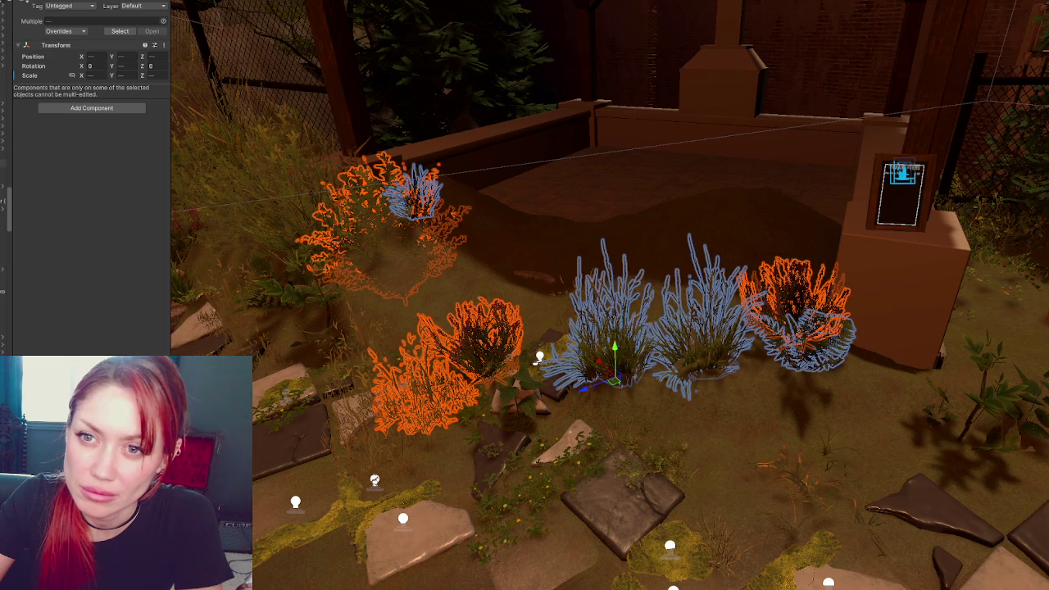
# Hide the selected plants, then unhide the small grass tuft and low plant
pyautogui.scroll(3, 4, 205)
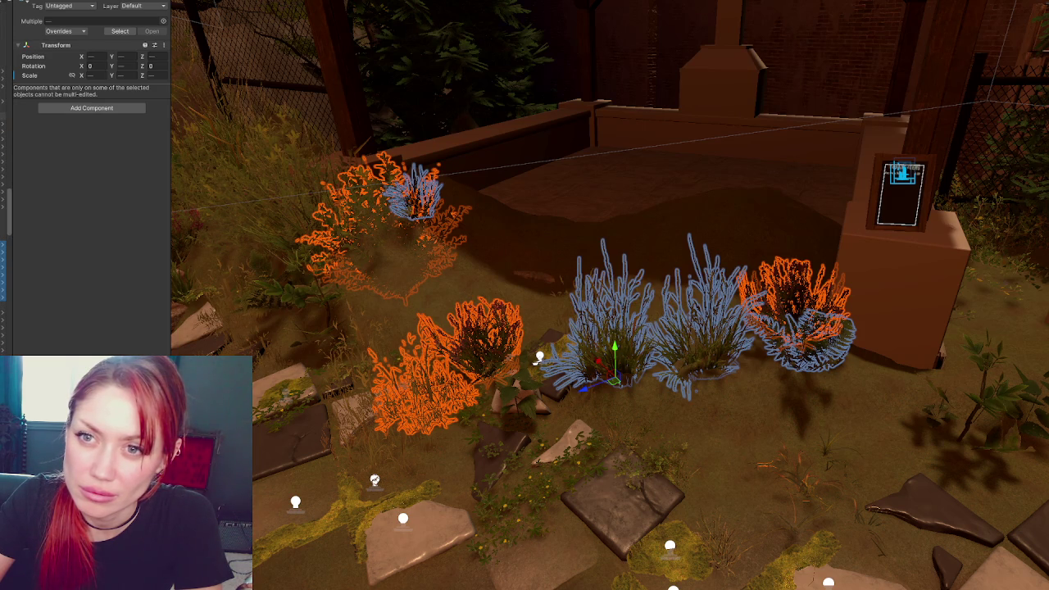
pyautogui.press('h')
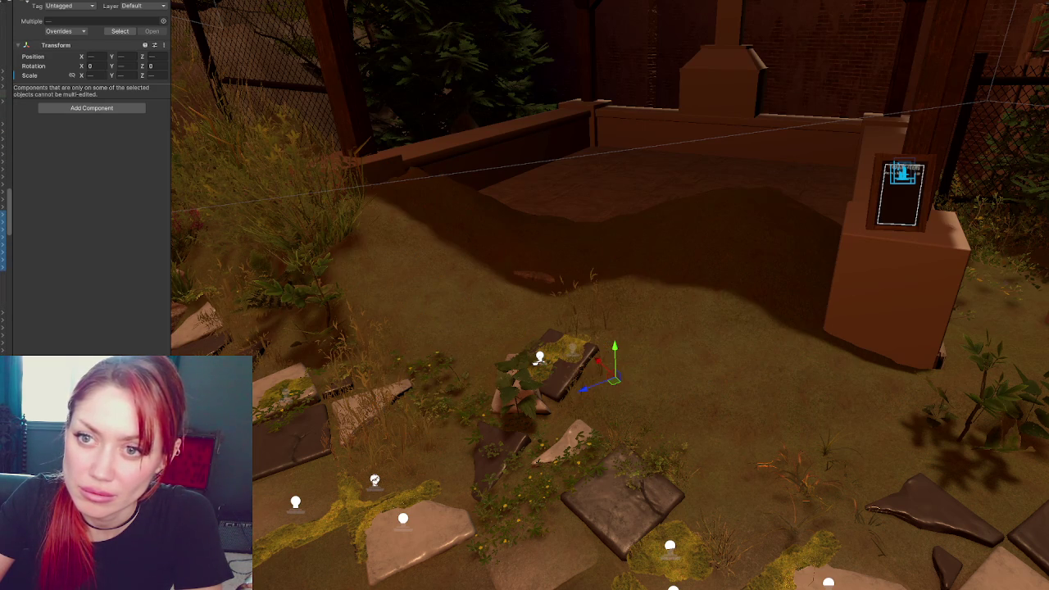
pyautogui.press('h')
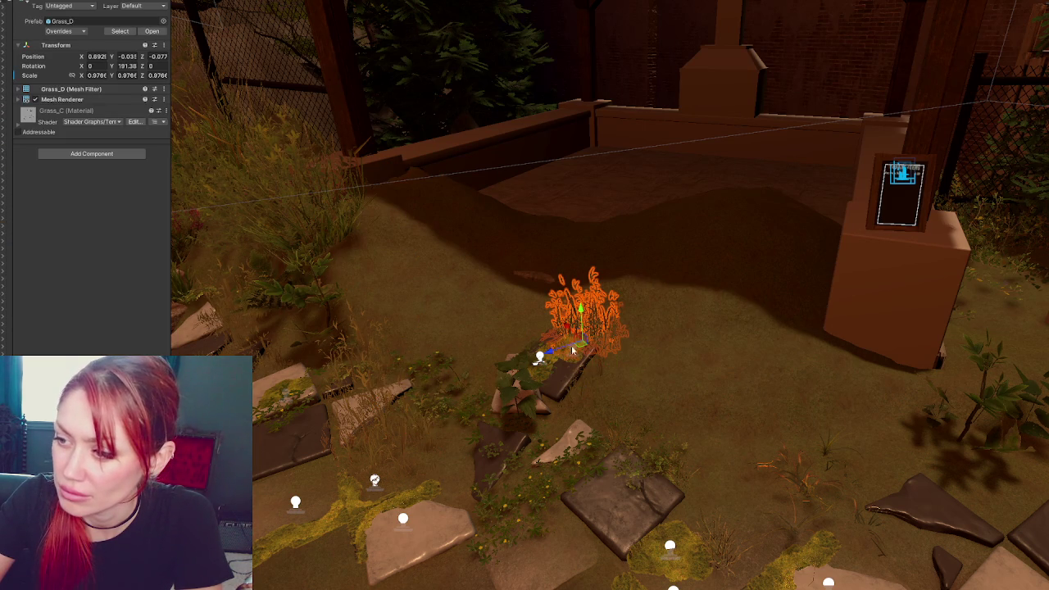
pyautogui.press('h')
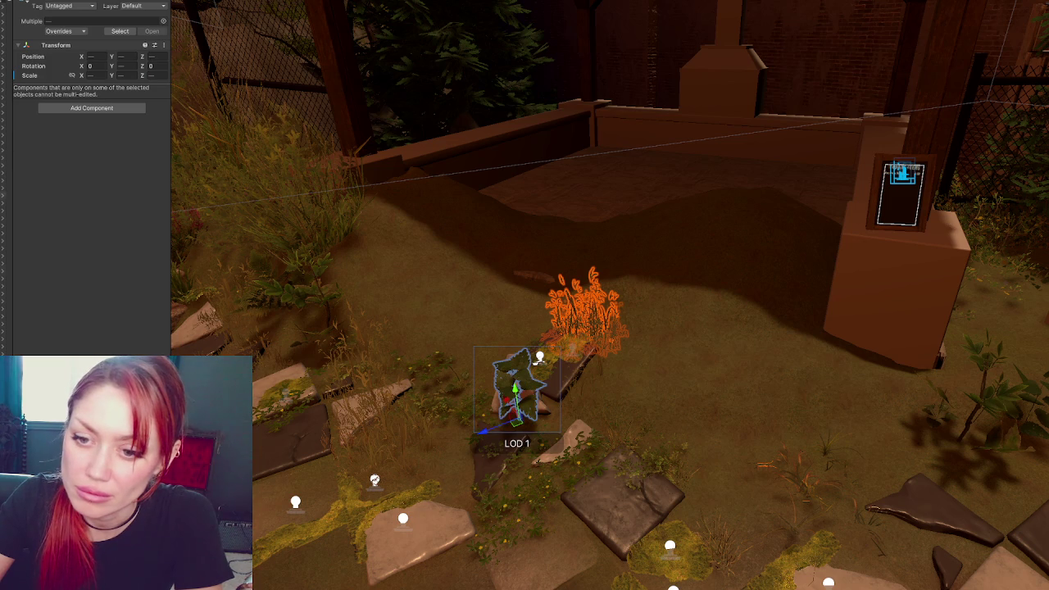
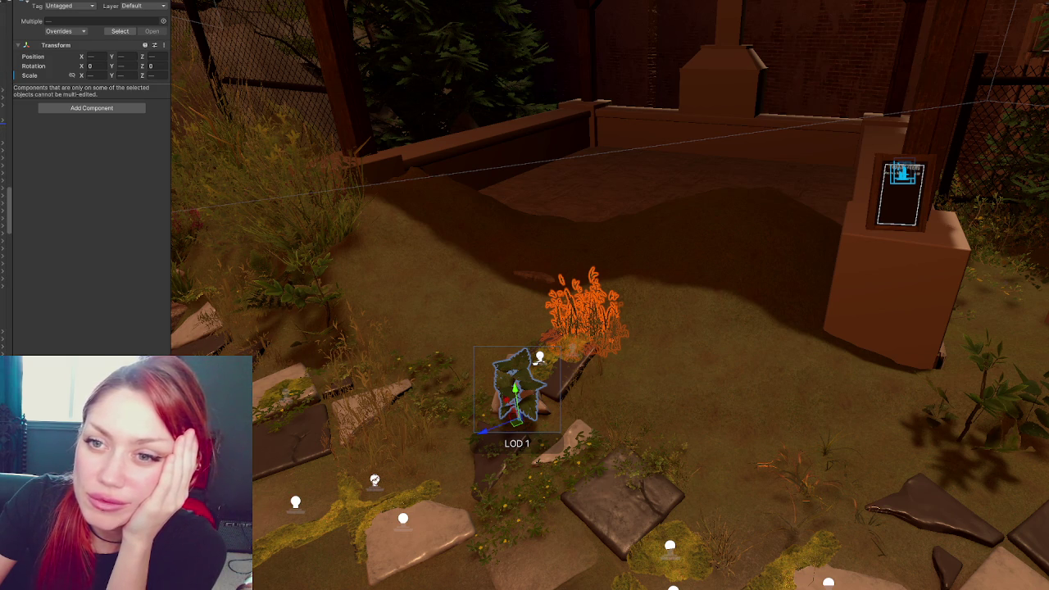
# Delete the small bush beside the stepping stones and select the Terrain
pyautogui.press('h')
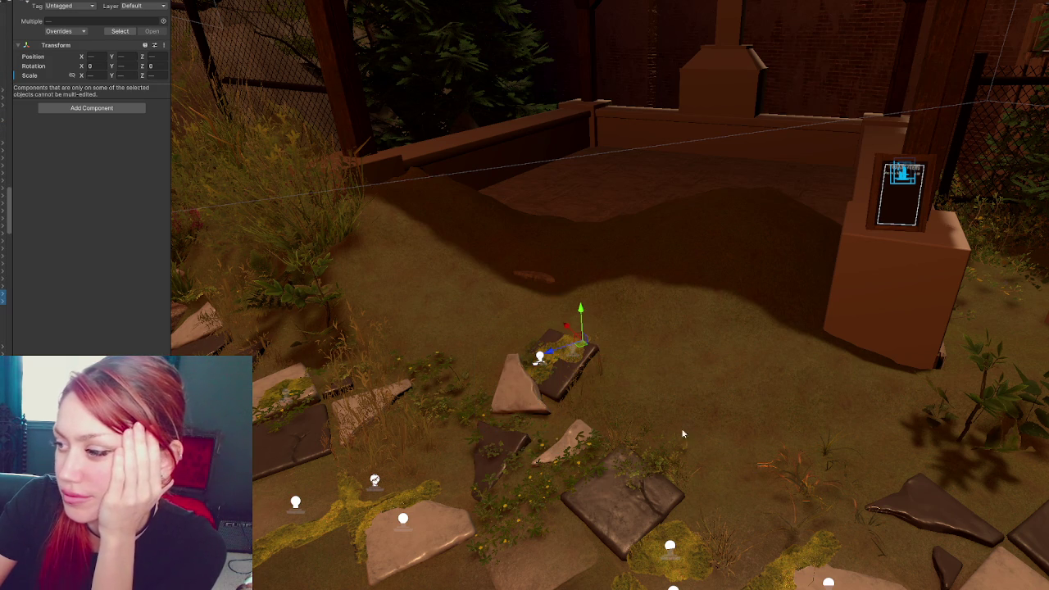
pyautogui.scroll(-3, 642, 411)
pyautogui.click(727, 317)
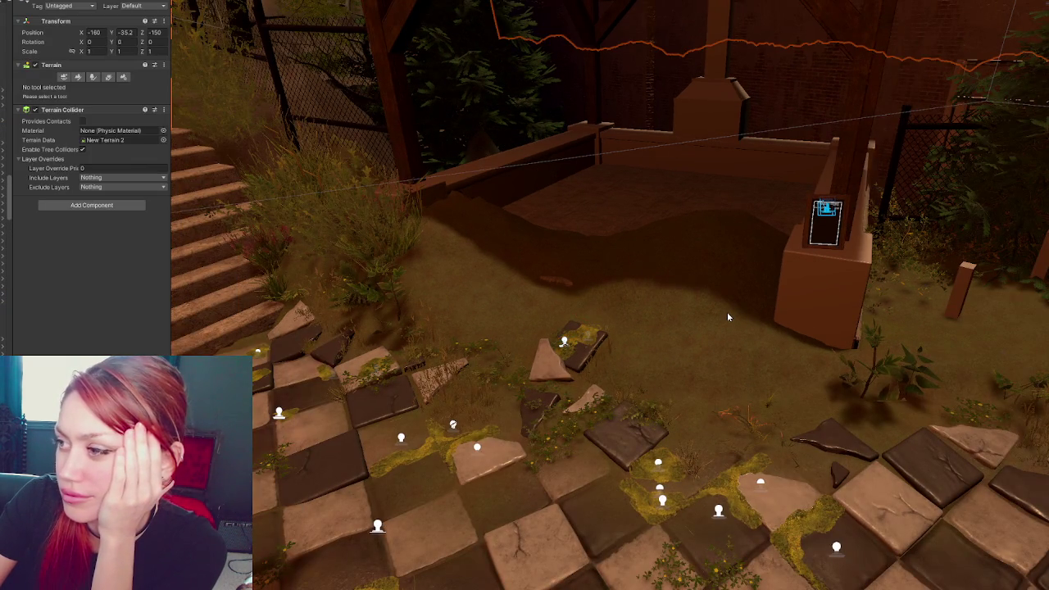
# Open Paint Terrain's Smooth Height tool and fly the scene view toward the BuildersShop
pyautogui.click(76, 76)
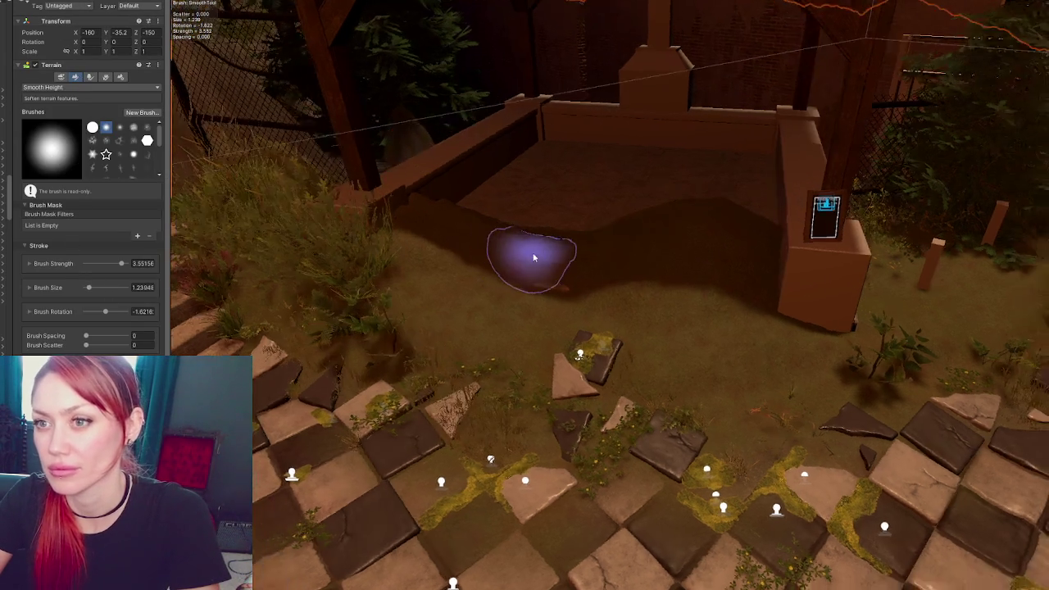
pyautogui.moveTo(315, 272); pyautogui.dragTo(606, 181, button='right')
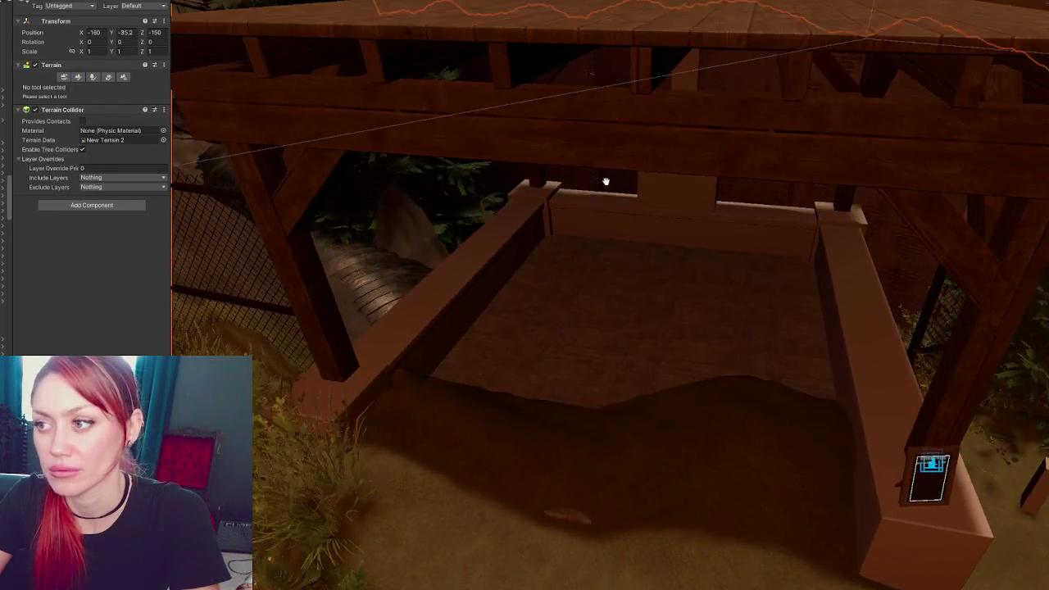
pyautogui.click(629, 267)
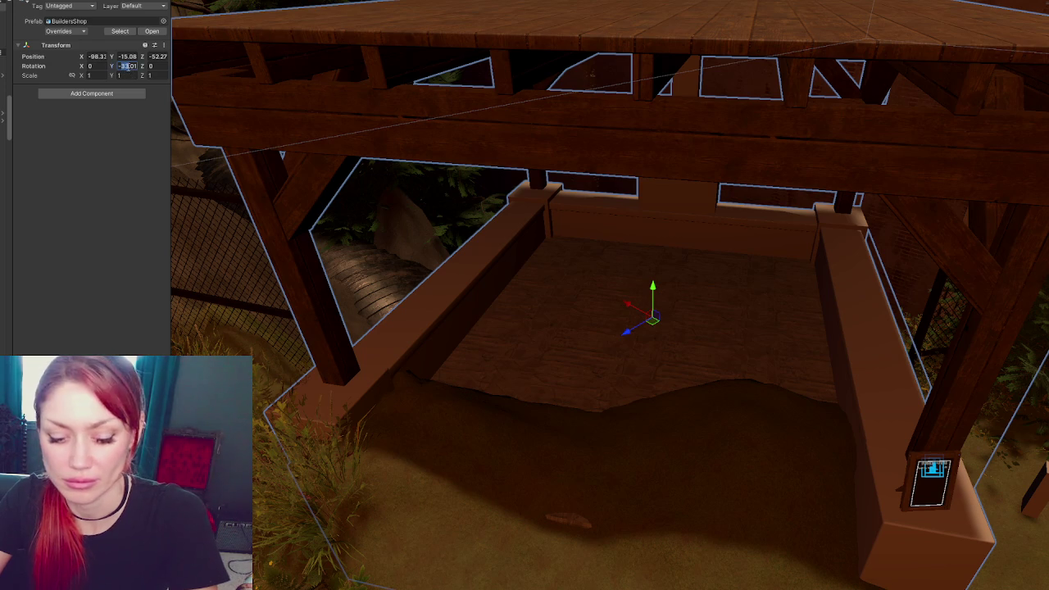
# Try a BuildersShop Rotation Y of -52, then revert it
pyautogui.write('52')
pyautogui.press('Escape')
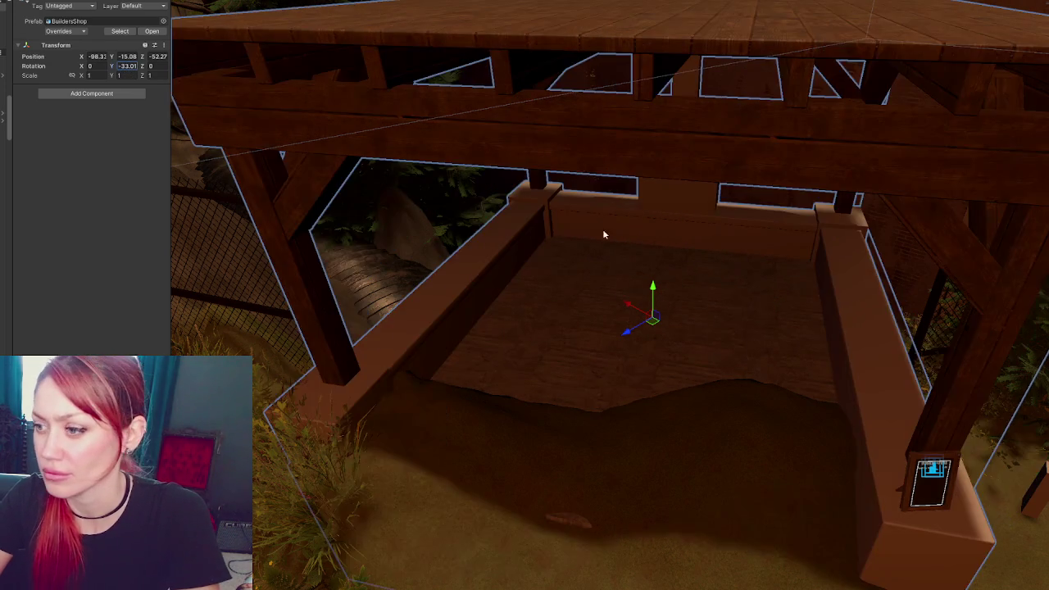
pyautogui.scroll(-10, 705, 267)
pyautogui.moveTo(705, 267)
pyautogui.keyDown('alt'); pyautogui.mouseDown()
pyautogui.moveTo(570, 261)
pyautogui.moveTo(581, 234)
pyautogui.mouseUp(); pyautogui.keyUp('alt')
# Turn the BuildersShop with the rotate gizmo to about Y -46.11
pyautogui.press('e')
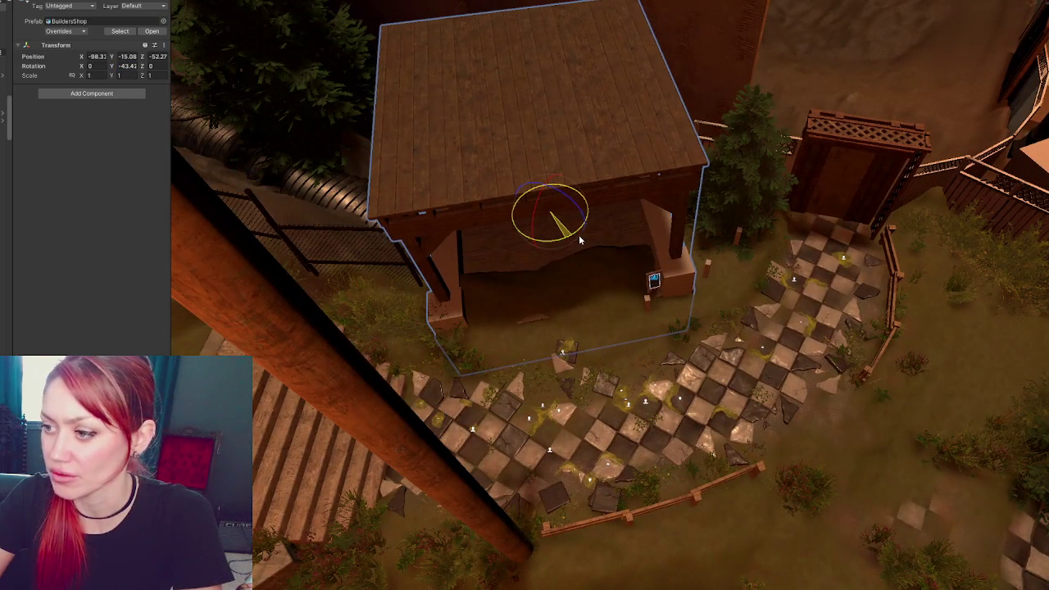
pyautogui.moveTo(583, 234)
pyautogui.mouseDown()
pyautogui.moveTo(539, 232)
pyautogui.moveTo(521, 189)
pyautogui.moveTo(527, 229)
pyautogui.moveTo(525, 191)
pyautogui.moveTo(577, 277)
pyautogui.mouseUp()
pyautogui.press('w')
pyautogui.scroll(3, 577, 277)
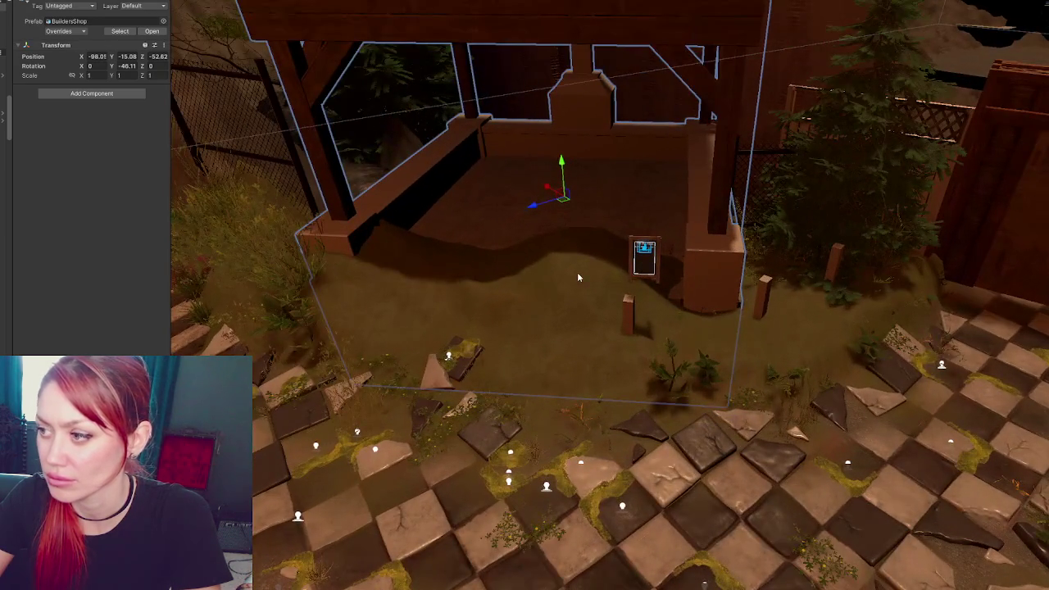
pyautogui.click(522, 291)
# Select the Terrain and pick the Set Height brush with higher strength and larger size
pyautogui.click(349, 304)
pyautogui.click(349, 305)
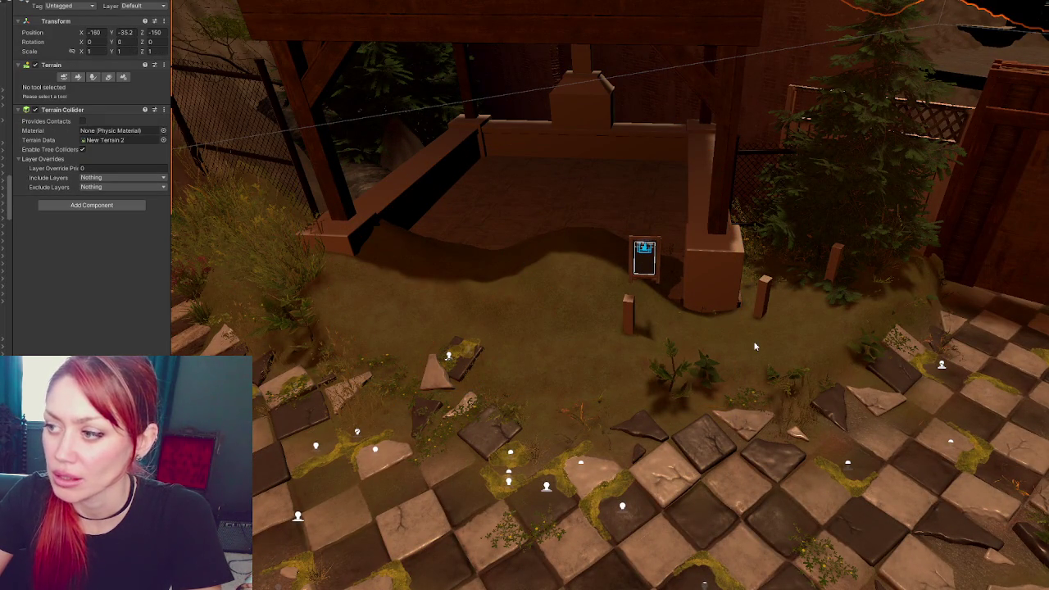
pyautogui.click(78, 76)
pyautogui.click(81, 87)
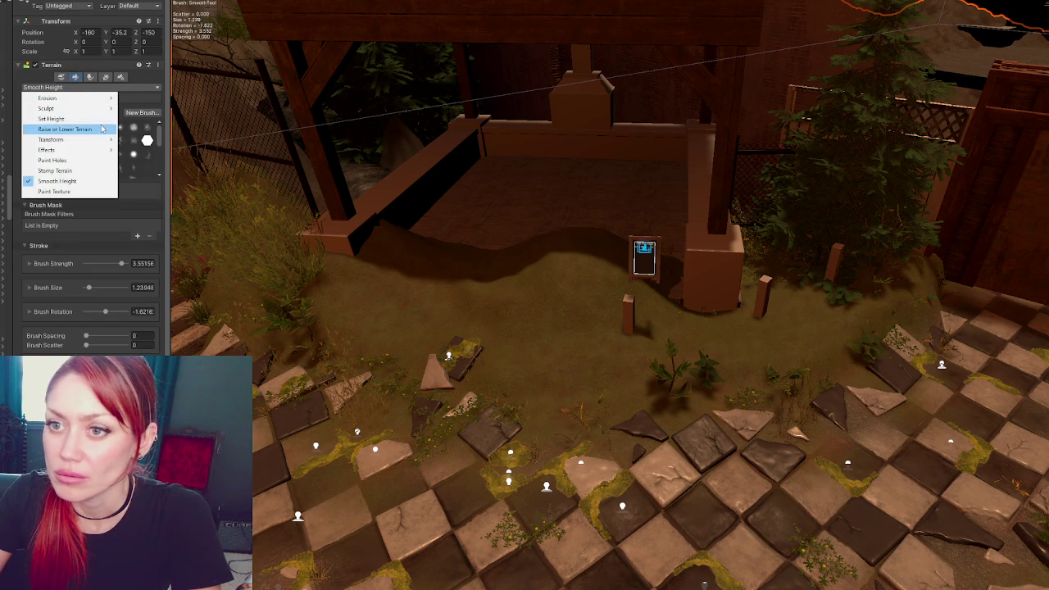
pyautogui.click(51, 119)
pyautogui.scroll(3, 709, 303)
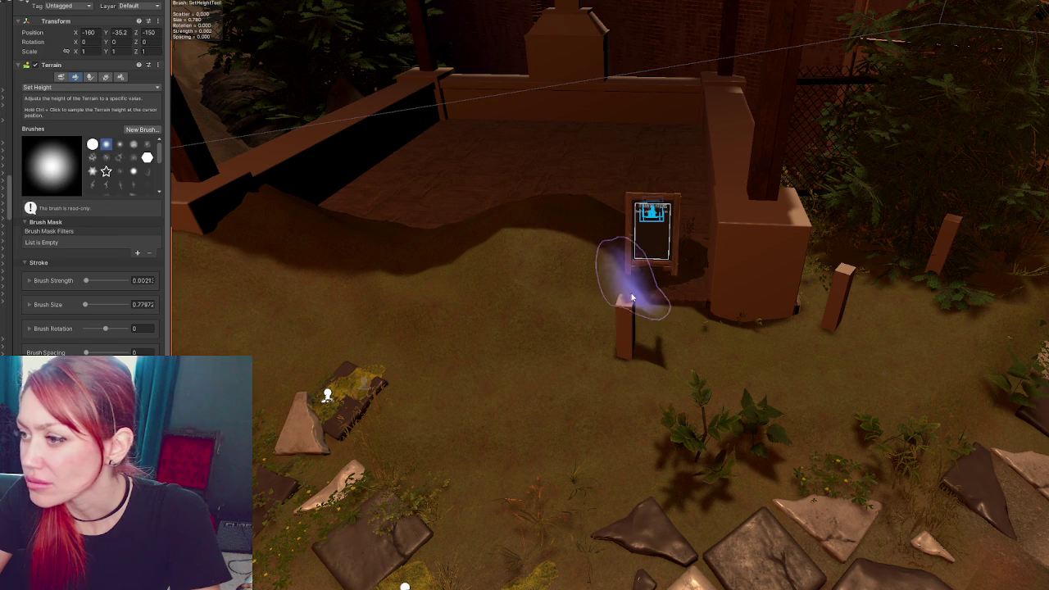
pyautogui.click(97, 280)
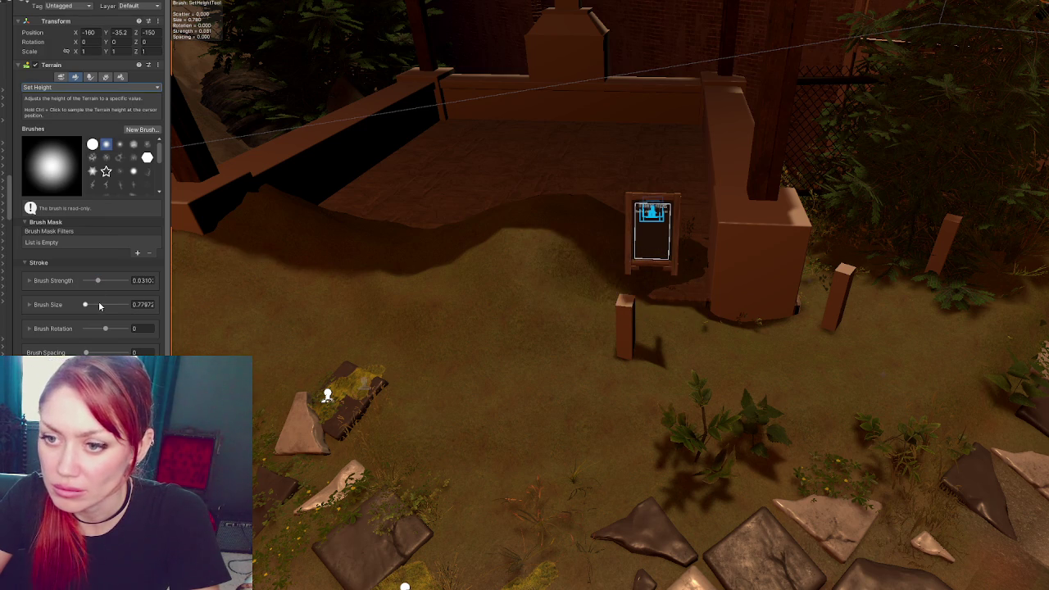
pyautogui.click(98, 304)
# Flatten the mounded ground inside the shop walls to floor level and inspect it
pyautogui.moveTo(529, 245)
pyautogui.mouseDown()
pyautogui.moveTo(678, 265)
pyautogui.moveTo(491, 280)
pyautogui.moveTo(401, 264)
pyautogui.moveTo(311, 269)
pyautogui.moveTo(281, 234)
pyautogui.moveTo(246, 257)
pyautogui.mouseUp()
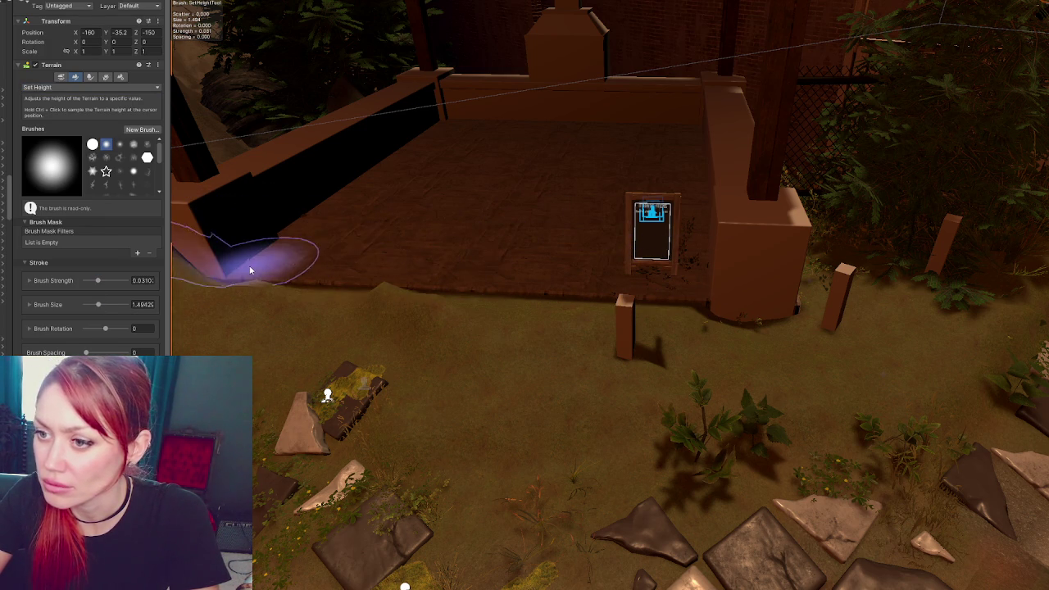
pyautogui.moveTo(342, 303)
pyautogui.keyDown('alt'); pyautogui.mouseDown()
pyautogui.moveTo(740, 290)
pyautogui.moveTo(789, 258)
pyautogui.mouseUp(); pyautogui.keyUp('alt')
pyautogui.press('w')
pyautogui.moveTo(760, 289)
pyautogui.keyDown('alt'); pyautogui.mouseDown()
pyautogui.moveTo(442, 203)
pyautogui.moveTo(724, 232)
pyautogui.moveTo(554, 255)
pyautogui.mouseUp(); pyautogui.keyUp('alt')
pyautogui.keyDown('alt'); pyautogui.moveTo(553, 255); pyautogui.dragTo(492, 246, button='right'); pyautogui.keyUp('alt')
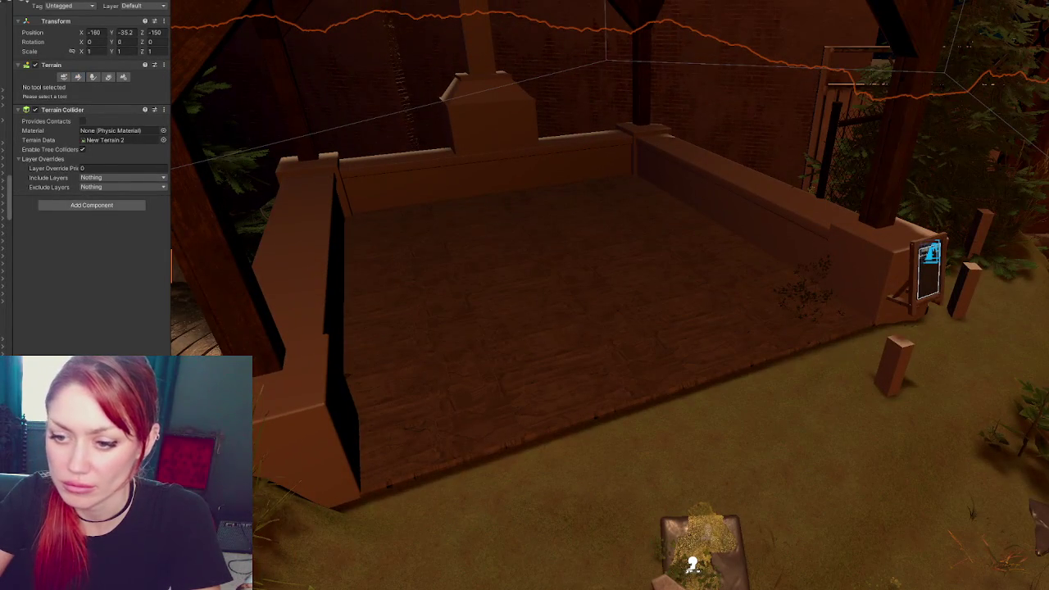
# Filter the Project panel to Materials and drag dark materials onto the shop's low walls
pyautogui.moveTo(60, 354); pyautogui.dragTo(60, 298)
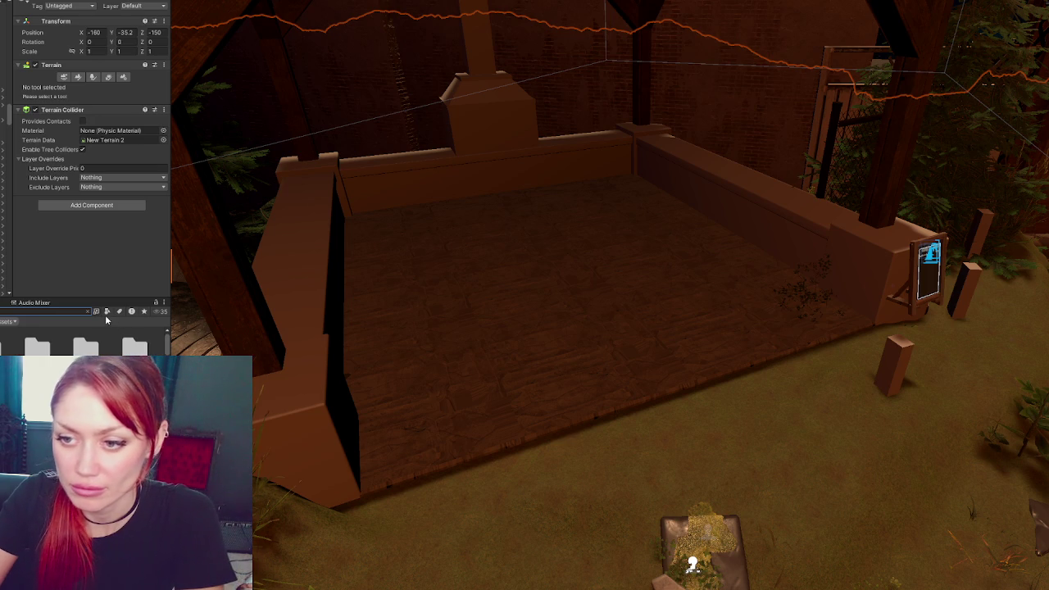
pyautogui.click(106, 312)
pyautogui.click(132, 377)
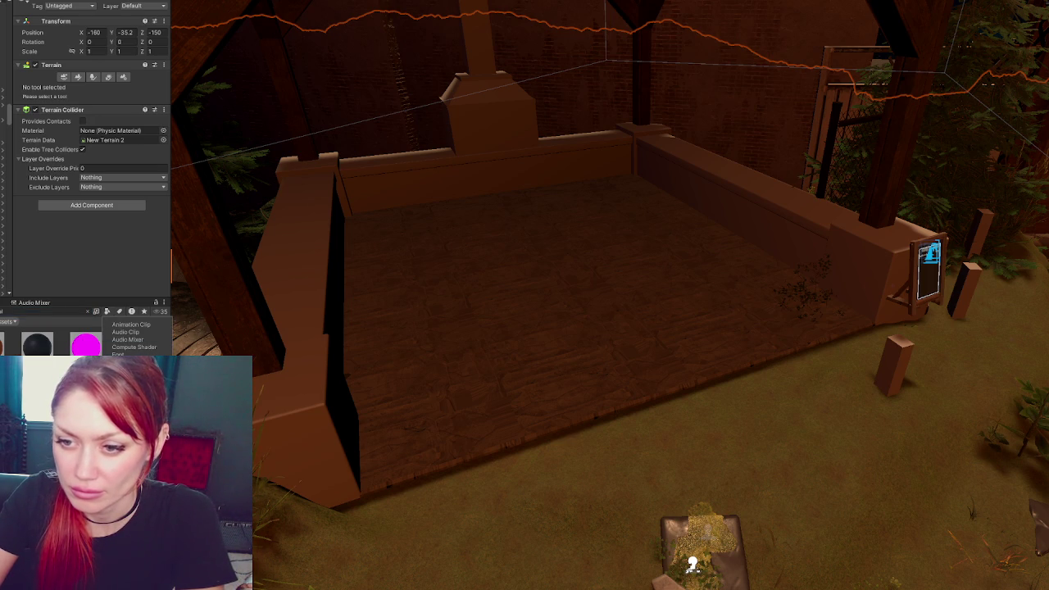
pyautogui.click(427, 388)
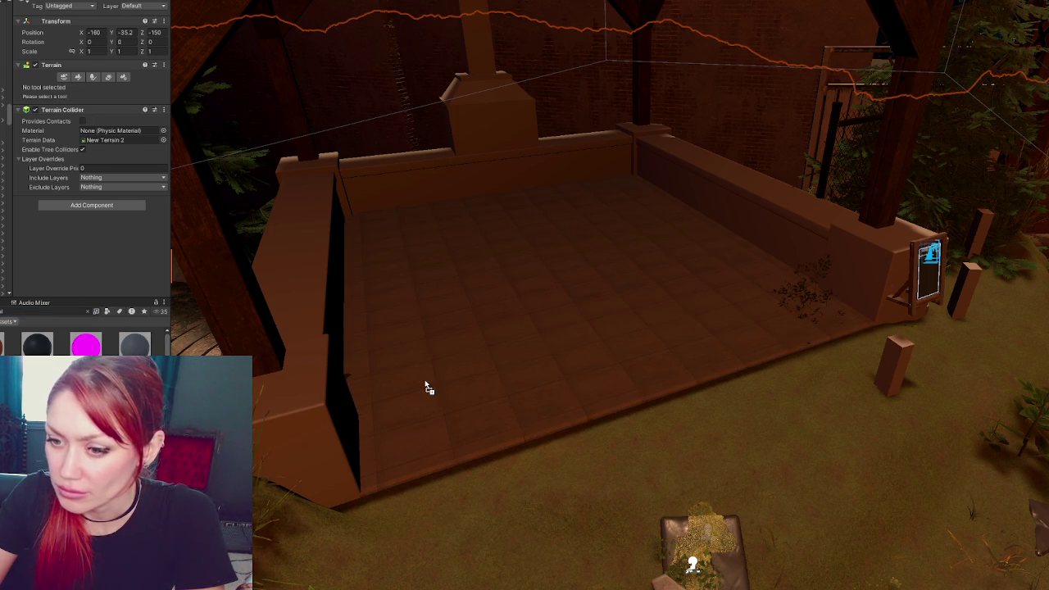
pyautogui.moveTo(134, 344); pyautogui.dragTo(297, 398)
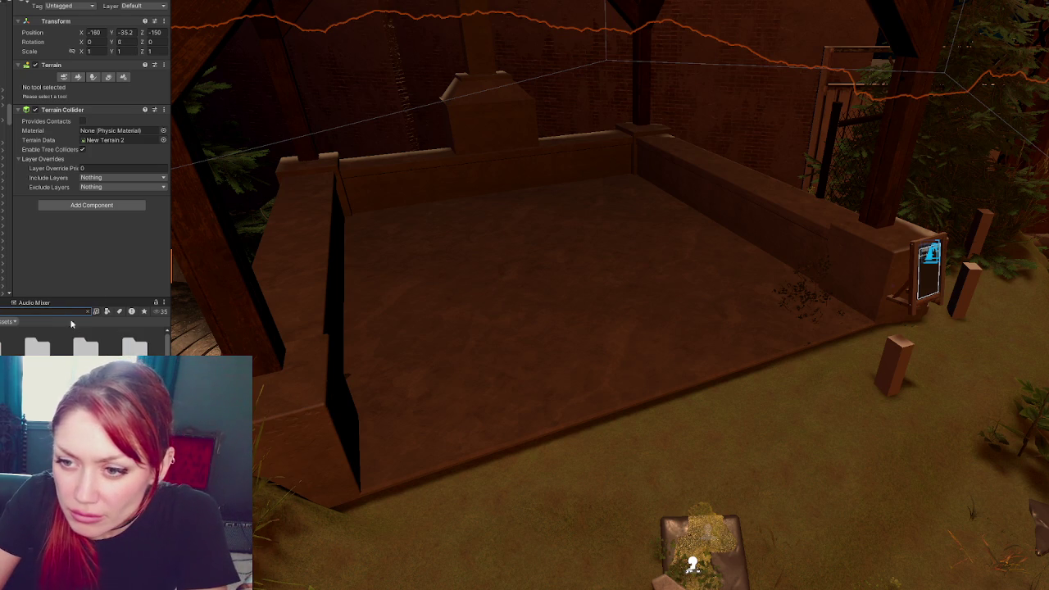
pyautogui.click(106, 311)
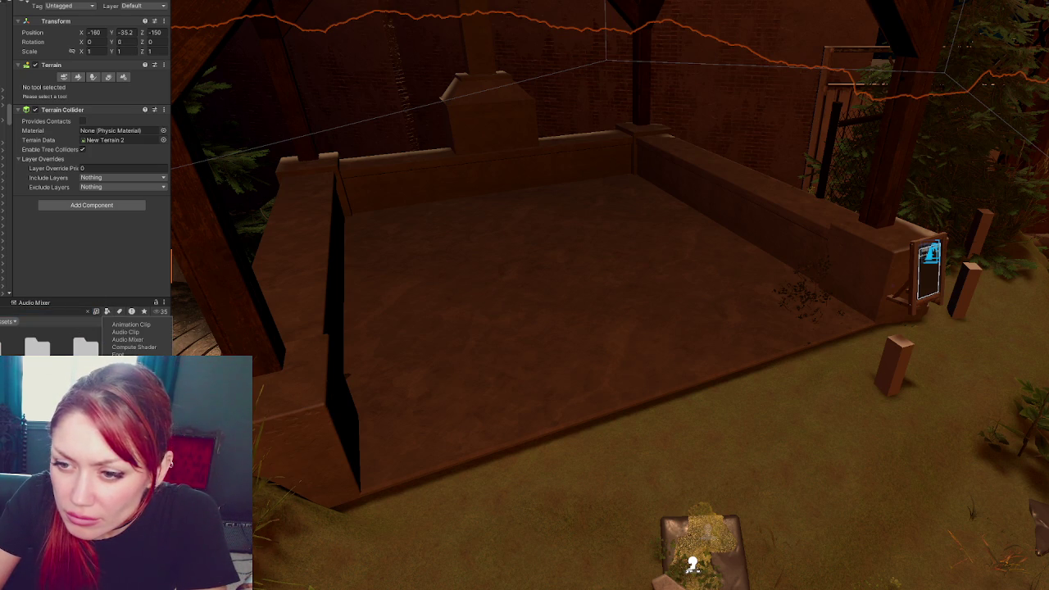
pyautogui.moveTo(134, 344)
pyautogui.mouseDown()
pyautogui.moveTo(309, 332)
pyautogui.moveTo(263, 341)
pyautogui.mouseUp()
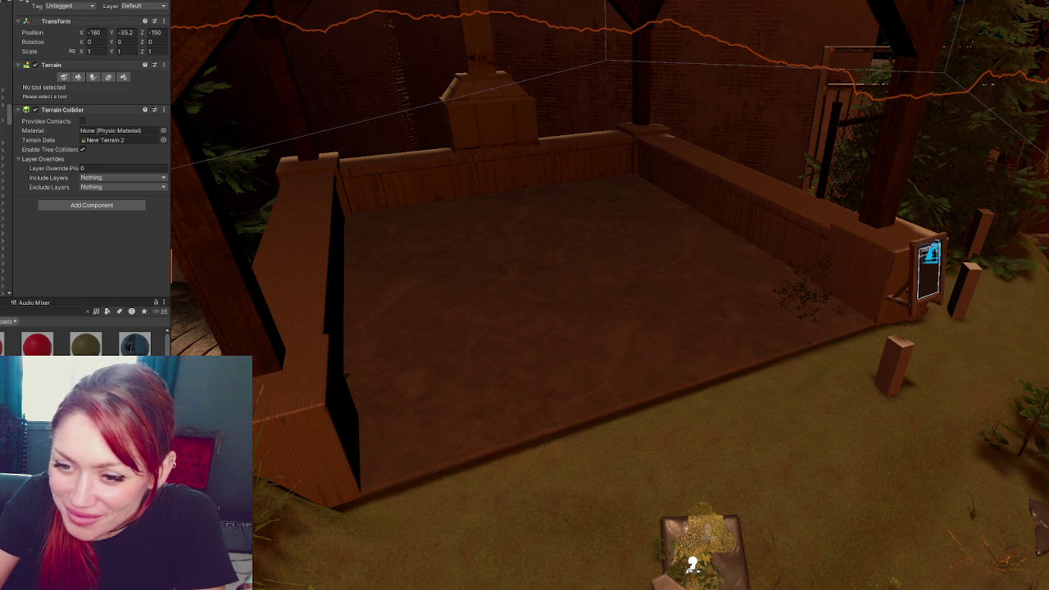
pyautogui.moveTo(320, 400); pyautogui.dragTo(468, 299, button='right')
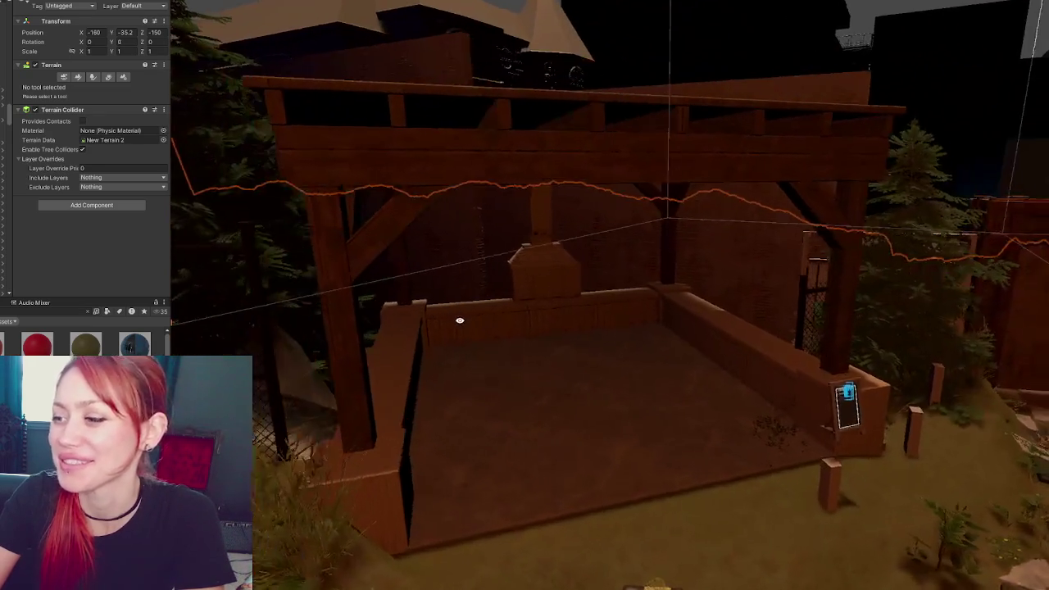
pyautogui.moveTo(468, 299)
pyautogui.mouseDown(button='right')
pyautogui.moveTo(471, 326)
pyautogui.moveTo(437, 334)
pyautogui.moveTo(564, 267)
pyautogui.mouseUp(button='right')
# Select the Curtain and apply the Fabric material to it
pyautogui.click(626, 292)
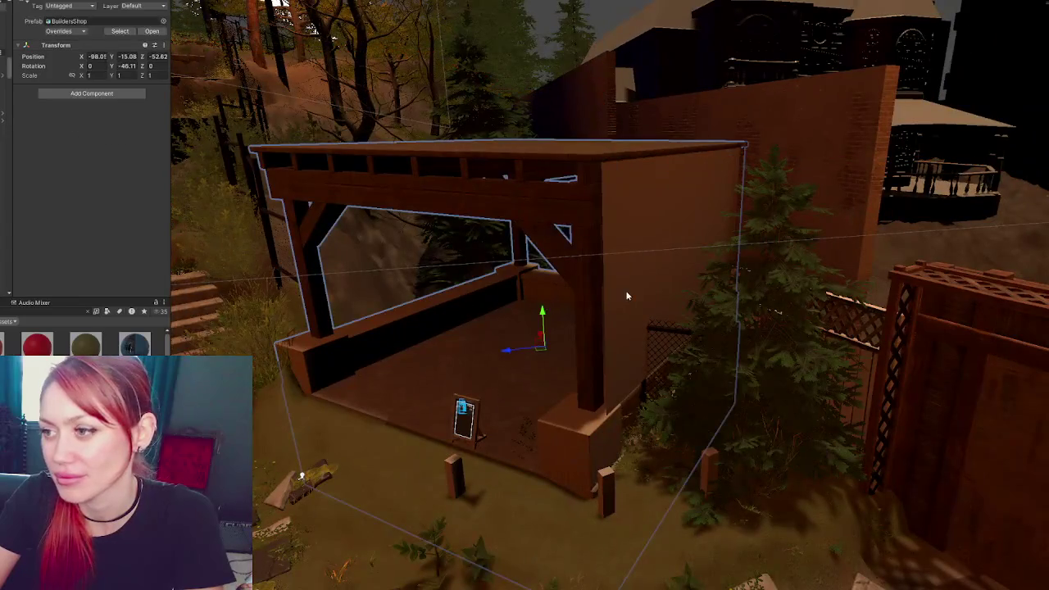
pyautogui.click(625, 291)
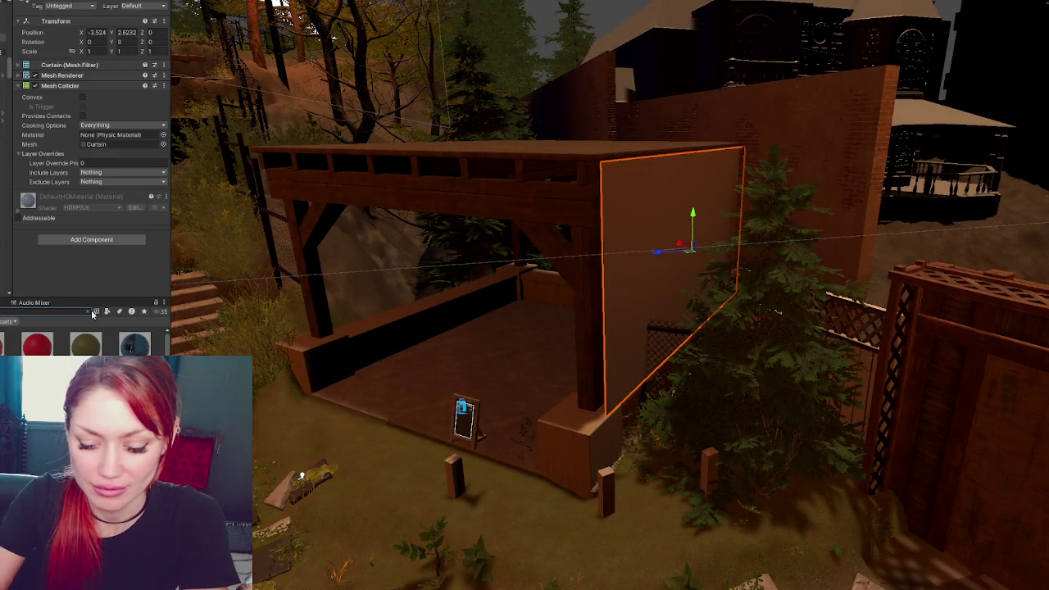
pyautogui.click(91, 312)
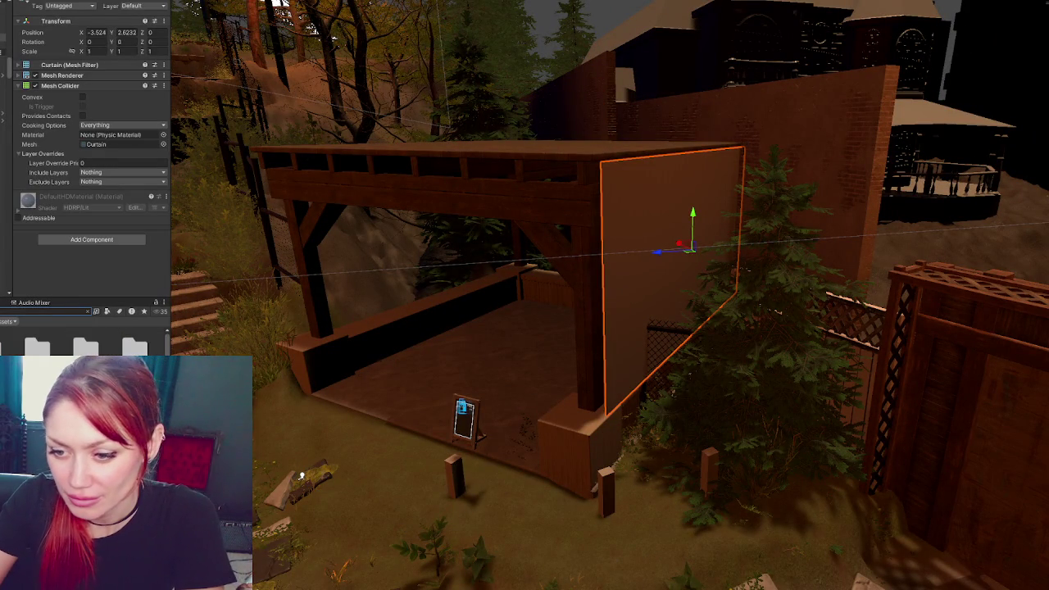
pyautogui.moveTo(678, 261); pyautogui.dragTo(679, 261)
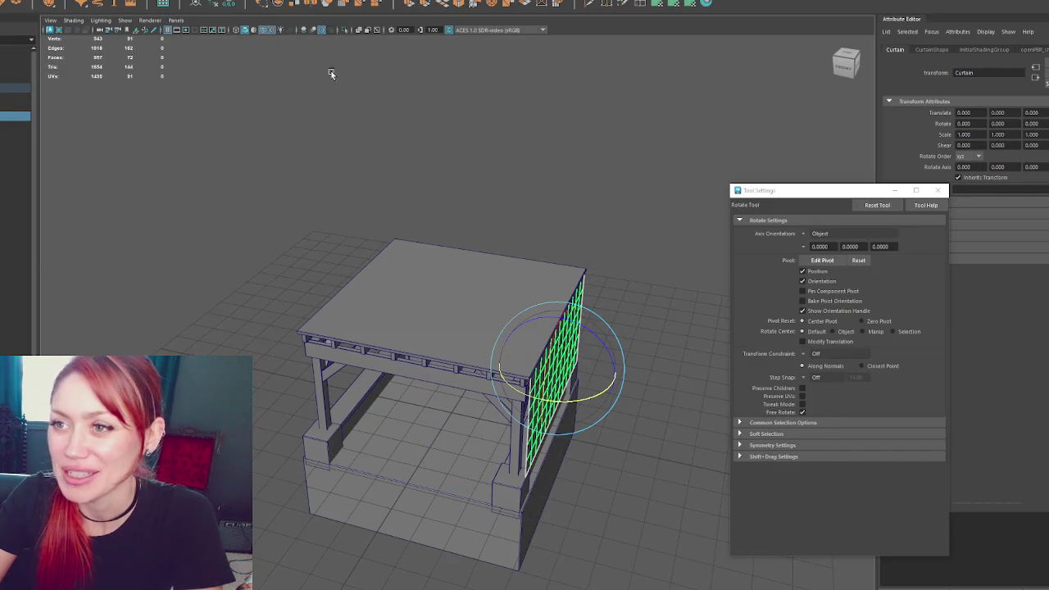
# Back in Unity, select the BuildersShop model and zoom in on the dark stage curtain
pyautogui.press('Escape')
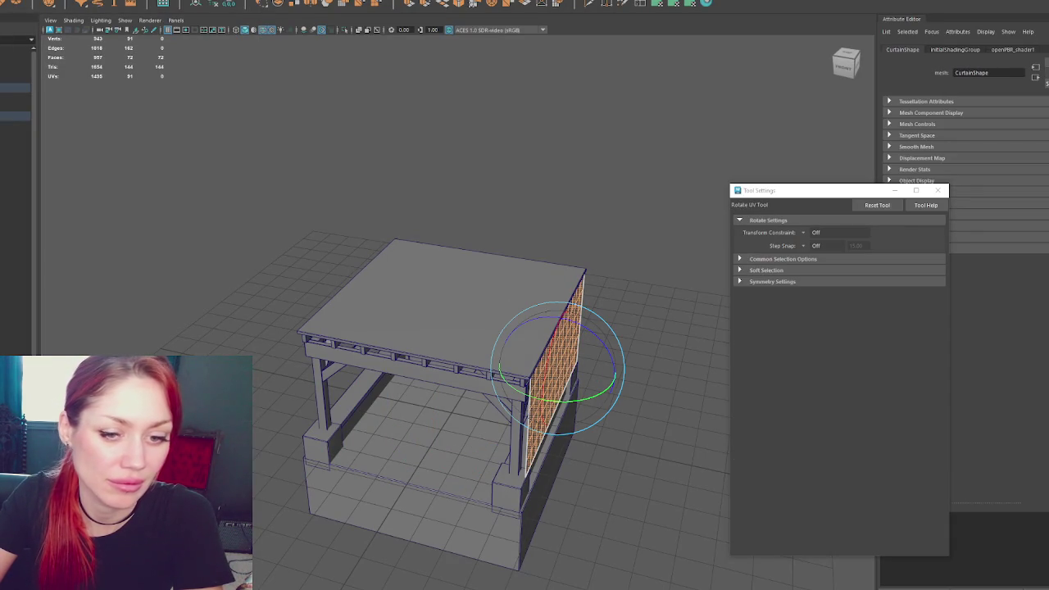
pyautogui.press('e')
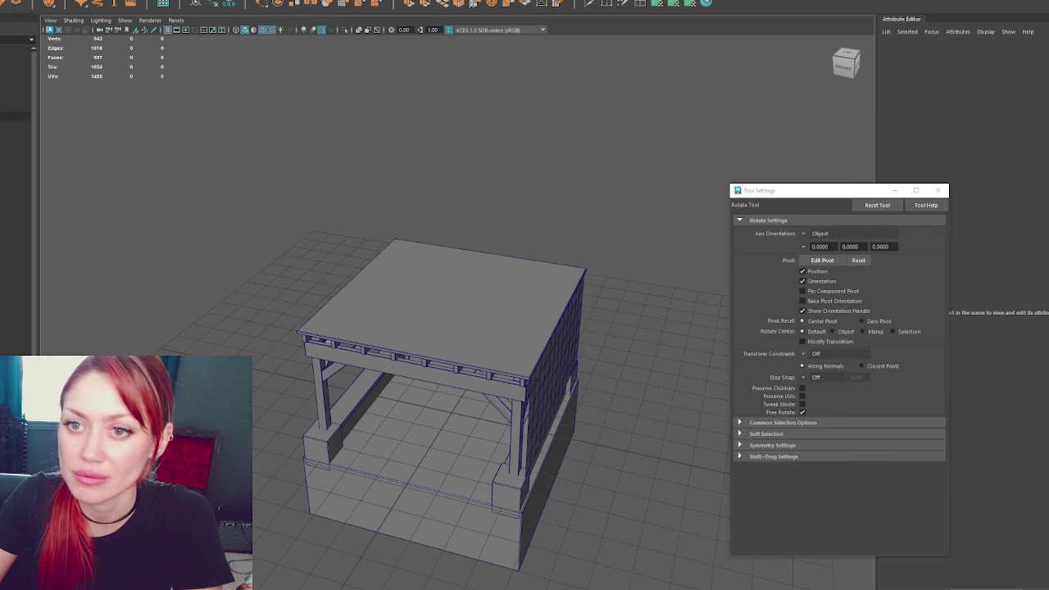
pyautogui.click(15, 88)
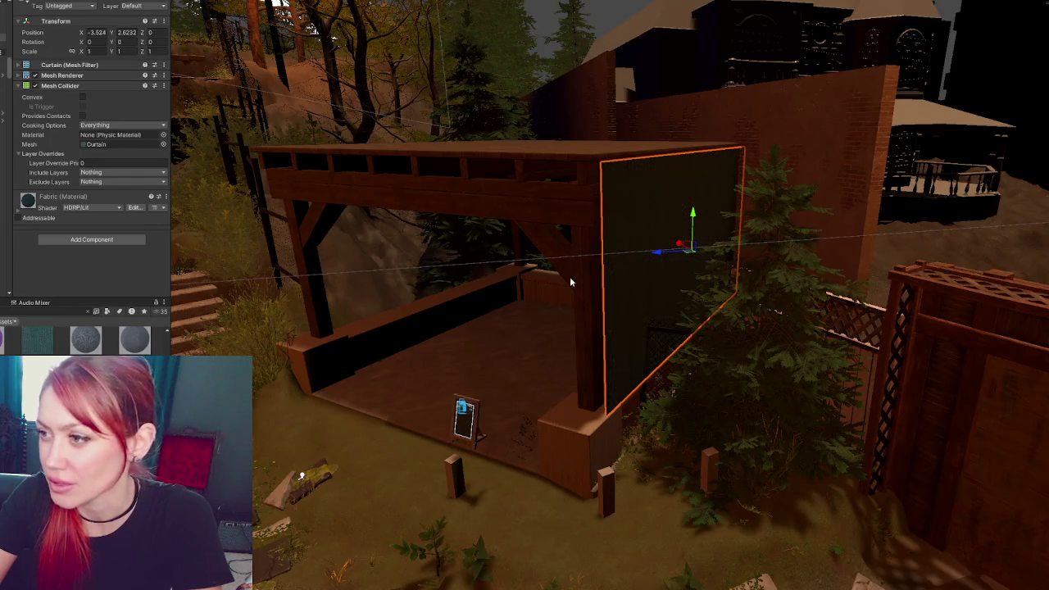
pyautogui.scroll(3, 571, 282)
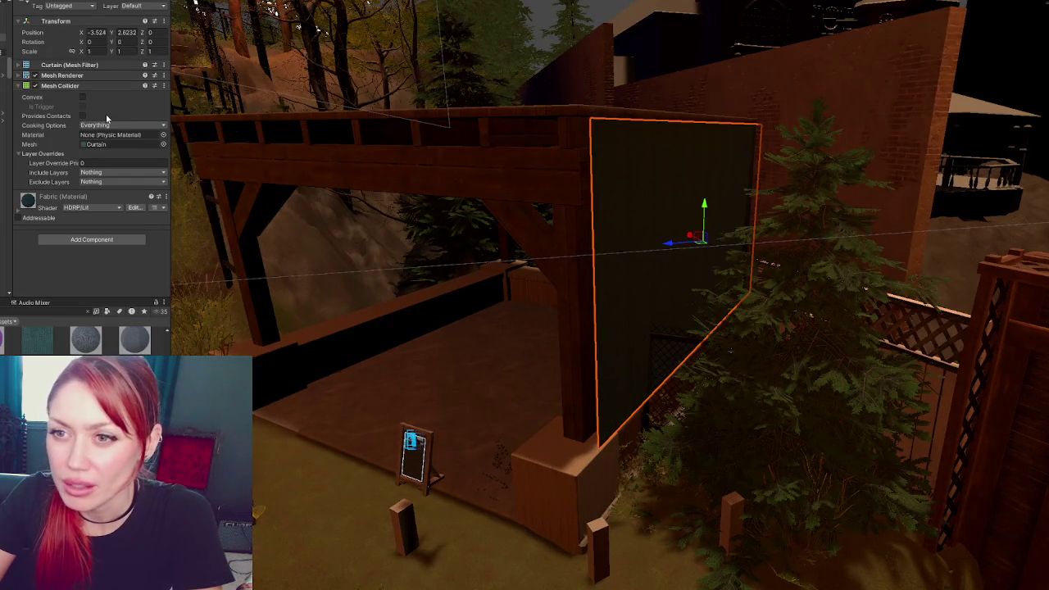
# Add a Cloth component to the Curtain and pin its top edge with Max Distance constraints
pyautogui.click(105, 240)
pyautogui.write('cl')
pyautogui.press('Return')
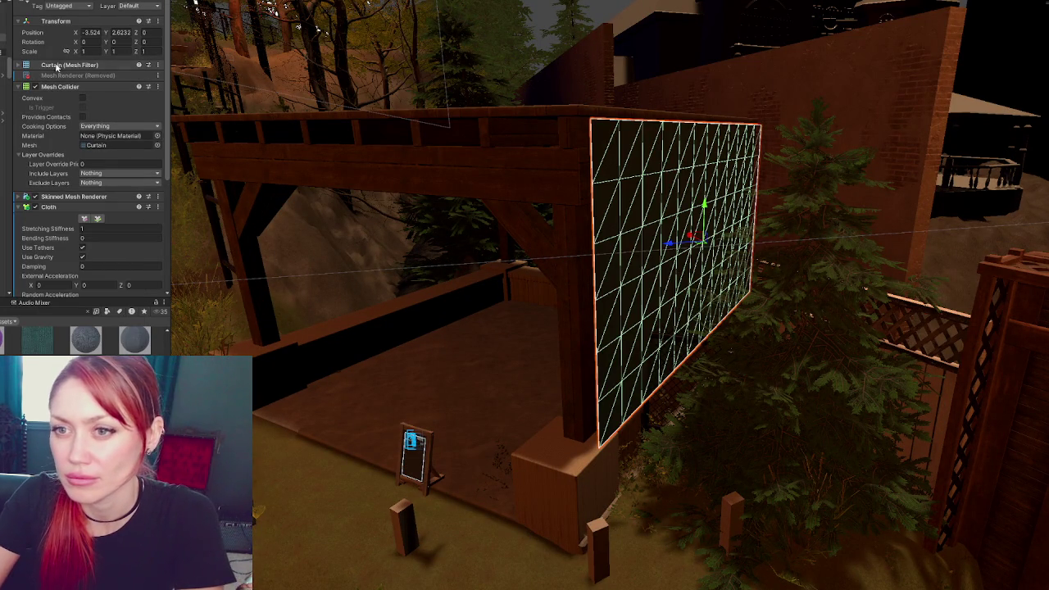
pyautogui.click(84, 219)
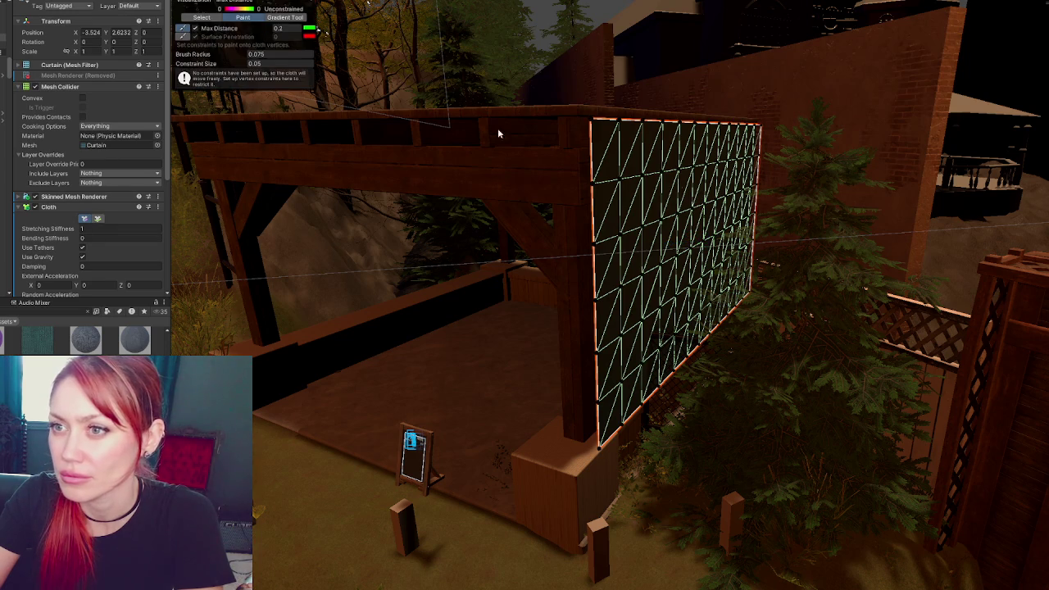
pyautogui.keyDown('alt'); pyautogui.moveTo(353, 72); pyautogui.dragTo(718, 185); pyautogui.keyUp('alt')
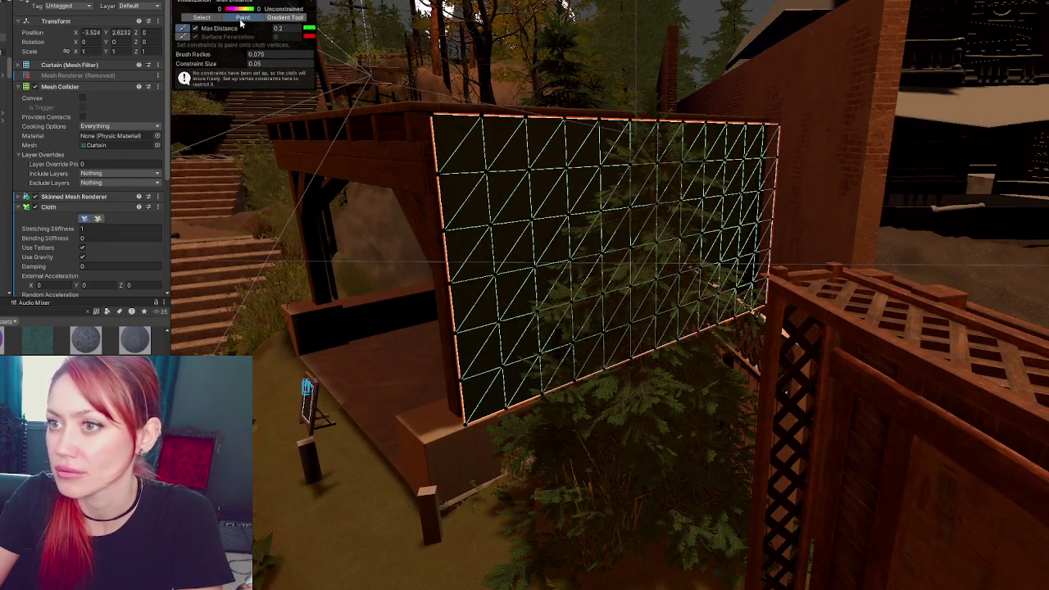
pyautogui.click(204, 18)
pyautogui.moveTo(377, 67); pyautogui.dragTo(826, 151)
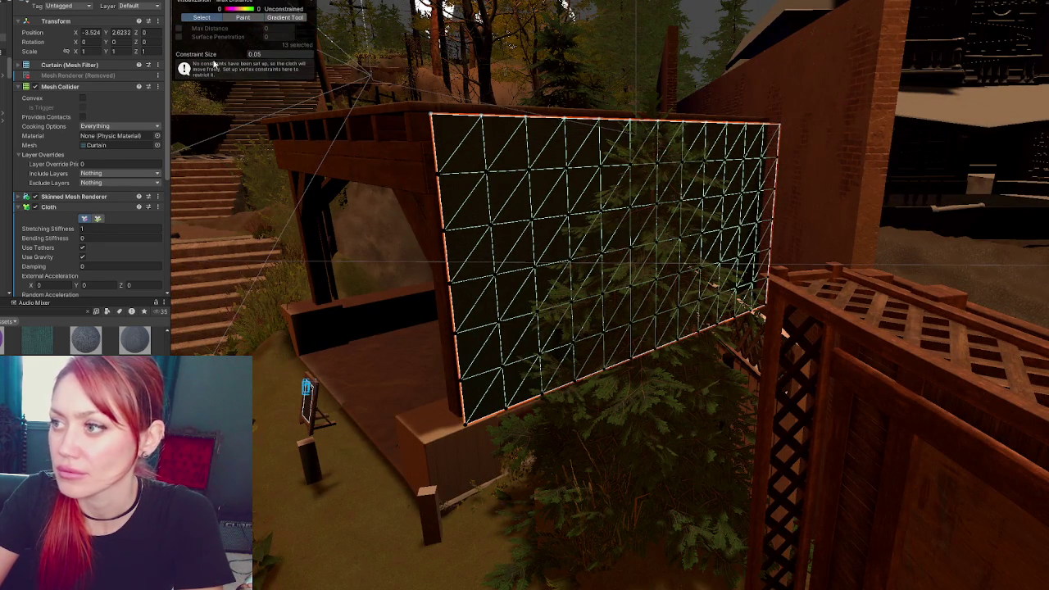
pyautogui.click(194, 31)
pyautogui.moveTo(819, 145); pyautogui.dragTo(471, 338)
pyautogui.moveTo(835, 147); pyautogui.dragTo(282, 485)
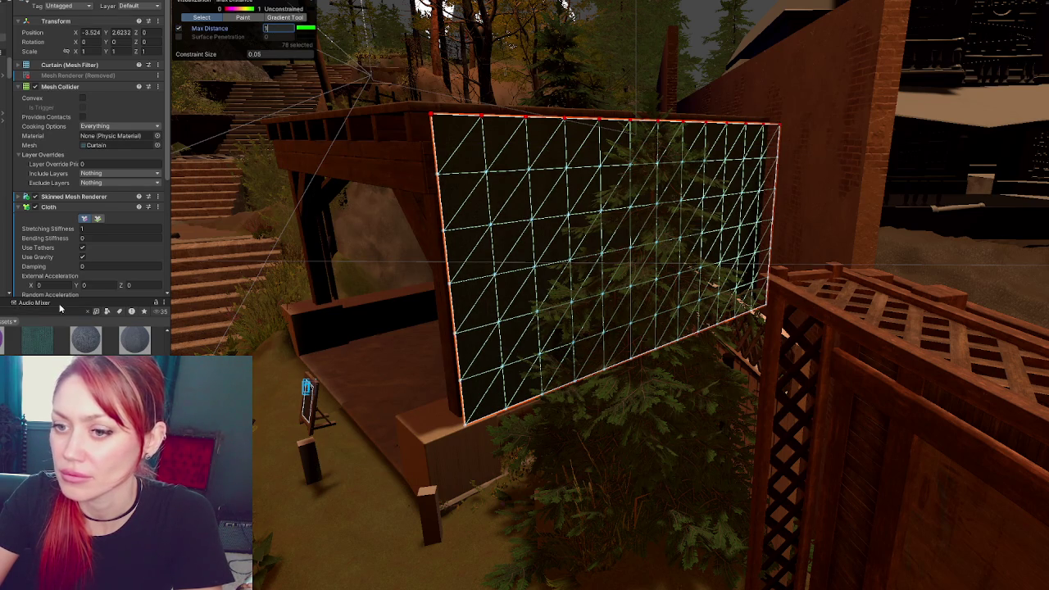
# Set the Cloth's External and Random Acceleration X and Z to 0.2
pyautogui.scroll(-3, 68, 281)
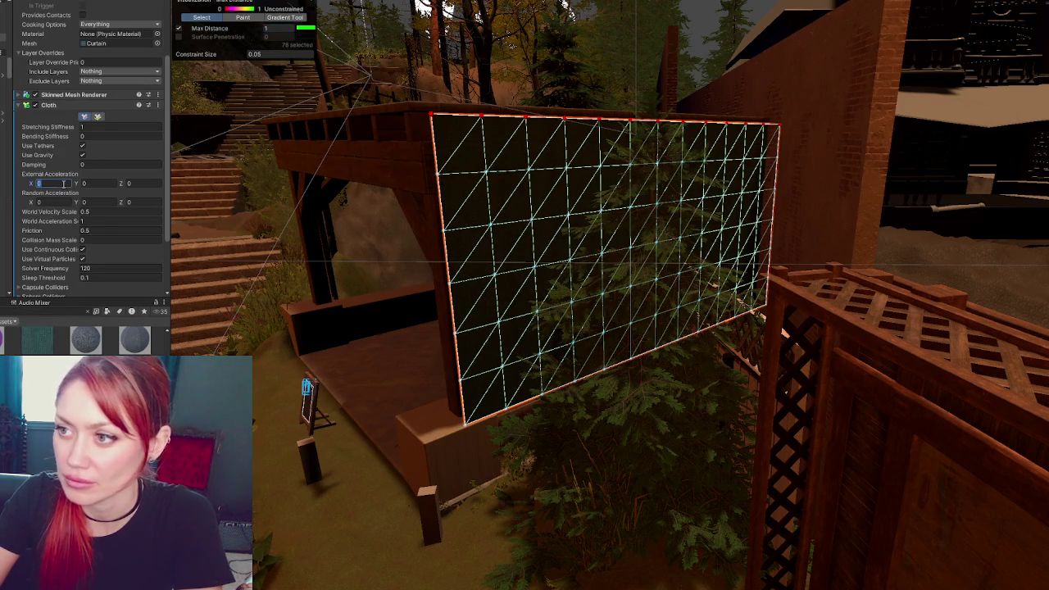
pyautogui.write('0.2')
pyautogui.press('Tab')
pyautogui.press('Tab')
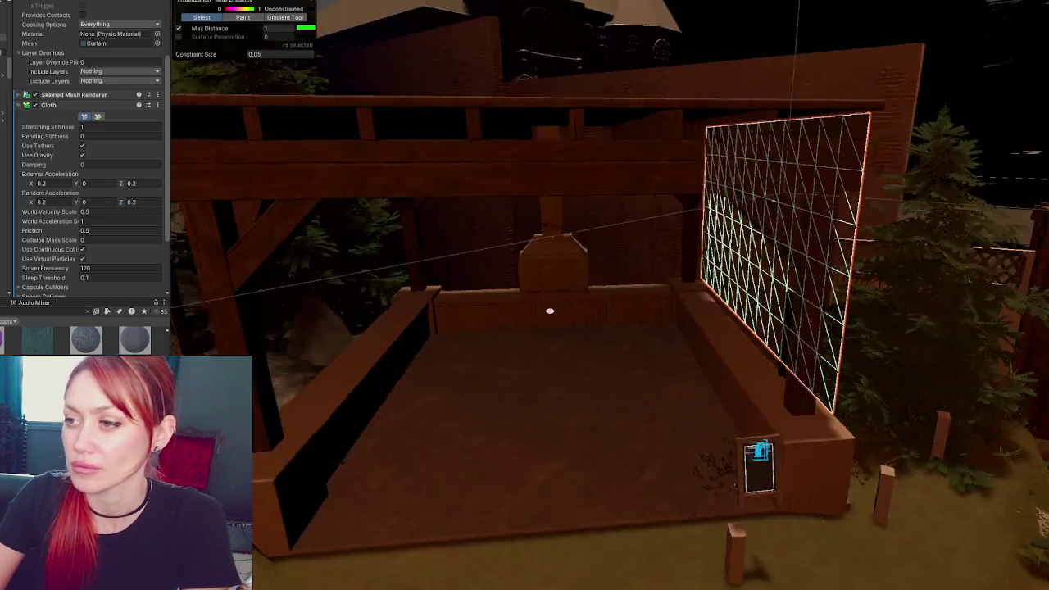
# Frame the view on the curtain and select it among the overlapping objects
pyautogui.keyDown('alt'); pyautogui.moveTo(623, 328); pyautogui.dragTo(487, 324); pyautogui.keyUp('alt')
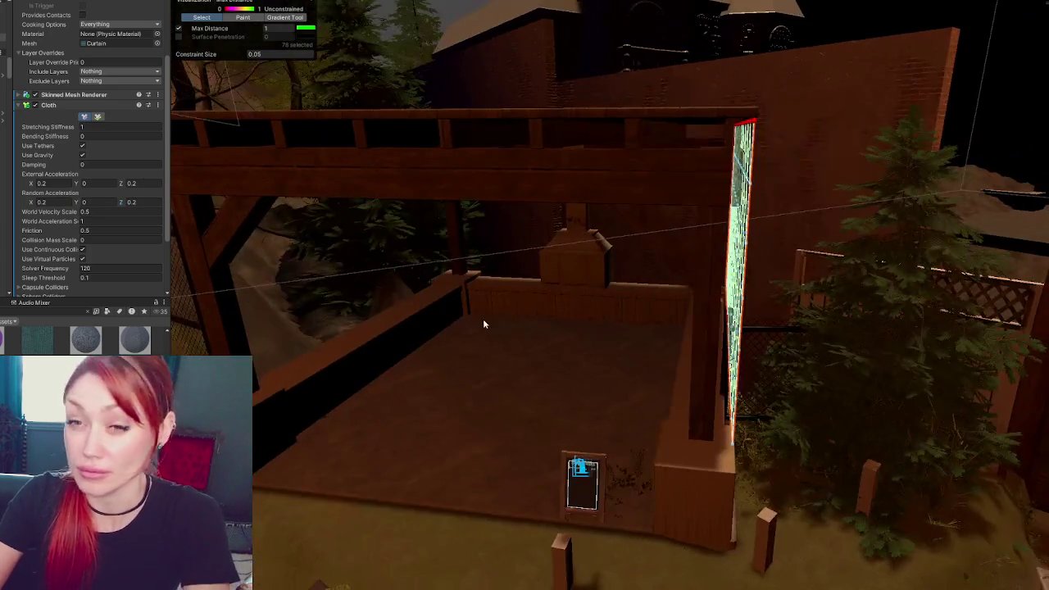
pyautogui.scroll(2, 82, 205)
pyautogui.scroll(1, 49, 221)
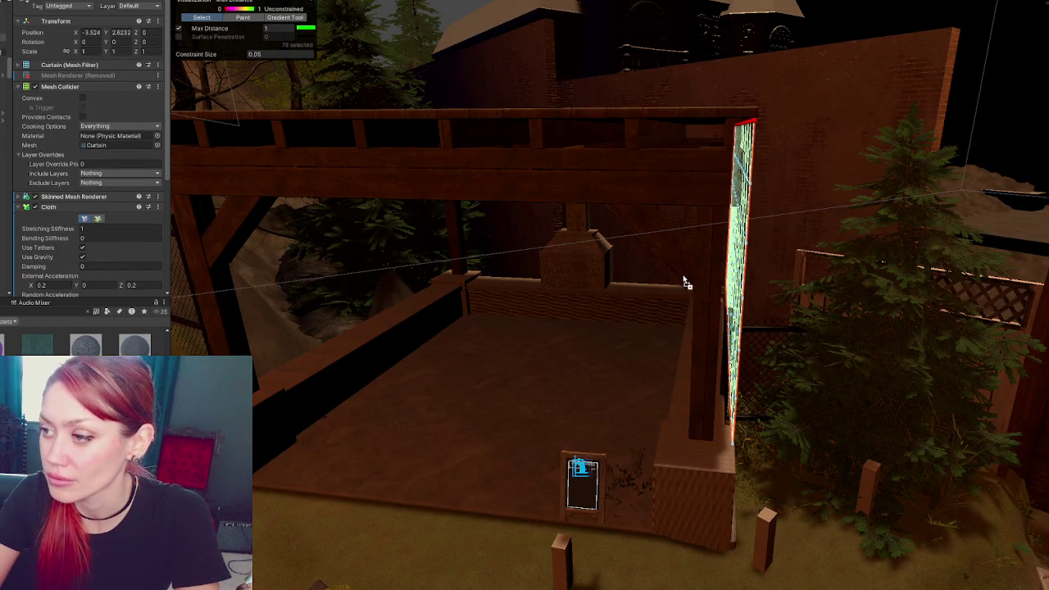
pyautogui.press('f')
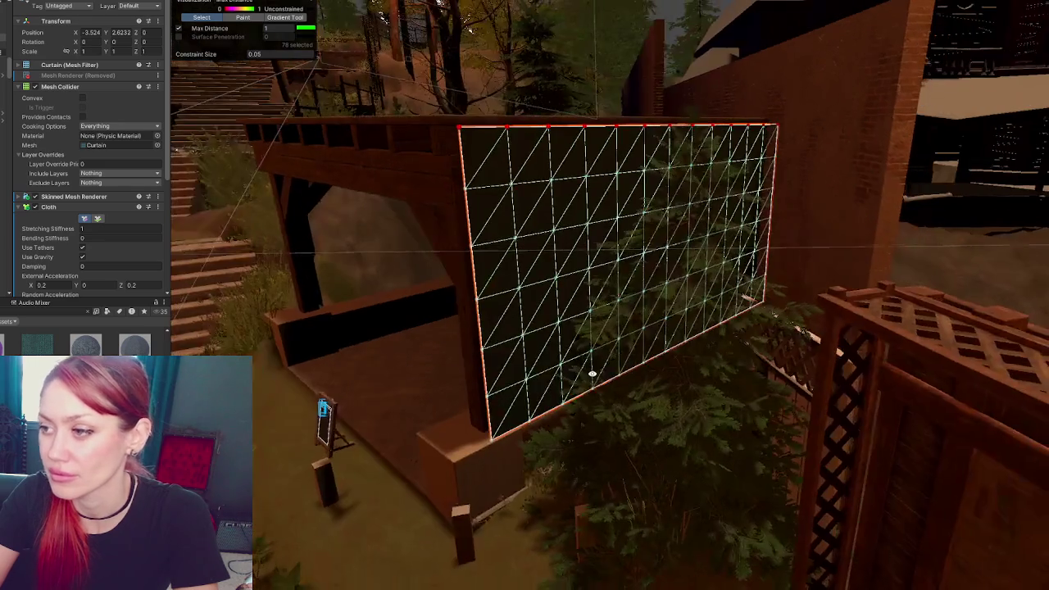
pyautogui.keyDown('alt'); pyautogui.moveTo(506, 271); pyautogui.dragTo(621, 289); pyautogui.keyUp('alt')
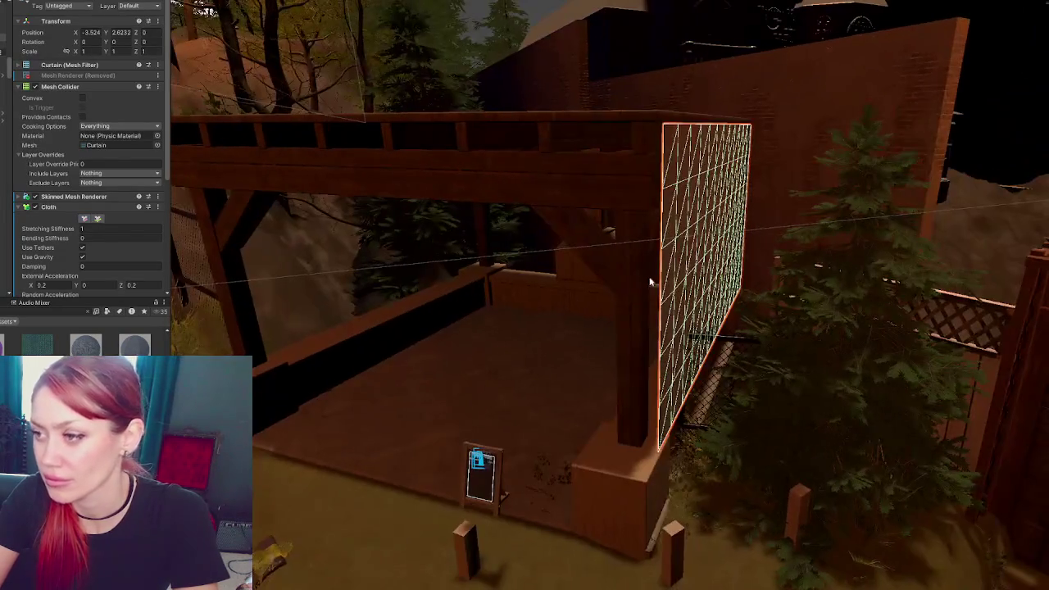
pyautogui.click(666, 276)
pyautogui.click(679, 279)
pyautogui.click(680, 285)
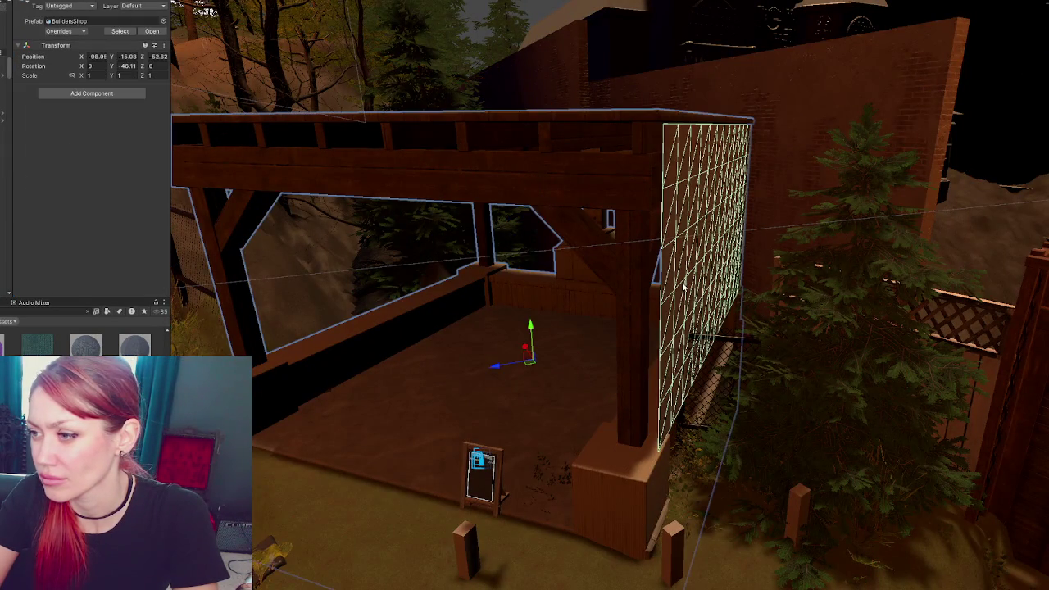
# Rotate the Curtain 90° on Y and move it to X 0.089, Z -3.493 at the stage back
pyautogui.click(677, 302)
pyautogui.moveTo(691, 256)
pyautogui.mouseDown()
pyautogui.moveTo(369, 252)
pyautogui.moveTo(693, 260)
pyautogui.mouseUp()
pyautogui.moveTo(822, 271); pyautogui.dragTo(424, 339)
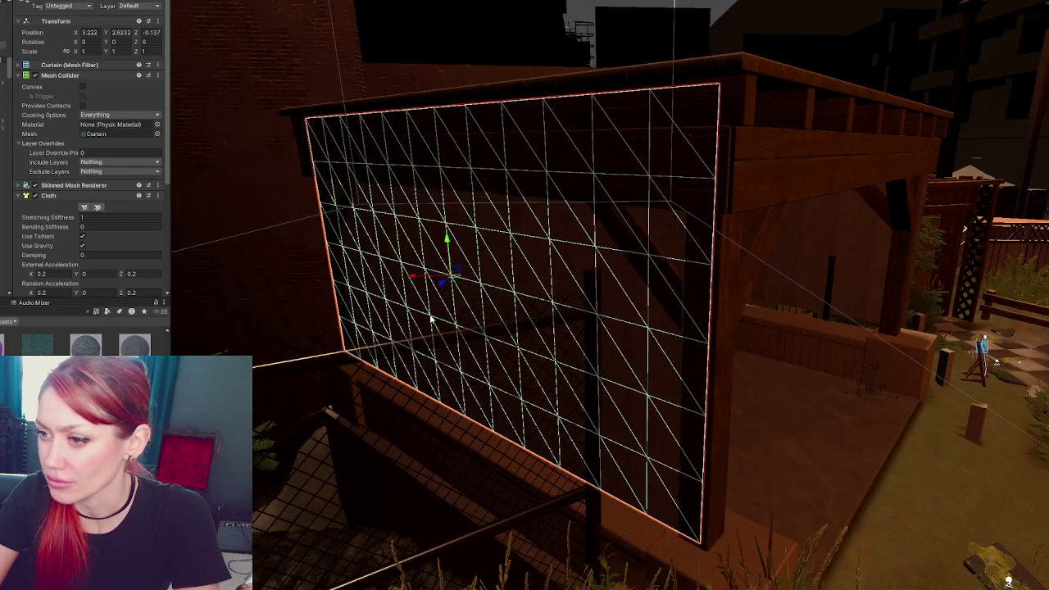
pyautogui.moveTo(440, 287); pyautogui.dragTo(433, 297)
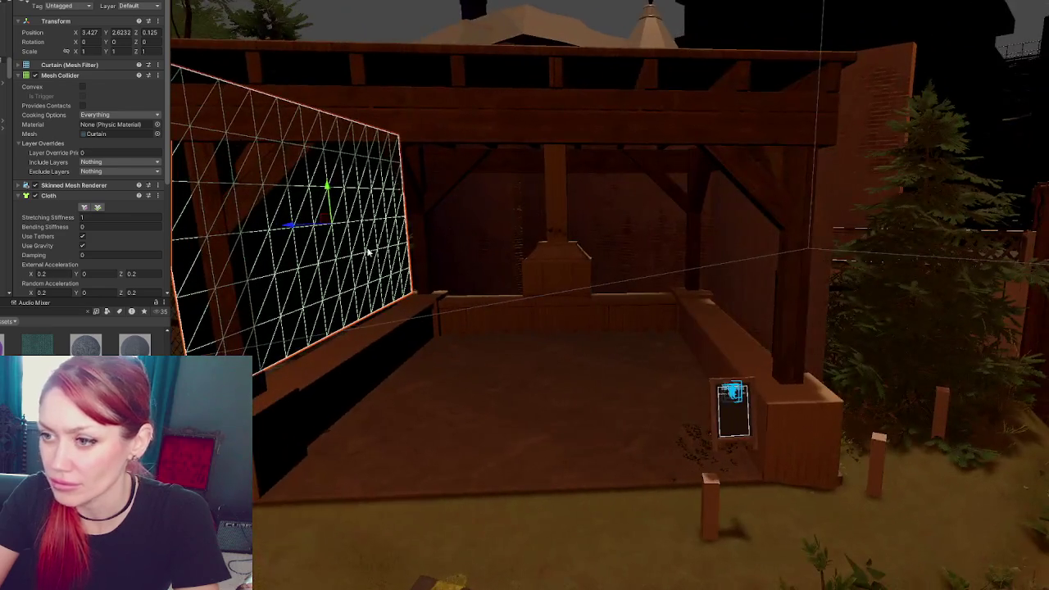
pyautogui.moveTo(722, 246)
pyautogui.keyDown('alt'); pyautogui.mouseDown()
pyautogui.moveTo(571, 232)
pyautogui.moveTo(711, 295)
pyautogui.moveTo(591, 283)
pyautogui.moveTo(635, 273)
pyautogui.moveTo(592, 287)
pyautogui.moveTo(533, 246)
pyautogui.mouseUp(); pyautogui.keyUp('alt')
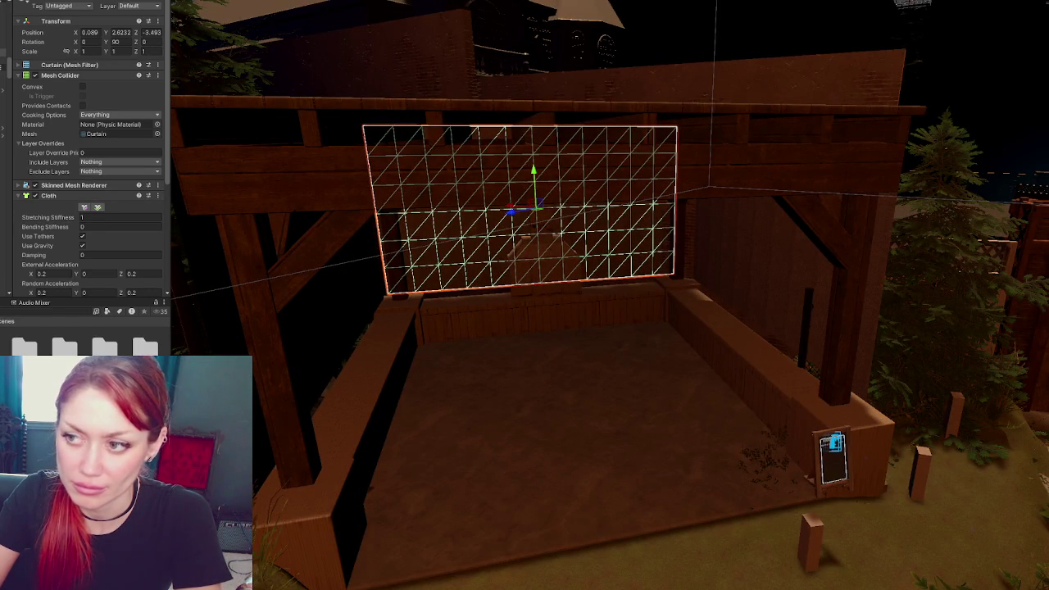
pyautogui.click(4, 2)
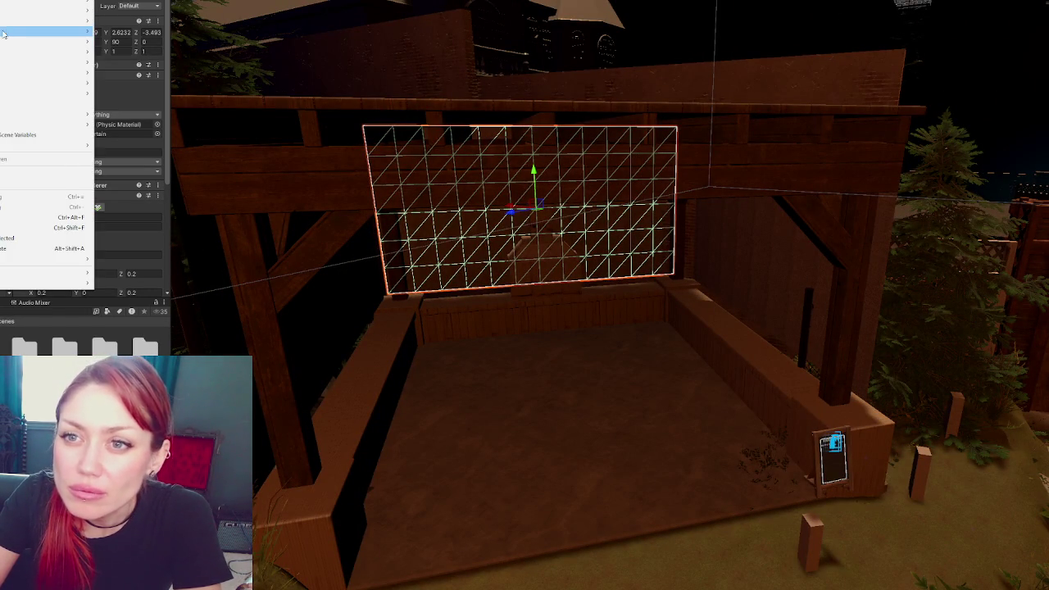
# Create a Point Light on the box at the stage's back with Indirect Multiplier 0
pyautogui.moveTo(41, 32)
pyautogui.click(131, 49)
pyautogui.moveTo(612, 300); pyautogui.dragTo(532, 304)
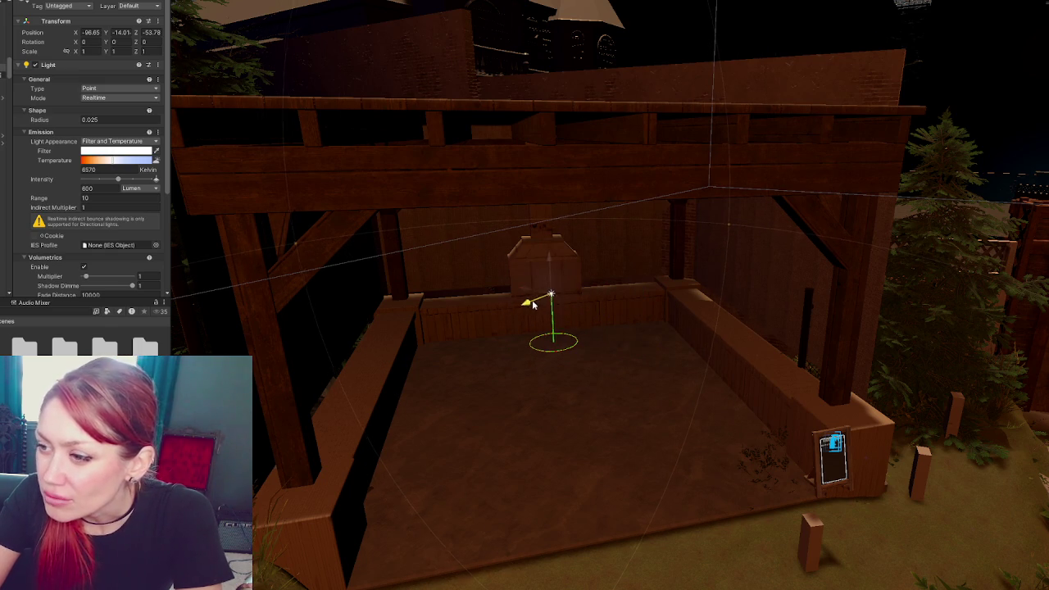
pyautogui.scroll(-3, 109, 132)
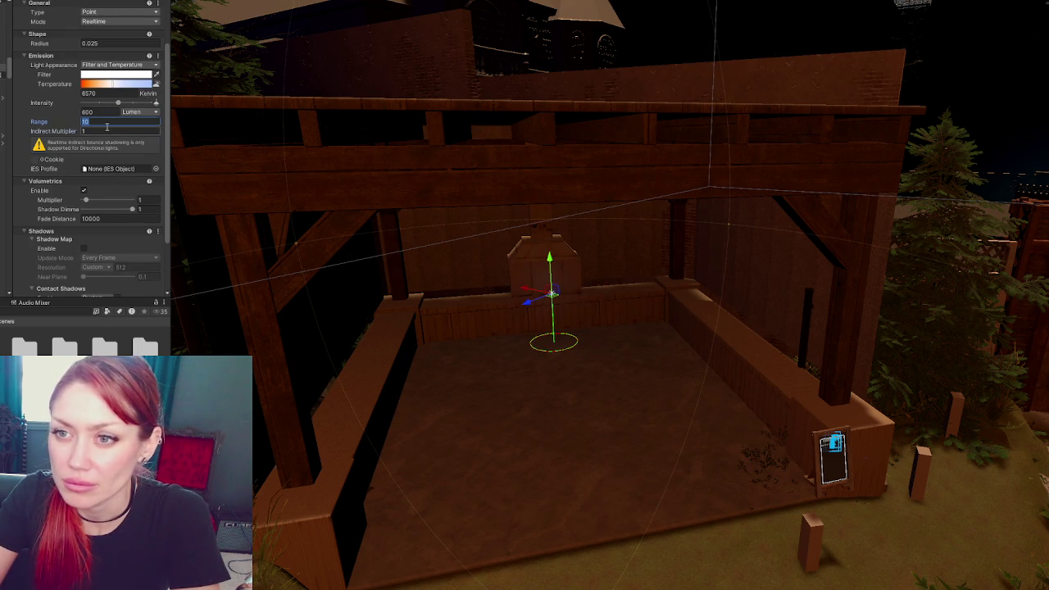
pyautogui.write('0')
pyautogui.scroll(3, 108, 128)
# Give the point light 10000 Lux intensity and a deep orange filter colour
pyautogui.click(142, 188)
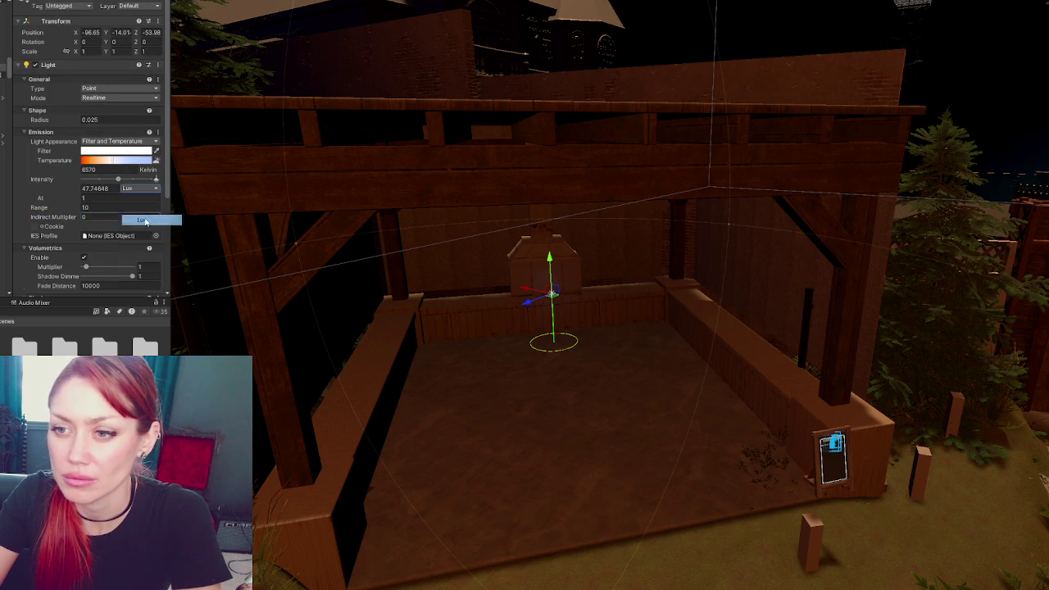
pyautogui.click(148, 223)
pyautogui.click(115, 151)
pyautogui.click(222, 193)
pyautogui.click(202, 195)
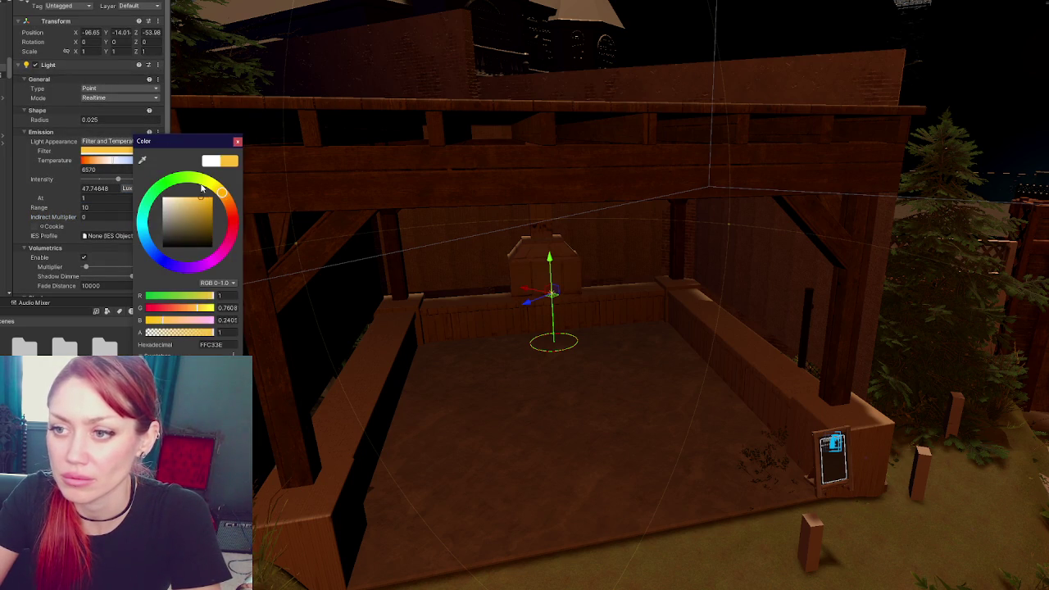
pyautogui.click(121, 196)
pyautogui.write('10000')
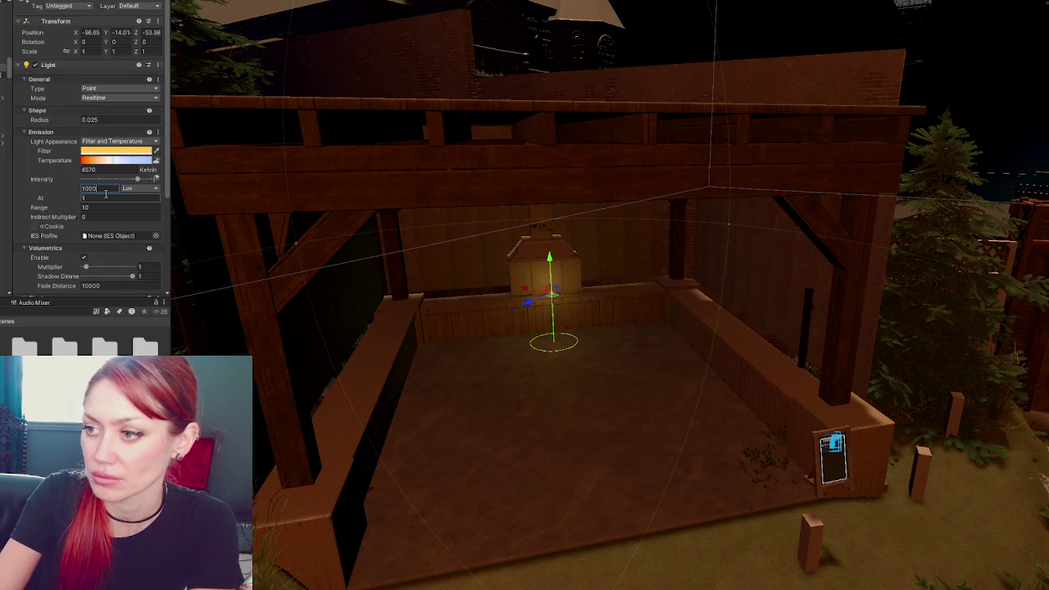
pyautogui.click(120, 151)
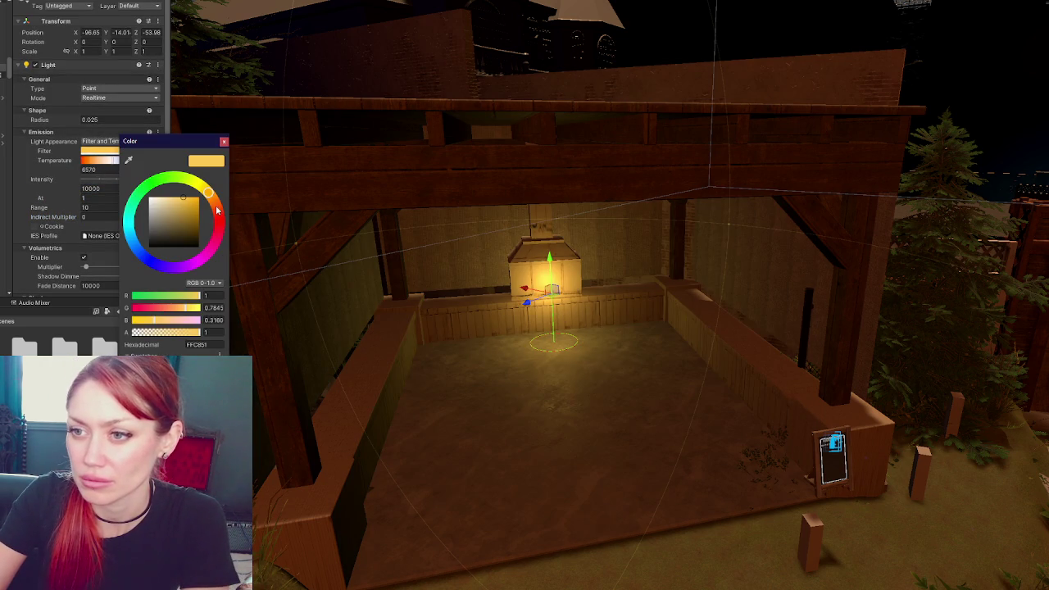
pyautogui.moveTo(219, 213); pyautogui.dragTo(215, 205)
pyautogui.moveTo(524, 310); pyautogui.dragTo(528, 293)
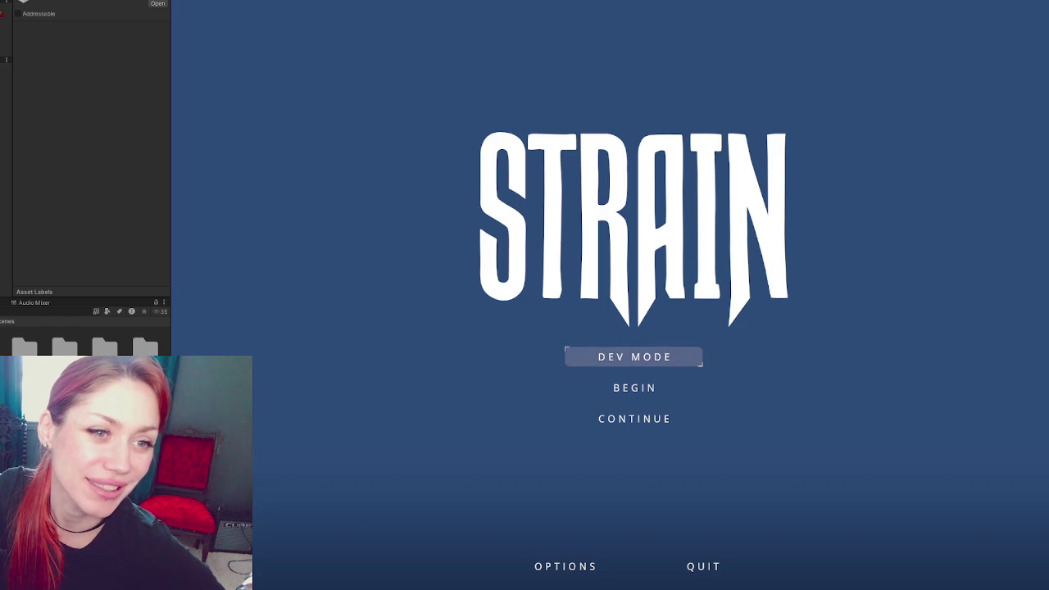
# Start the game in DEV MODE, open the pause menu, and bring the Glögg Wikipedia window forward
pyautogui.click(645, 357)
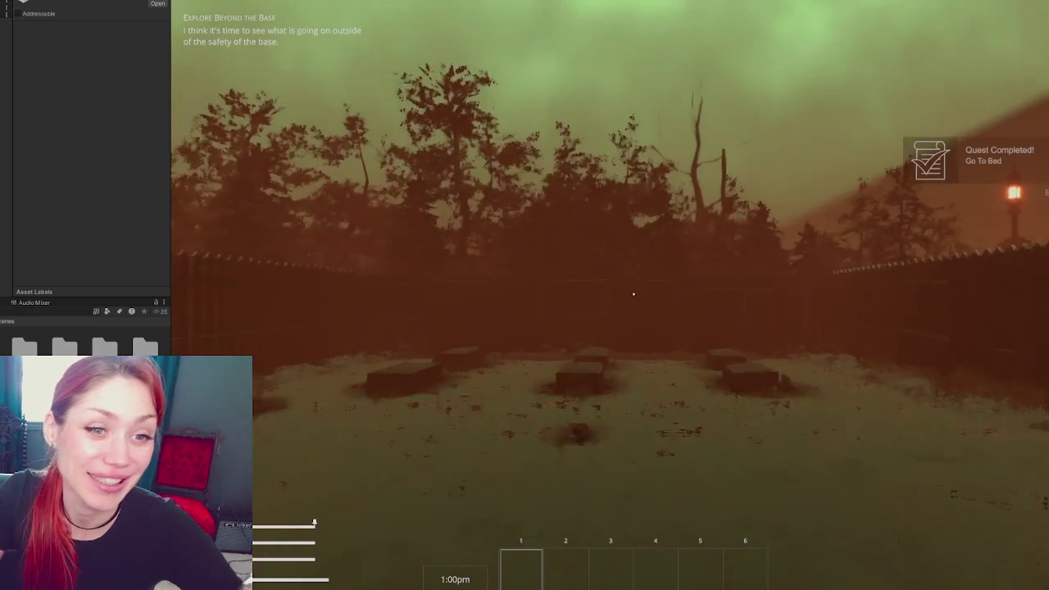
pyautogui.press('Escape')
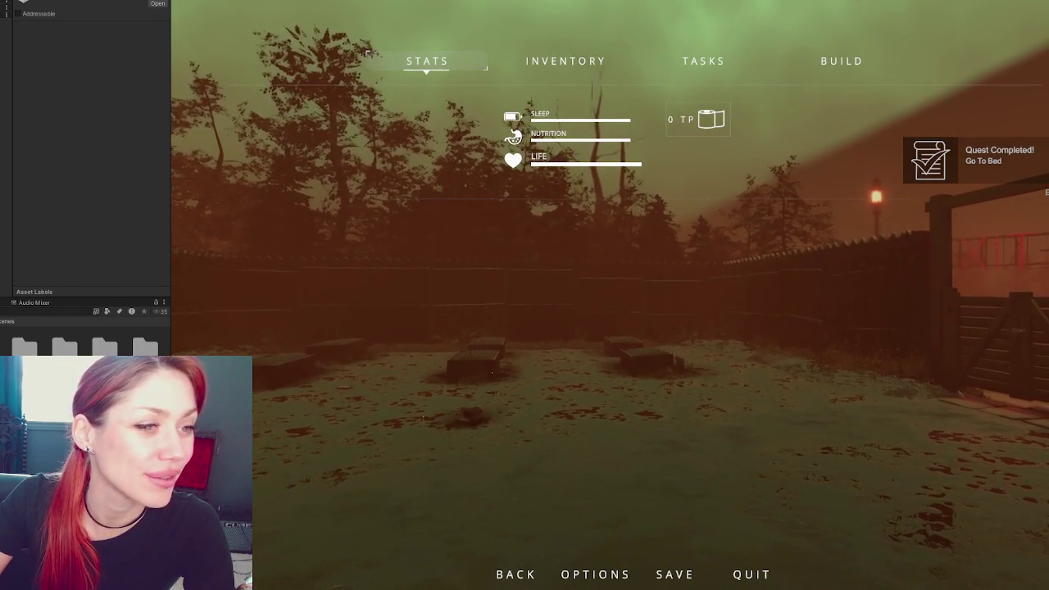
pyautogui.moveTo(329, 55)
pyautogui.mouseDown()
pyautogui.moveTo(381, 55)
pyautogui.moveTo(414, 16)
pyautogui.mouseUp()
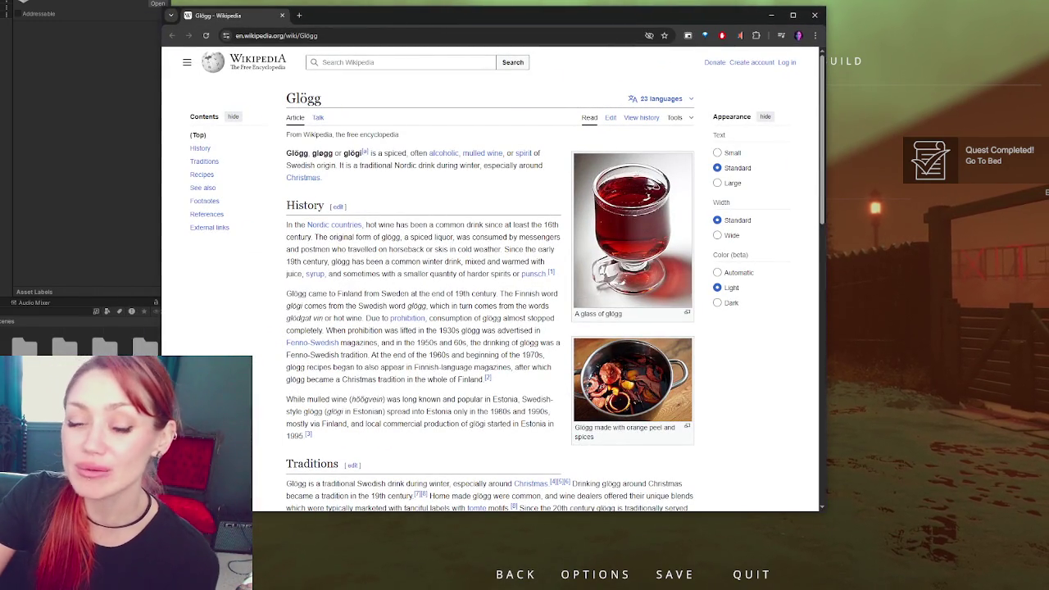
# Open the Glögg article's pot image page in a new tab, then return to the article
pyautogui.scroll(-1, 354, 217)
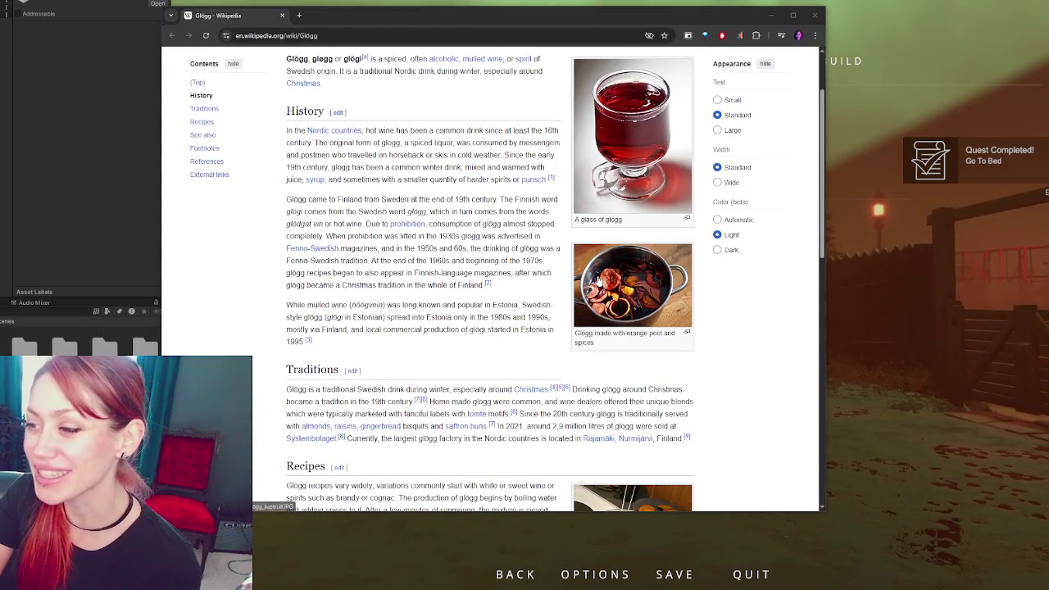
pyautogui.rightClick(594, 275)
pyautogui.click(623, 284)
pyautogui.click(344, 15)
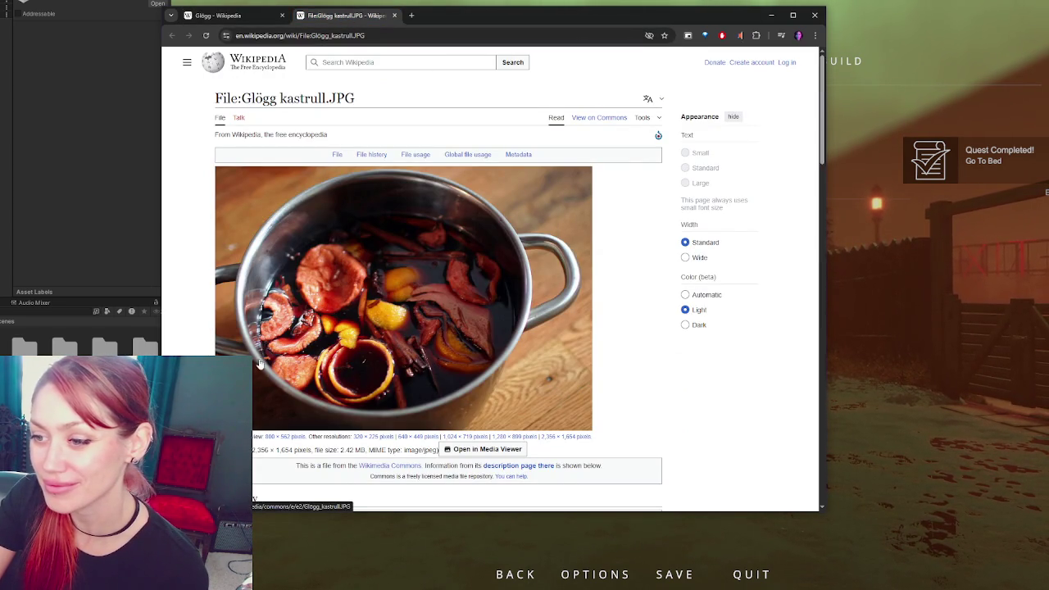
pyautogui.hotkey('ctrl', 'shift', 'Tab')
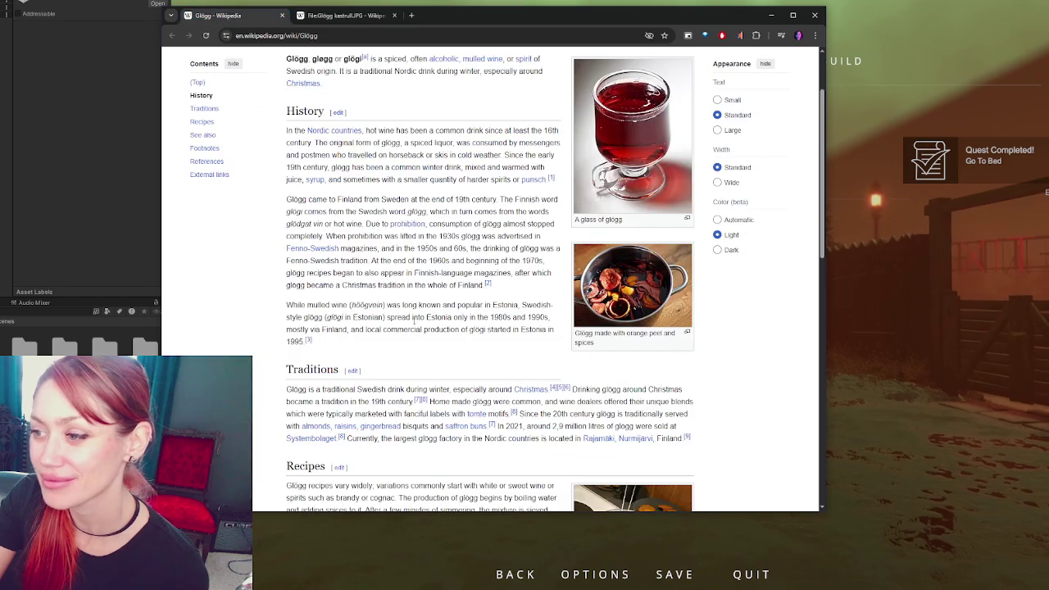
# Finish reading the Glögg article, close the browser, and resume the game
pyautogui.scroll(-2, 445, 276)
pyautogui.scroll(-3, 446, 279)
pyautogui.scroll(7, 451, 271)
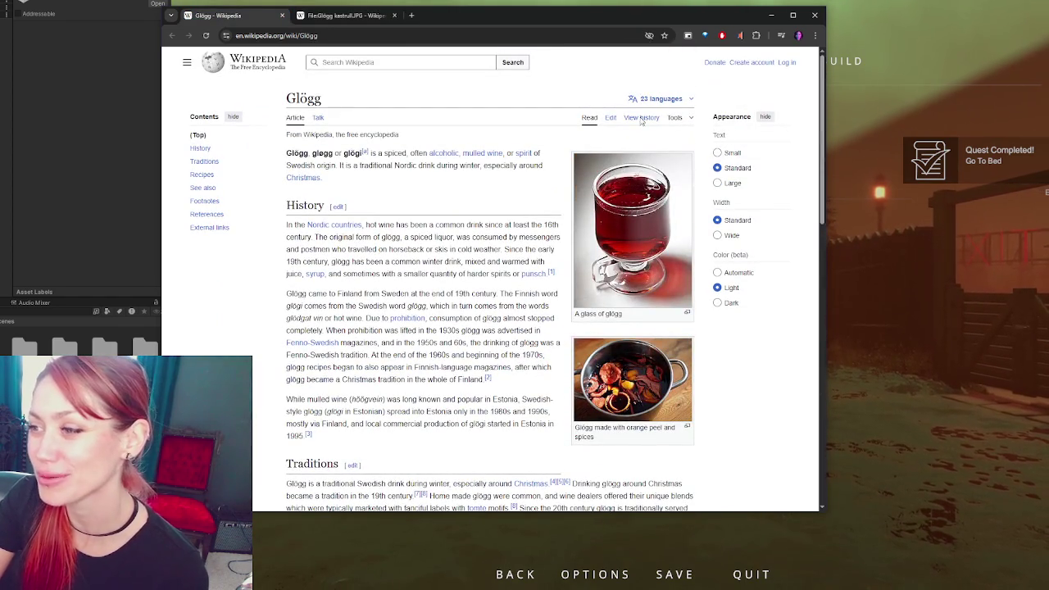
pyautogui.click(815, 12)
pyautogui.press('Escape')
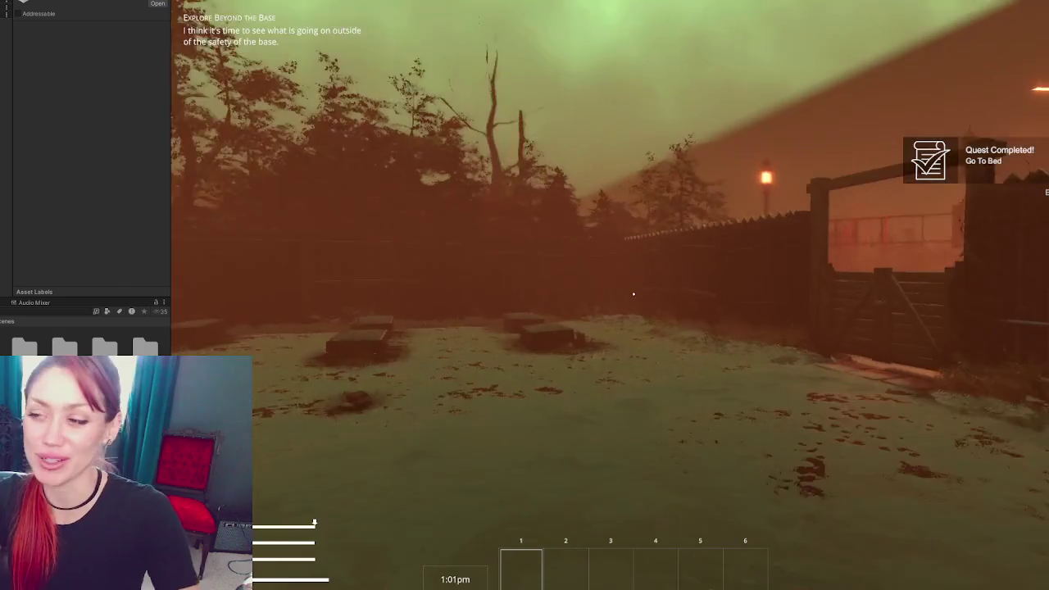
# Walk out through the wooden base gate past the EXIT sign and into the fenced yard
pyautogui.press('w')
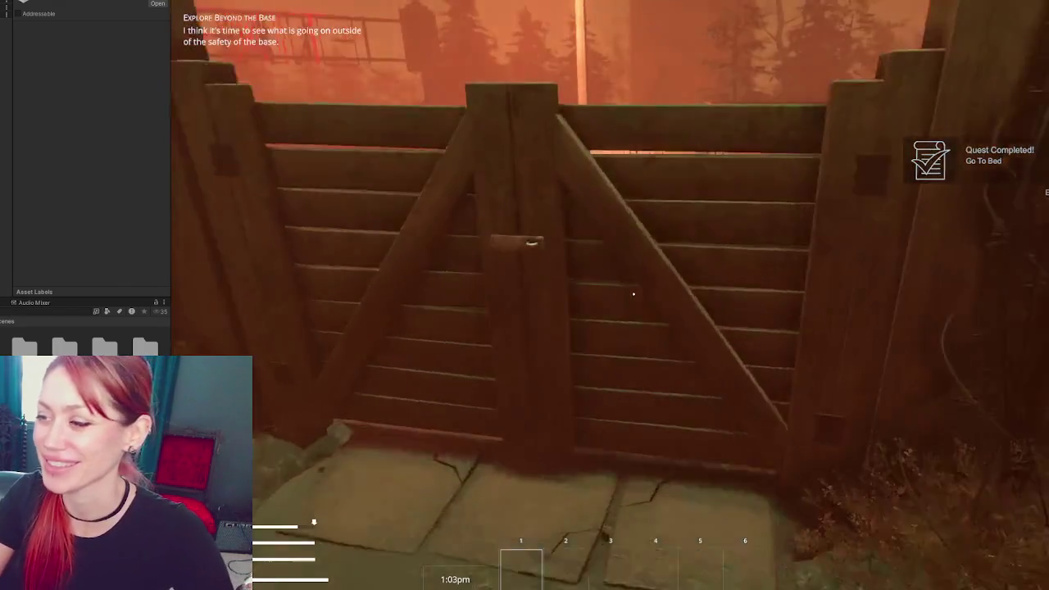
pyautogui.press('w')
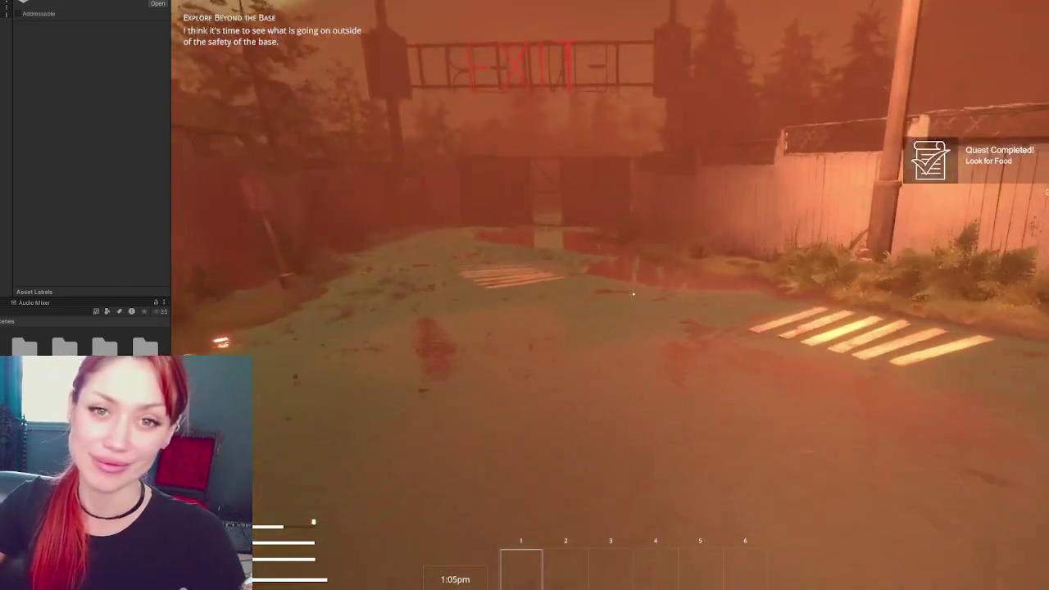
pyautogui.press('w')
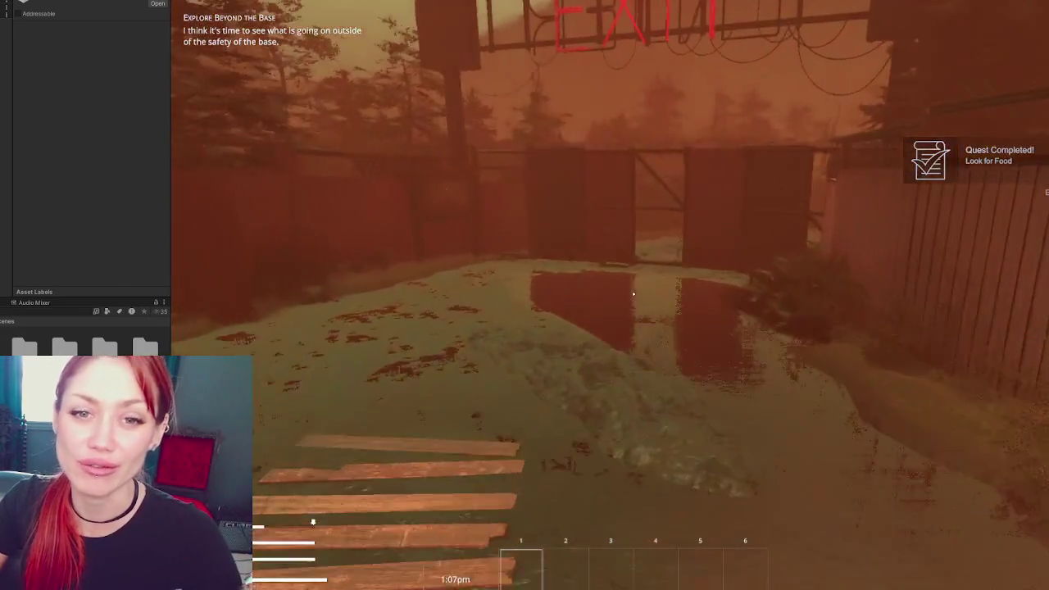
pyautogui.press('w')
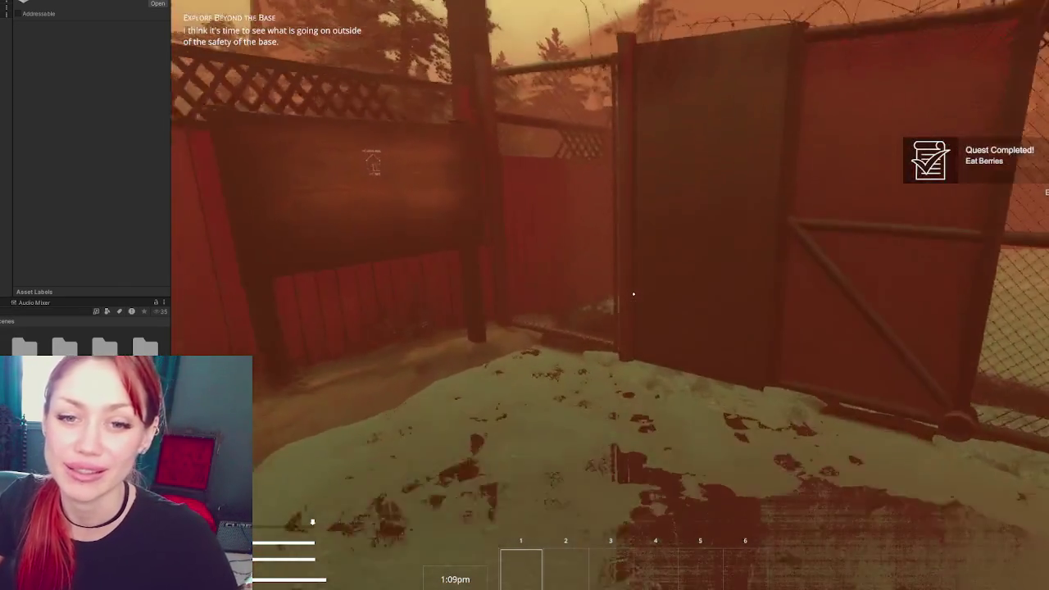
pyautogui.press('w')
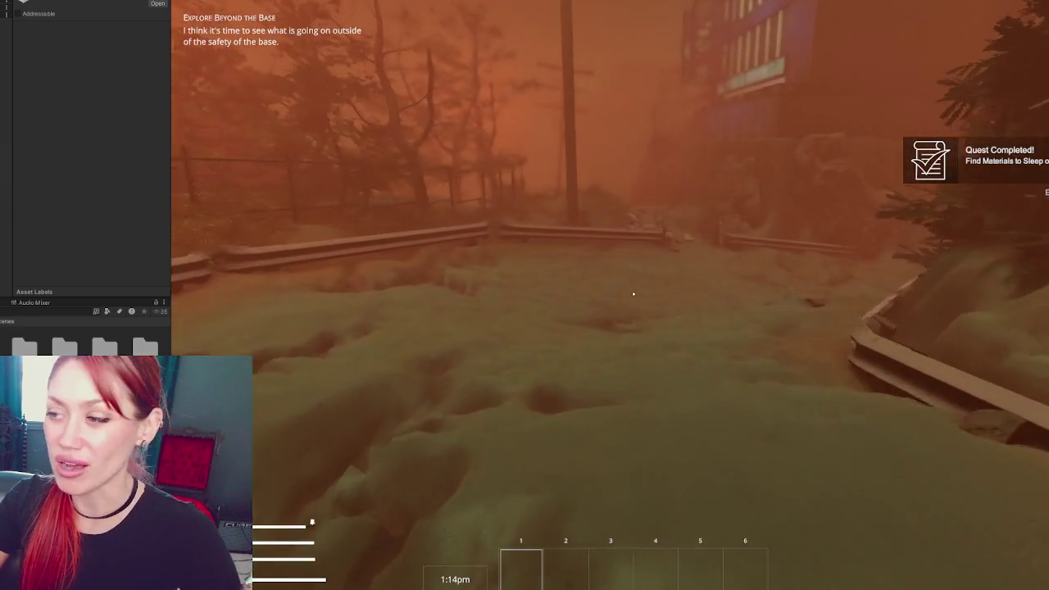
# Walk past the guardrail, along the stone path and down the steps onto the tiled path
pyautogui.press('w')
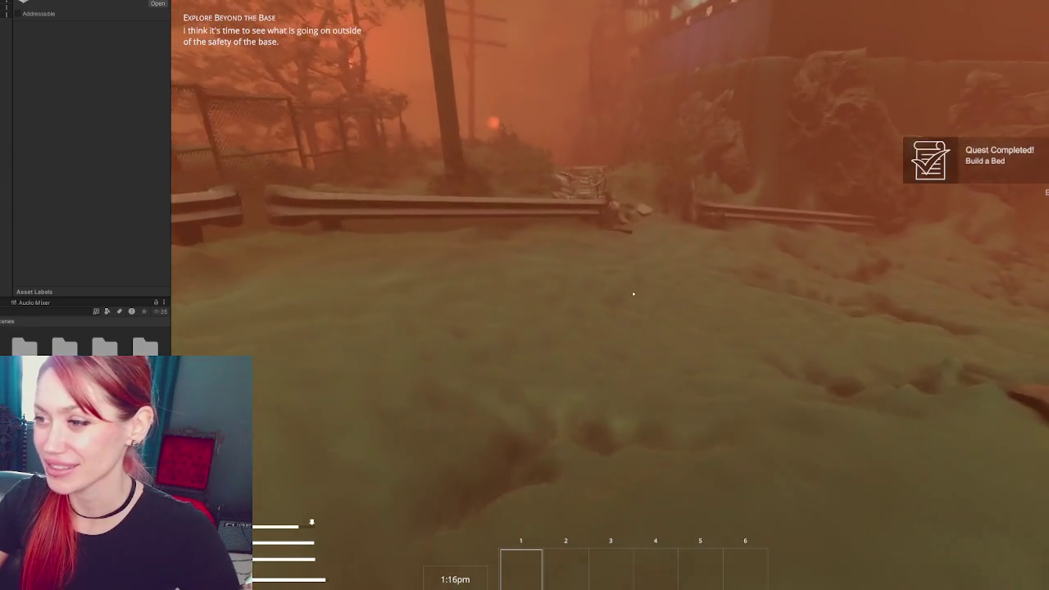
pyautogui.press('w')
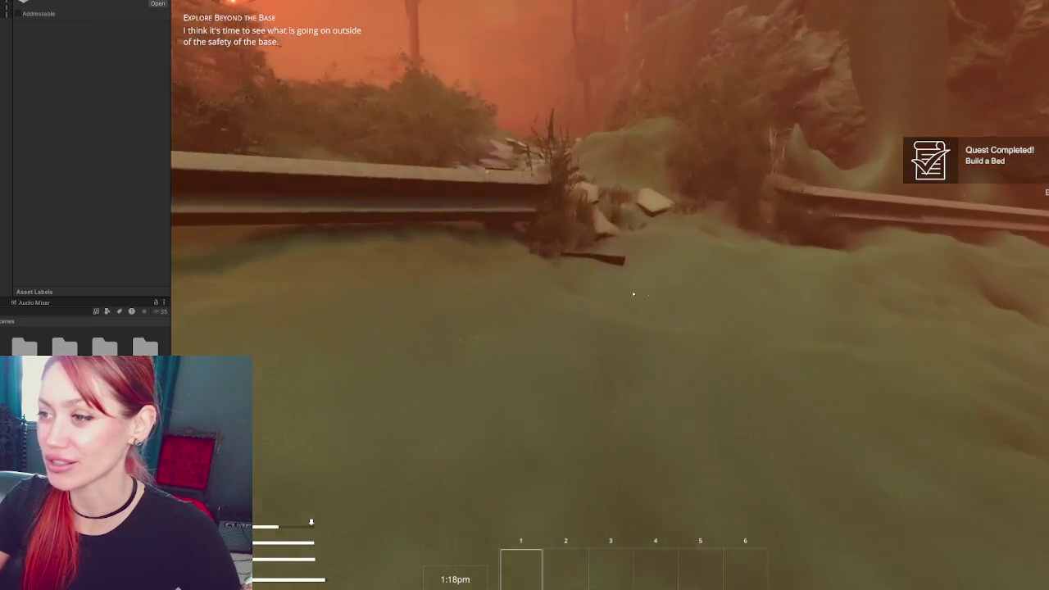
pyautogui.press('w')
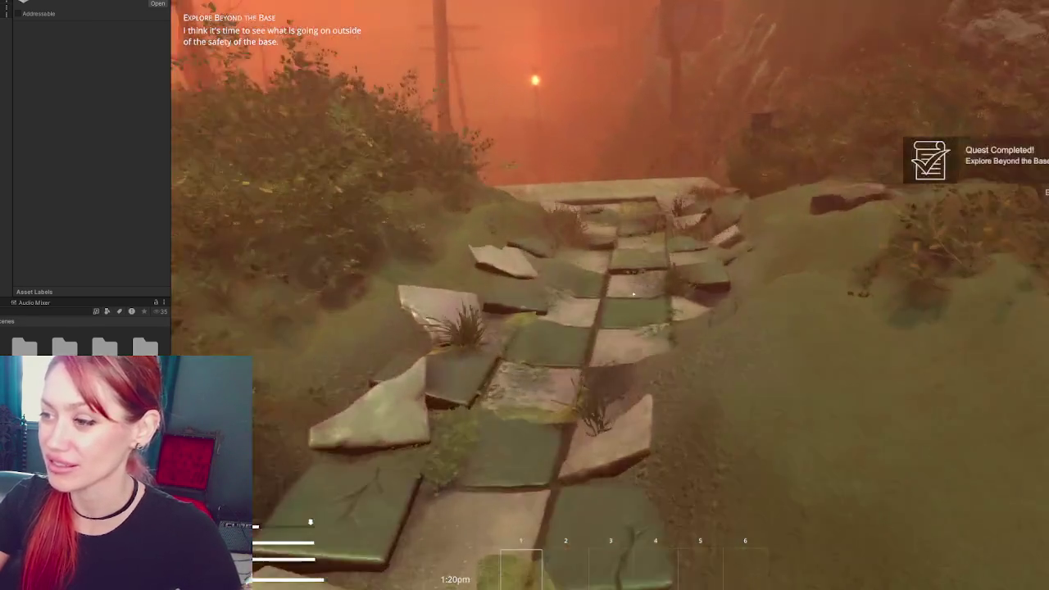
pyautogui.press('w')
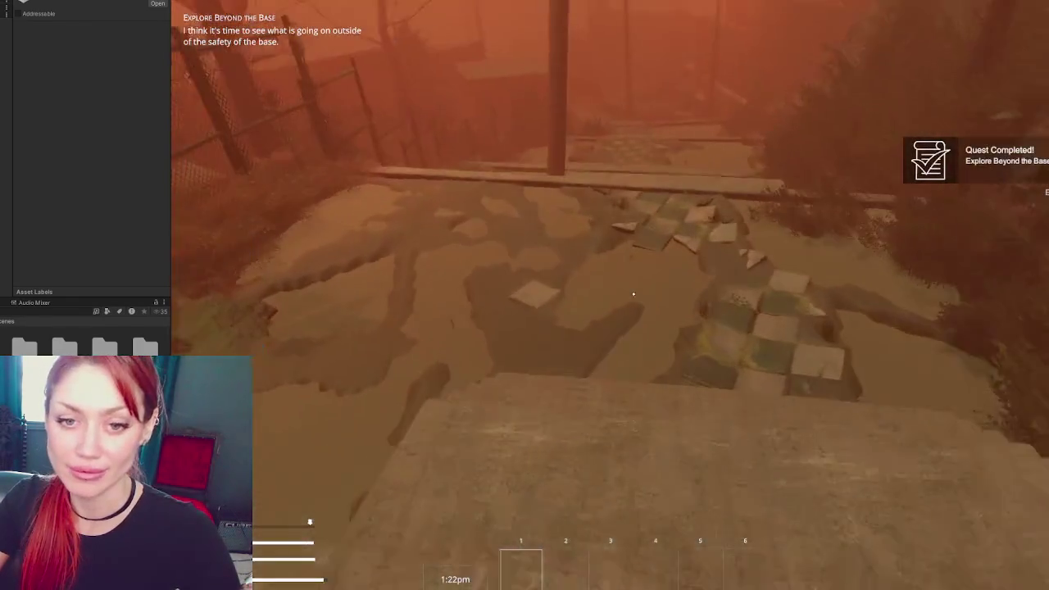
pyautogui.press('w')
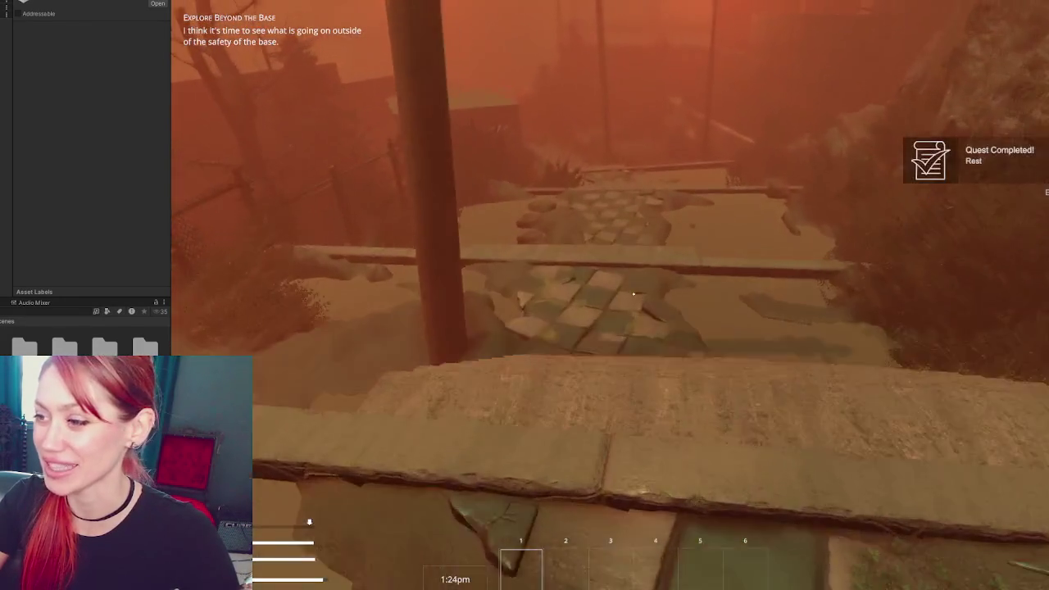
pyautogui.press('w')
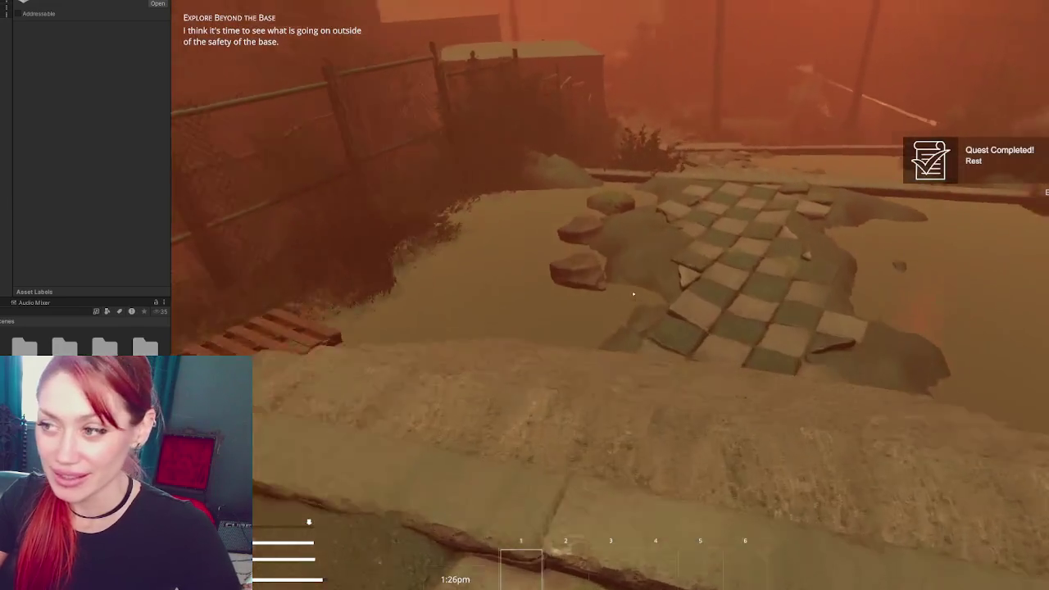
pyautogui.press('w')
pyautogui.press('w')
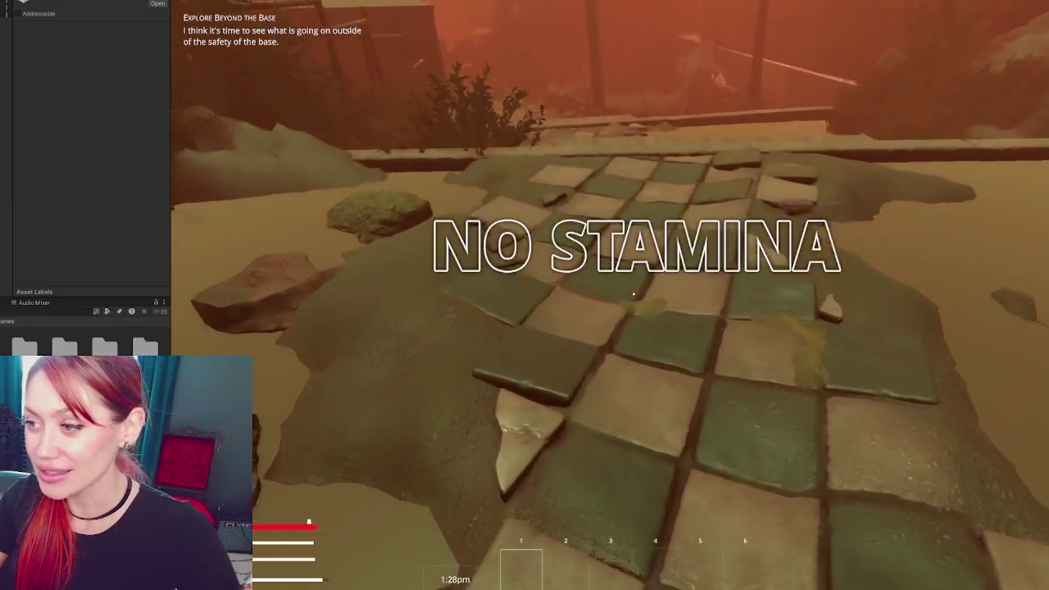
pyautogui.press('w')
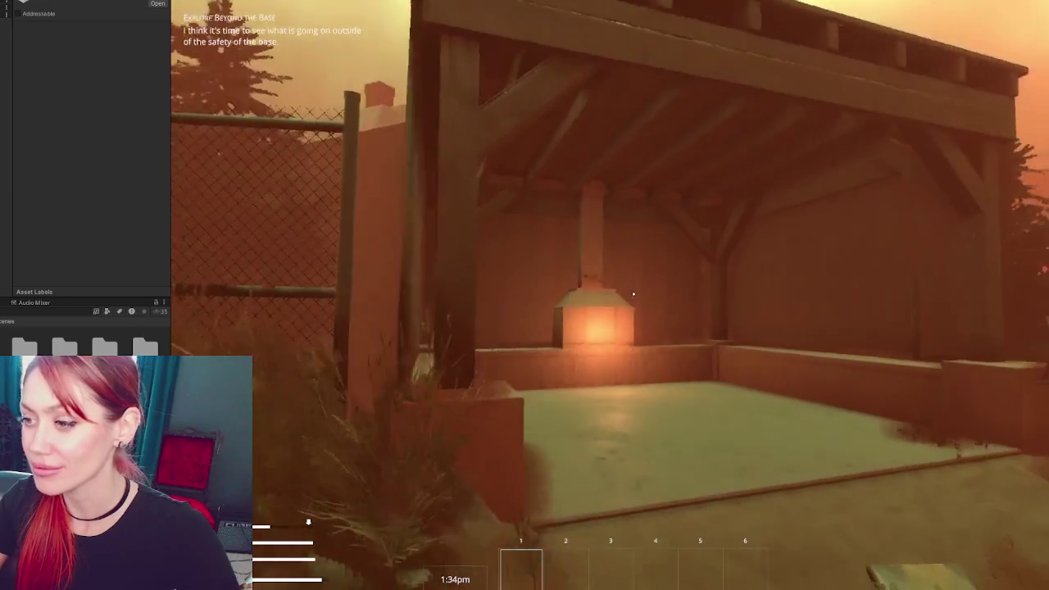
# Walk into the shelter to see the side bench, fireplace and rafters, then step back outside
pyautogui.press('w')
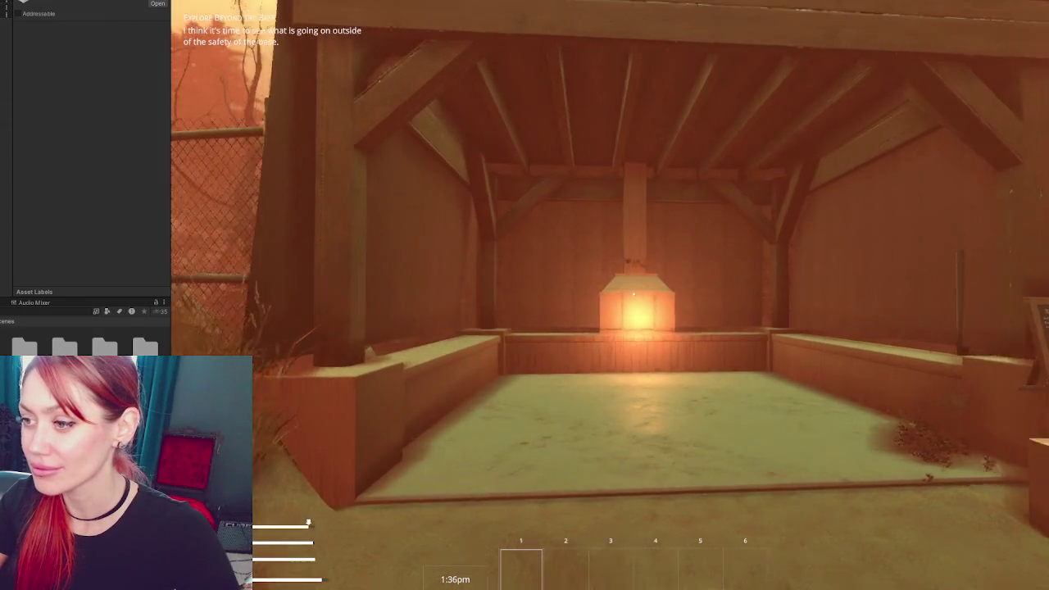
pyautogui.press('w')
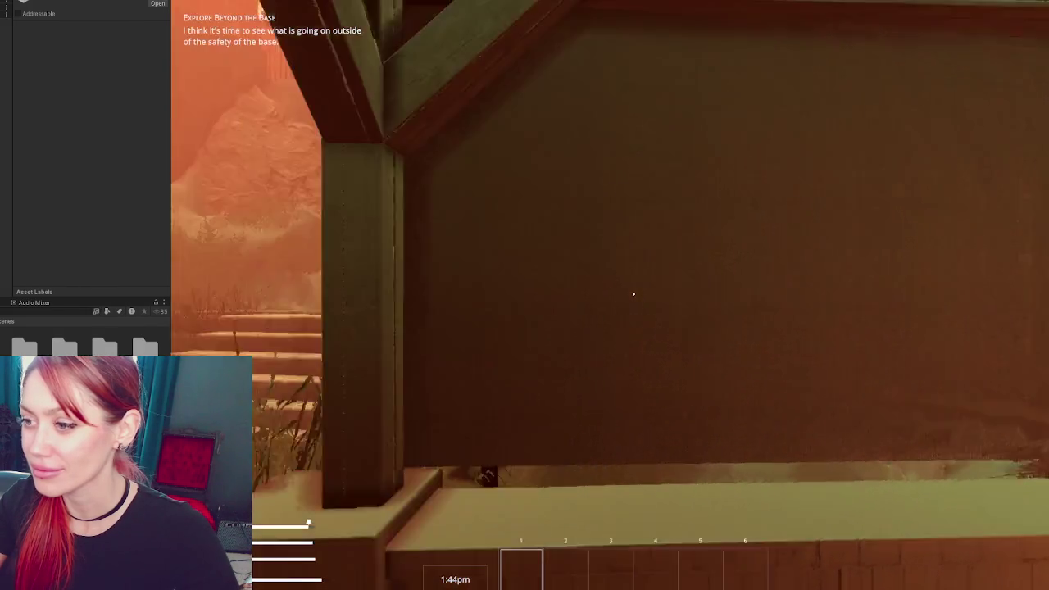
pyautogui.press('s')
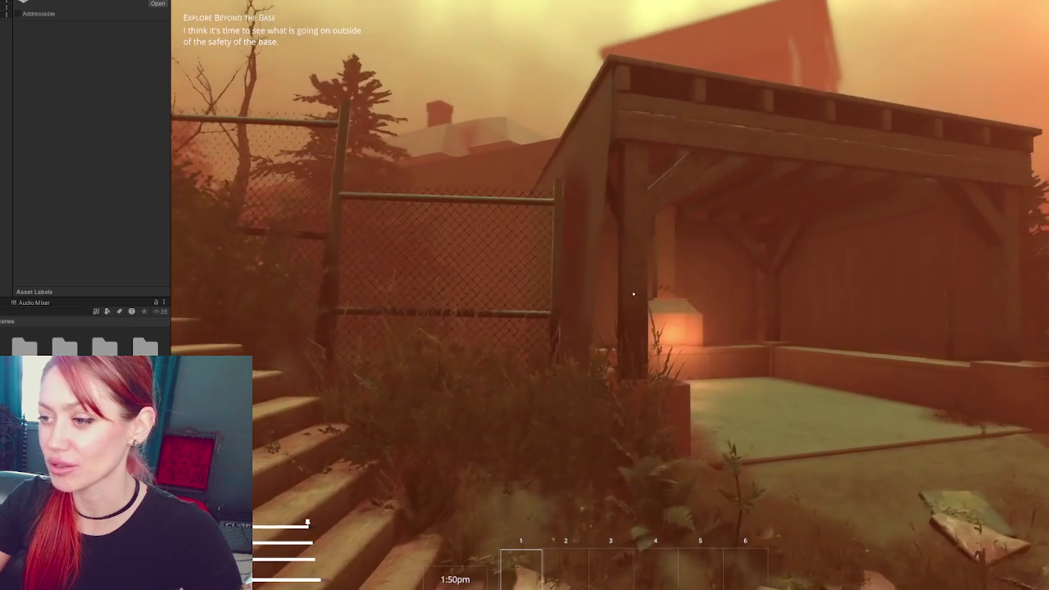
pyautogui.press('w')
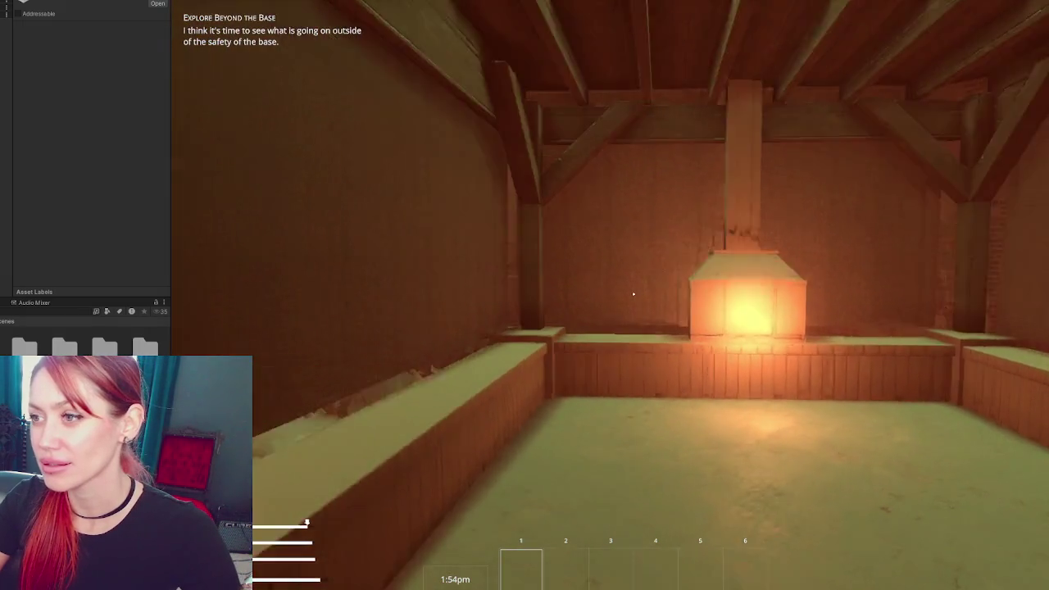
pyautogui.press('w')
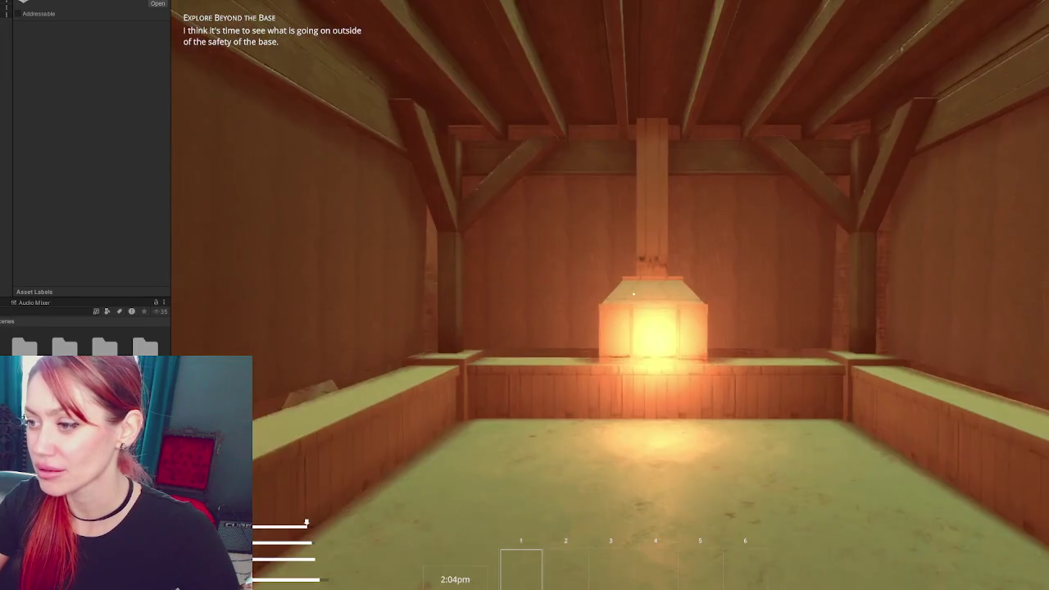
pyautogui.press('w')
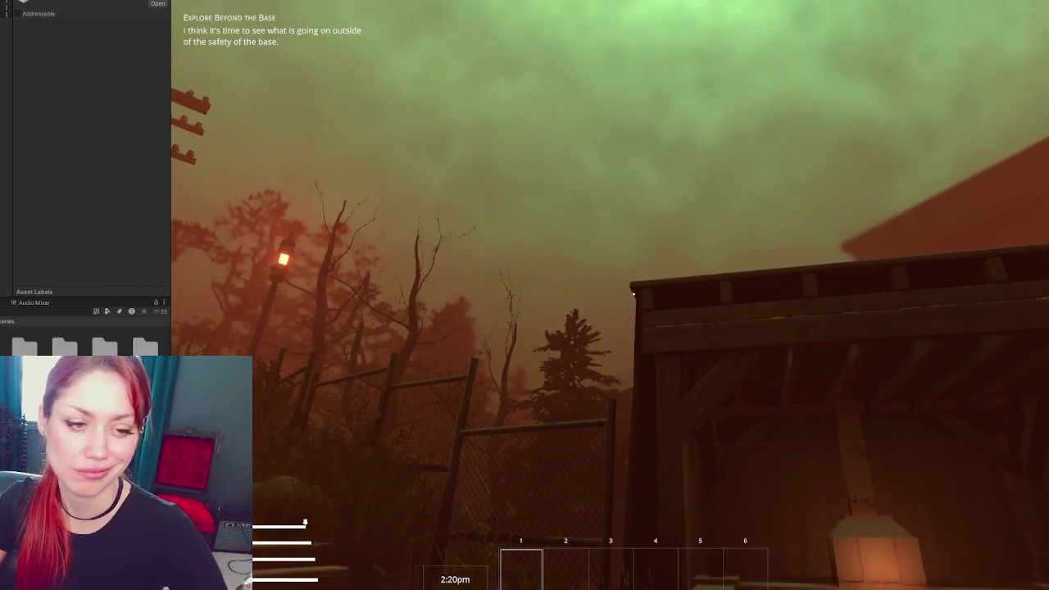
# Approach the forge, back out to the street, then walk along the shelter's wooden wall
pyautogui.press('w')
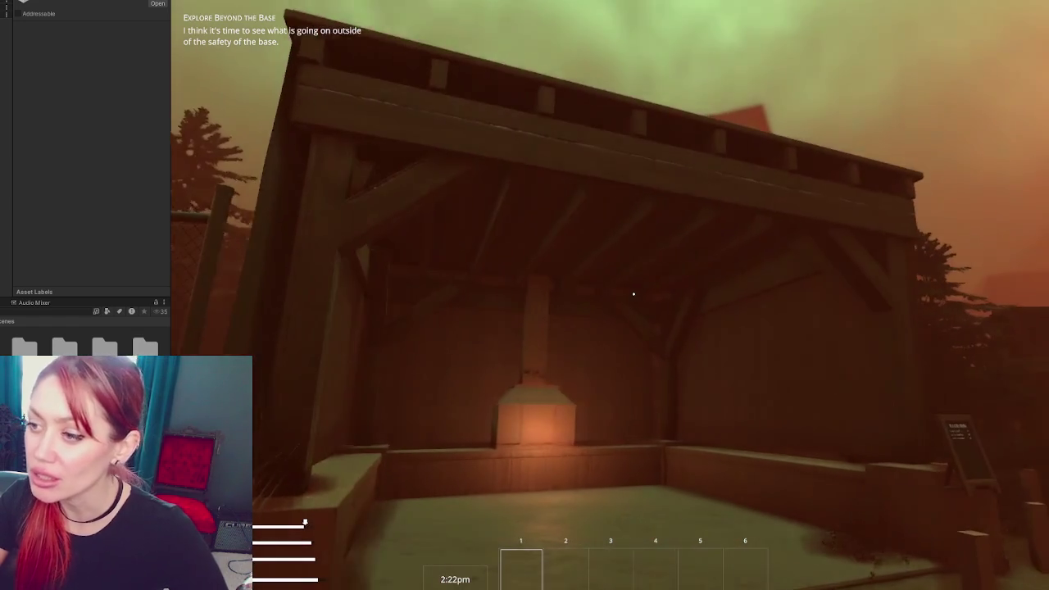
pyautogui.press('w')
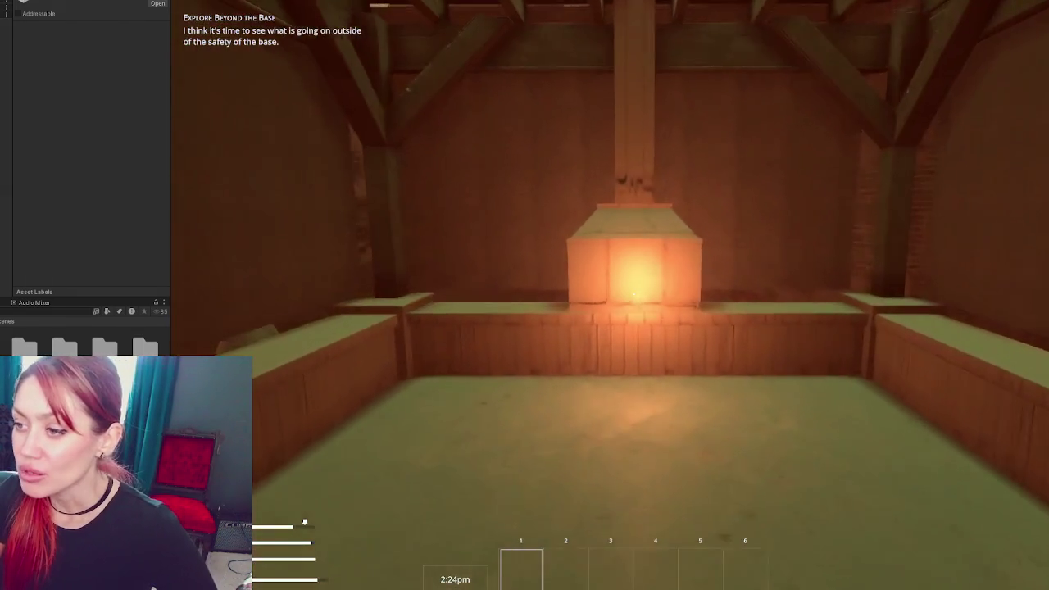
pyautogui.press('s')
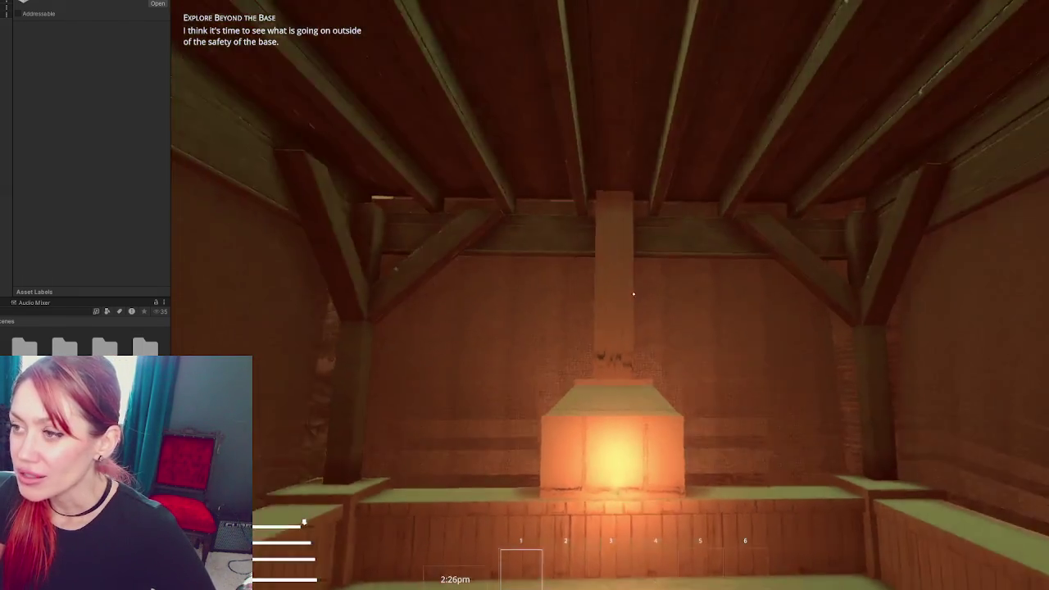
pyautogui.press('w')
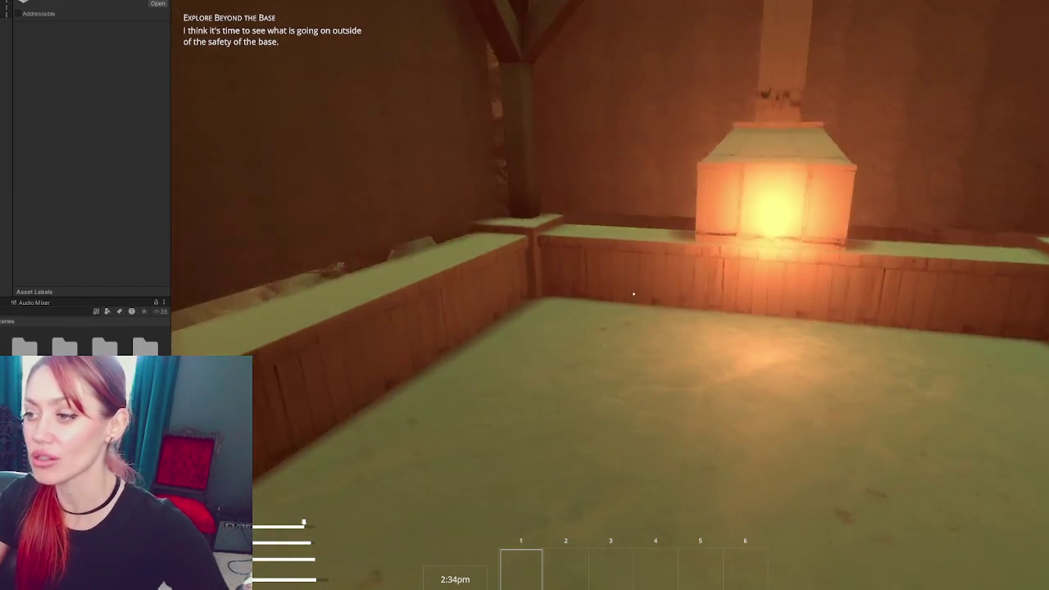
pyautogui.press('w')
pyautogui.press('w')
pyautogui.press('w')
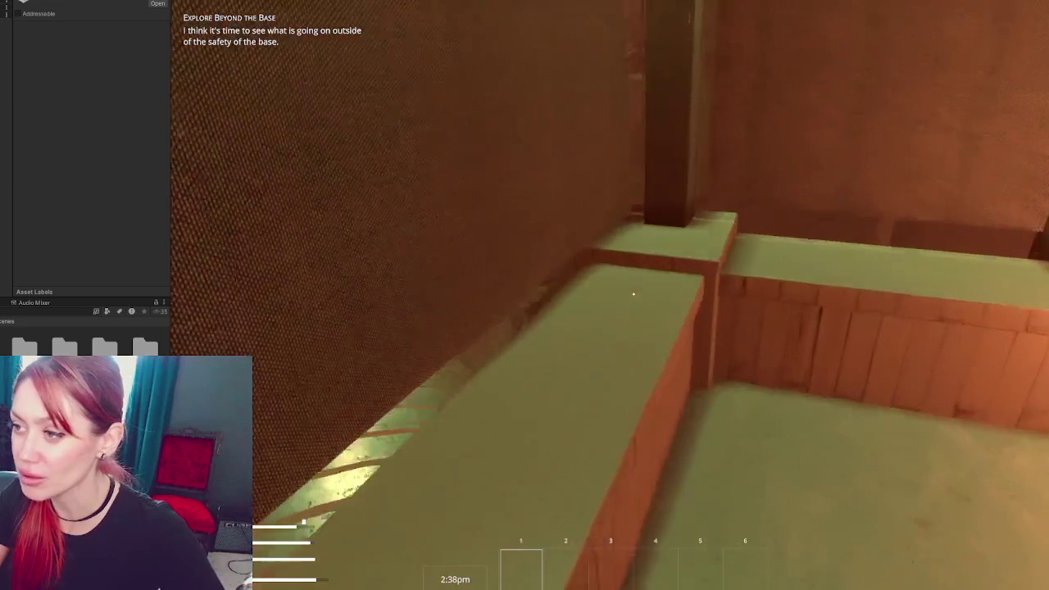
pyautogui.press('w')
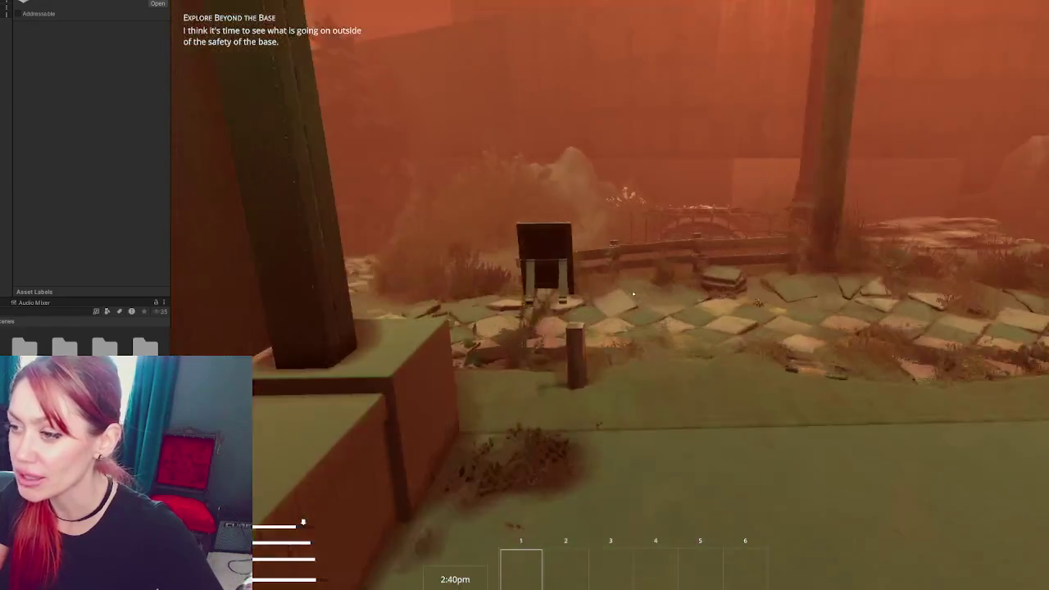
# Back toward the signboard and yard, then inspect the wooden bench ledge and jump over it
pyautogui.press('s')
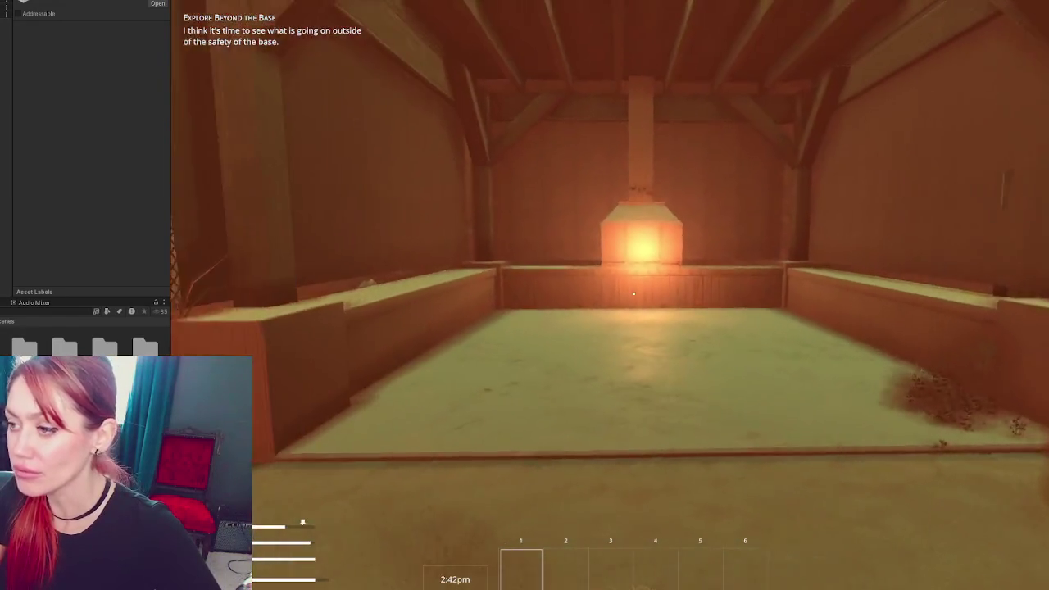
pyautogui.press('w')
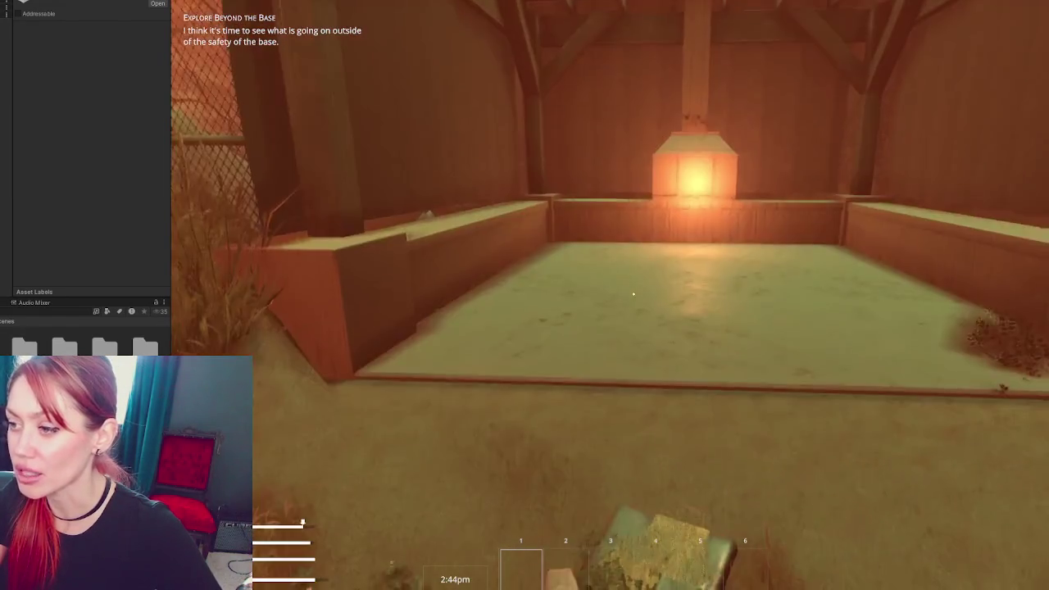
pyautogui.press('w')
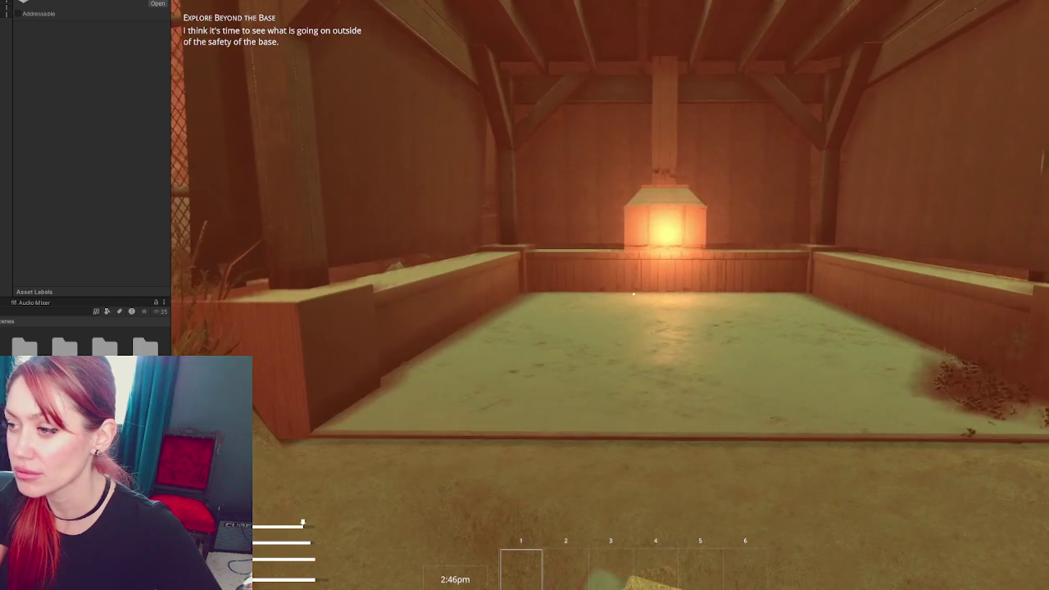
pyautogui.press('s')
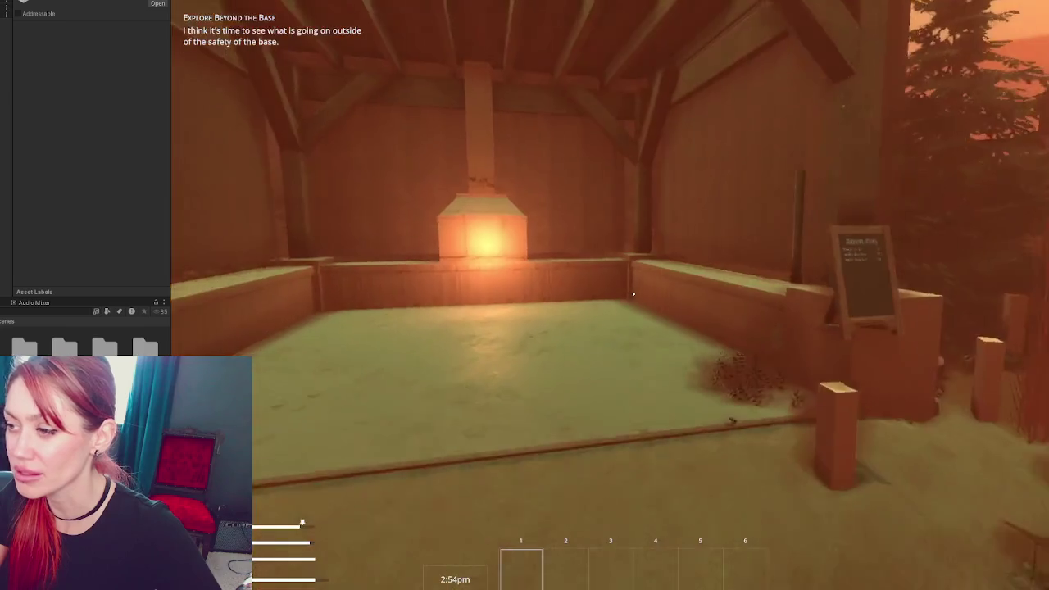
pyautogui.press('w')
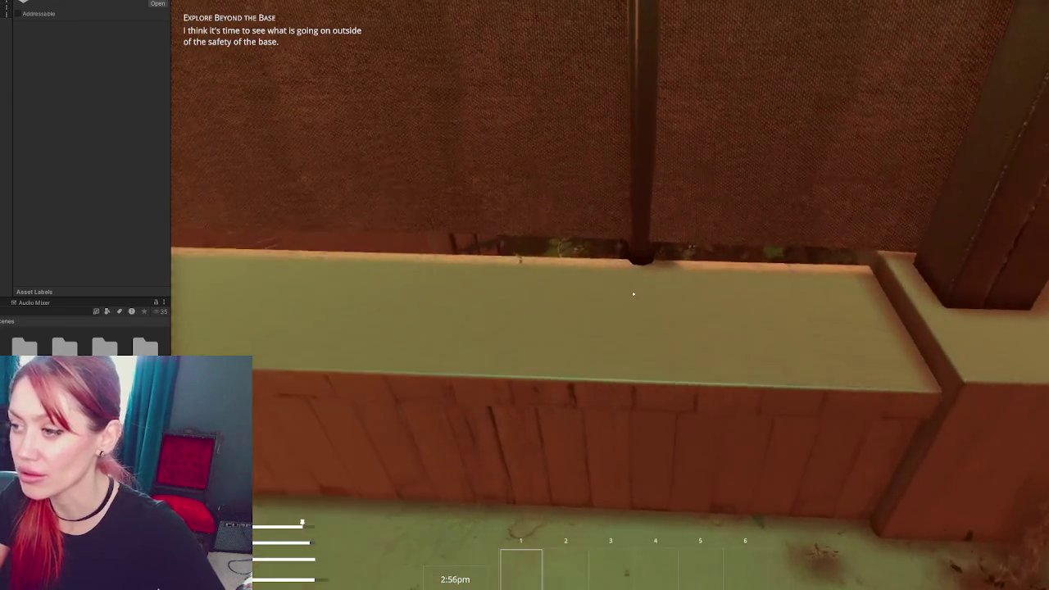
pyautogui.press('w')
pyautogui.press('space')
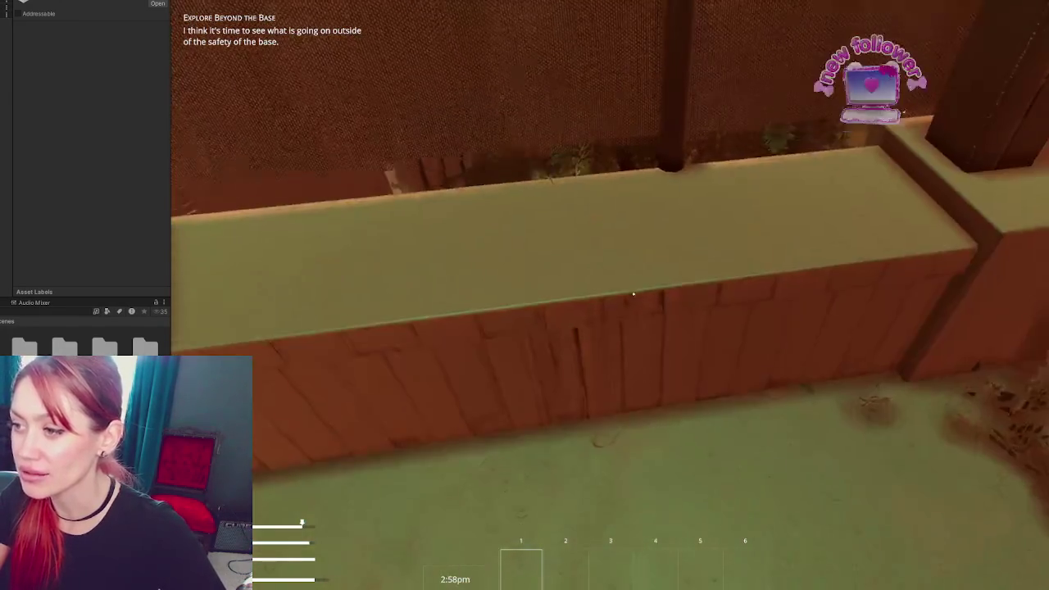
# Walk toward the wall and bushes, then step back to view the whole fire shelter
pyautogui.press('w')
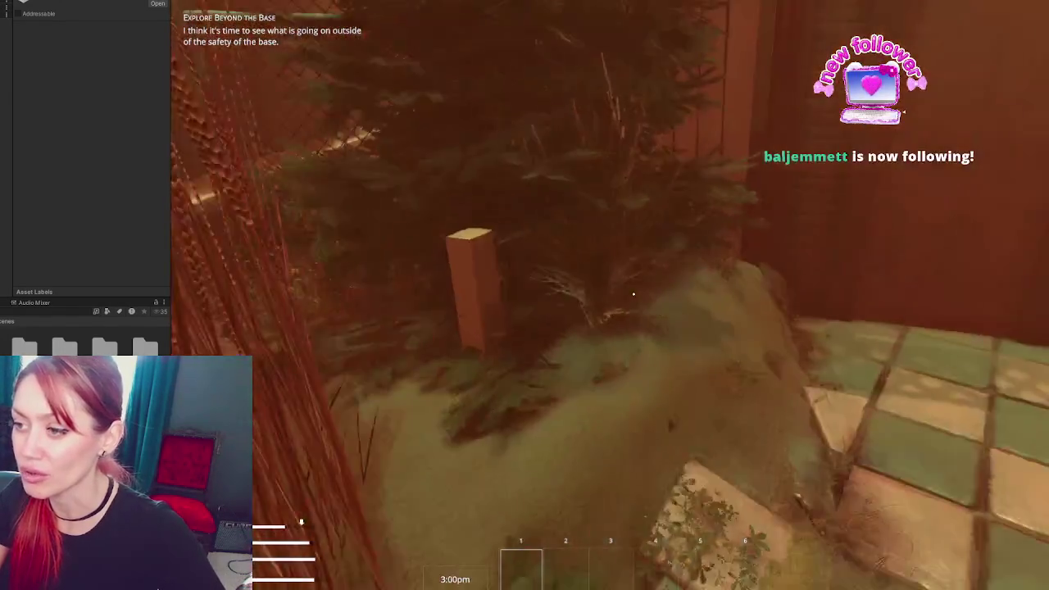
pyautogui.press('w')
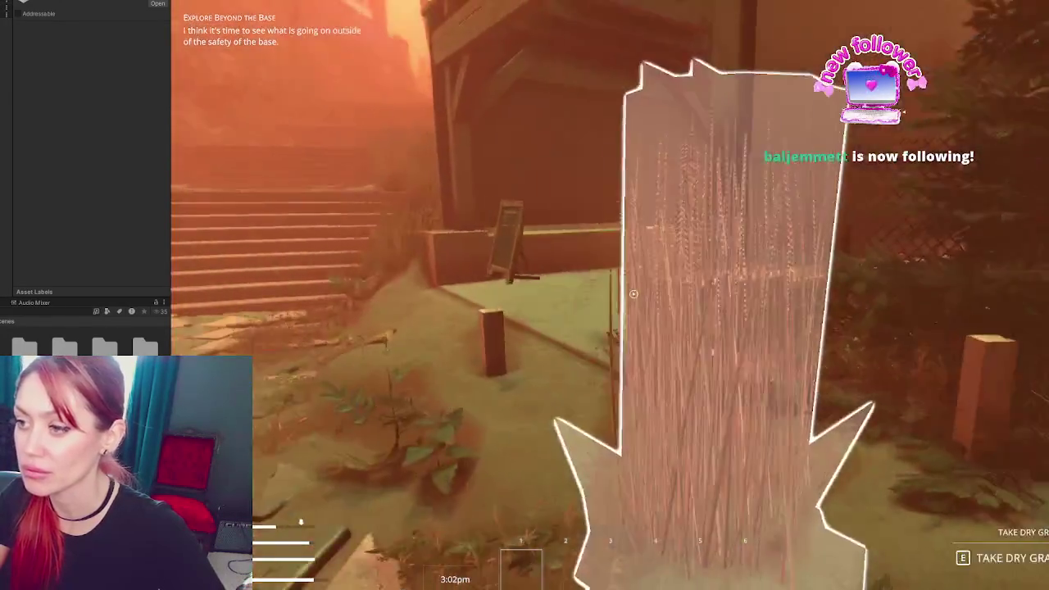
pyautogui.press('s')
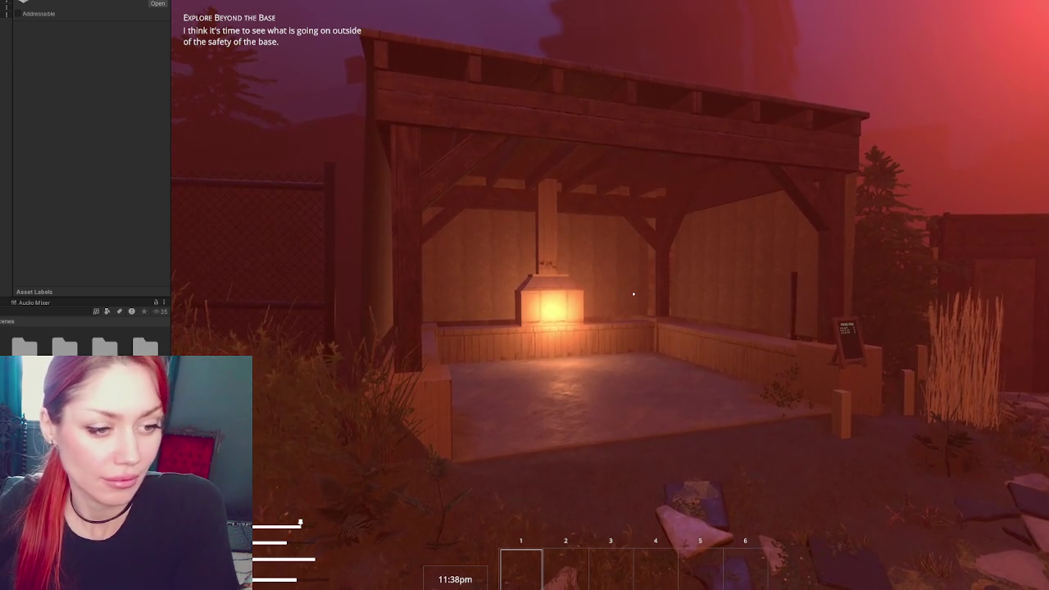
# Walk through the lit pavilion to the fireplace and up the outdoor stairs, then open the pause menu
pyautogui.press('w')
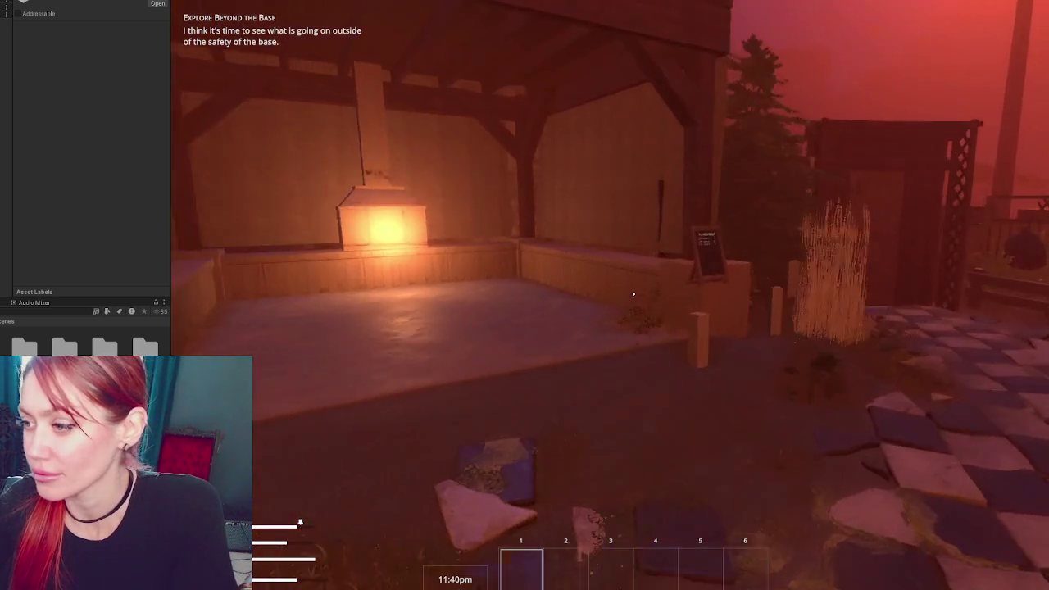
pyautogui.press('w')
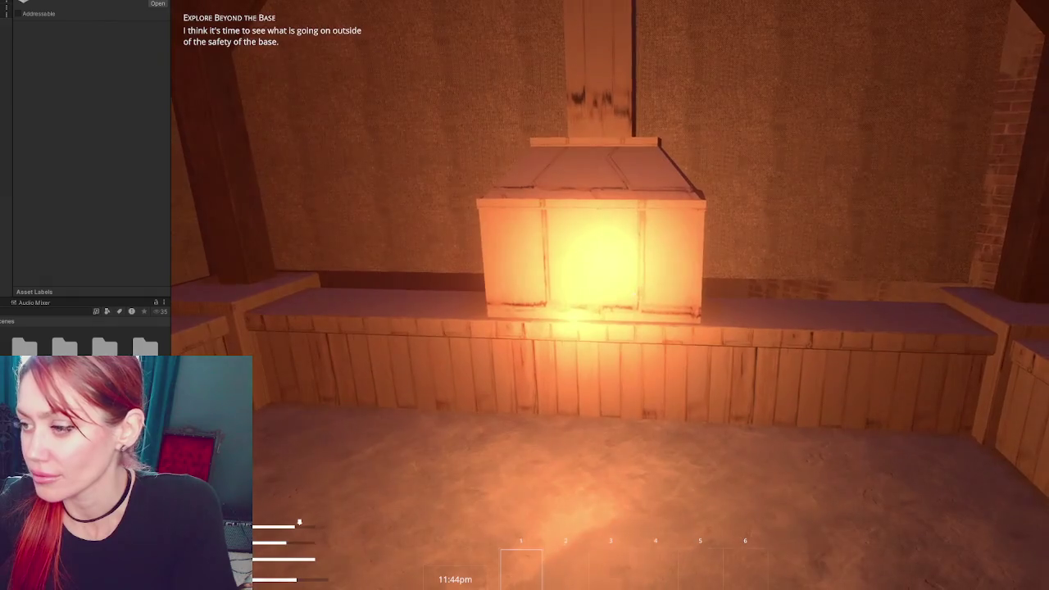
pyautogui.press('w')
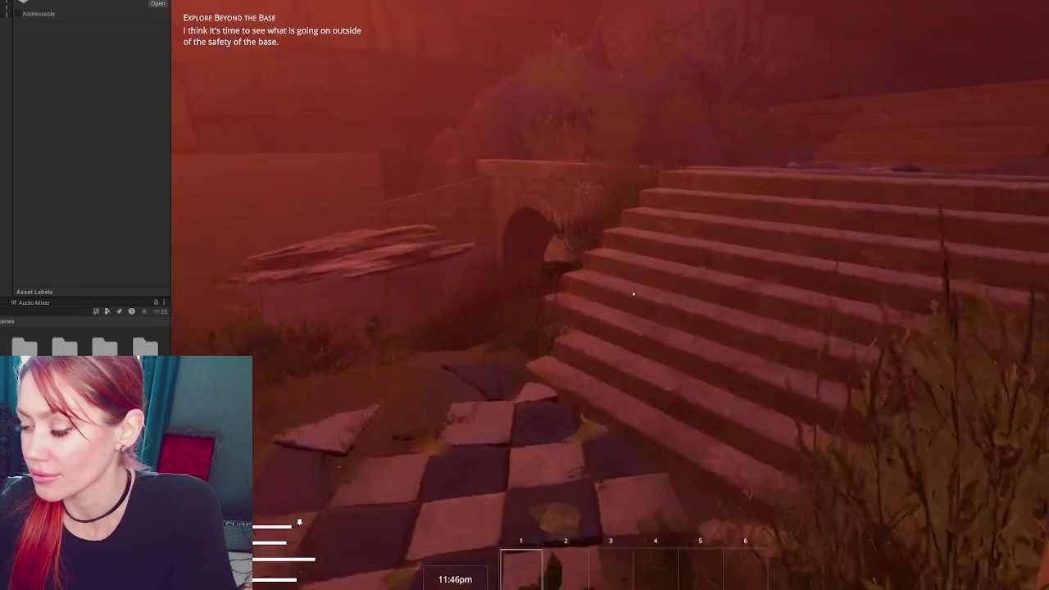
pyautogui.press('w')
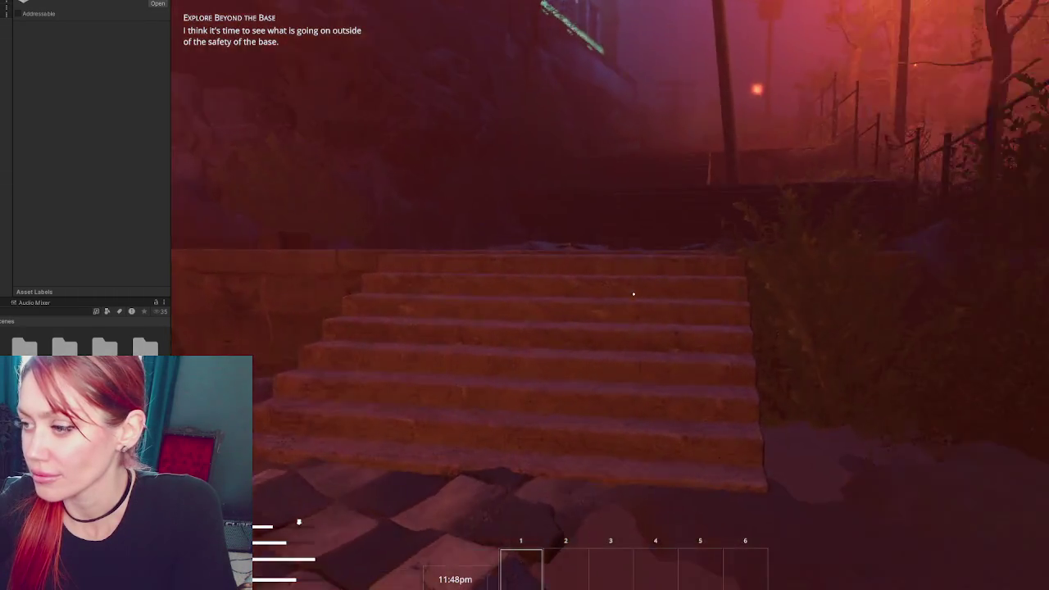
pyautogui.press('Escape')
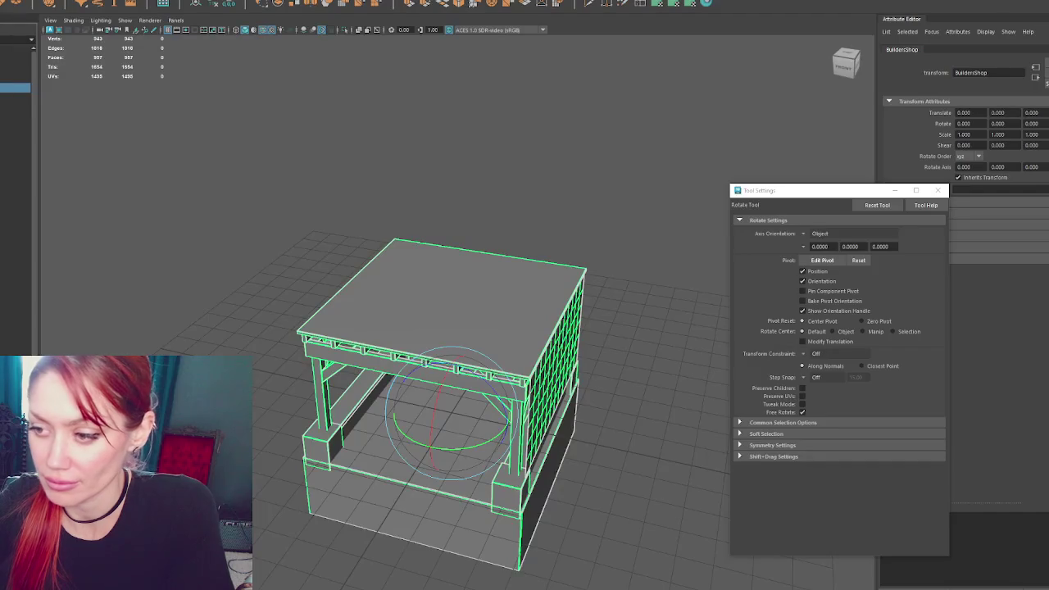
pyautogui.scroll(3, 468, 555)
# In Maya, select the Foundation's pillar-end vertices in wireframe and move them left along X
pyautogui.scroll(3, 364, 380)
pyautogui.click(445, 480)
pyautogui.scroll(3, 447, 357)
pyautogui.scroll(-3, 447, 356)
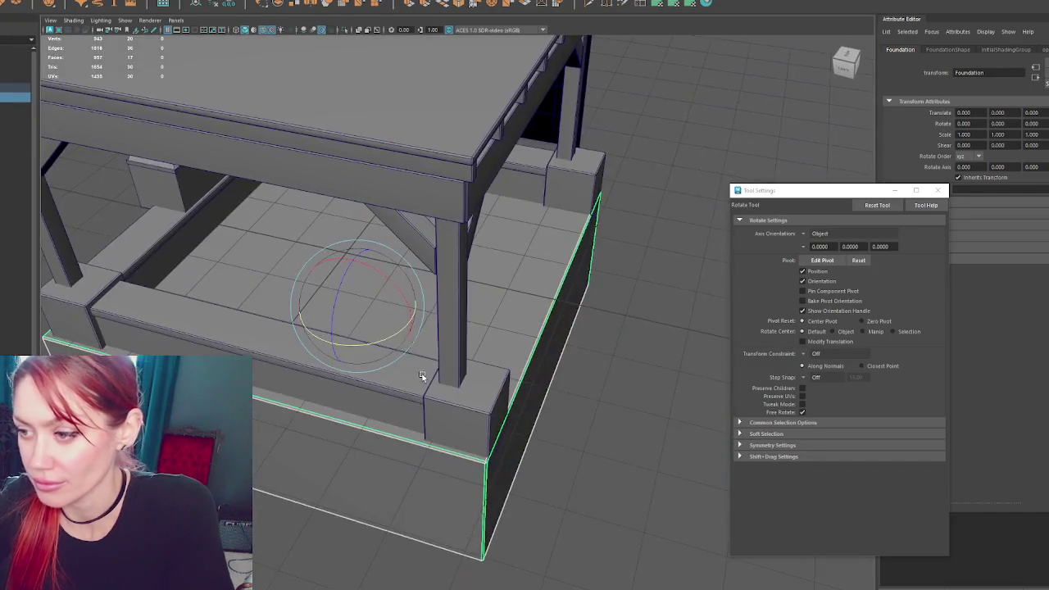
pyautogui.keyDown('alt'); pyautogui.moveTo(421, 375); pyautogui.dragTo(509, 377); pyautogui.keyUp('alt')
pyautogui.press('4')
pyautogui.moveTo(611, 157); pyautogui.dragTo(468, 401)
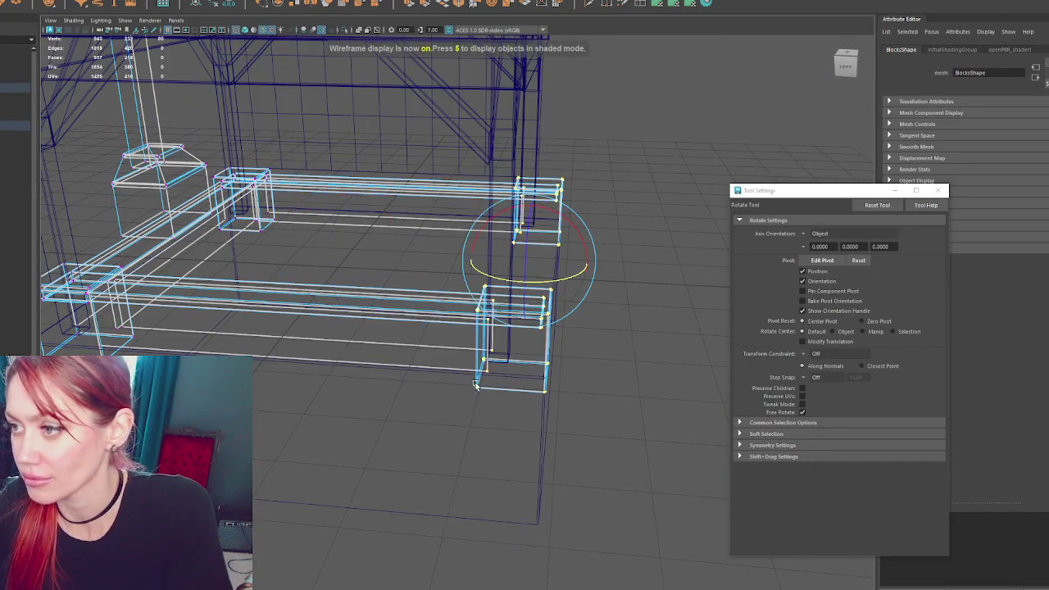
pyautogui.press('5')
pyautogui.press('w')
pyautogui.moveTo(589, 269)
pyautogui.mouseDown()
pyautogui.moveTo(562, 269)
pyautogui.moveTo(541, 205)
pyautogui.mouseUp()
pyautogui.scroll(2, 527, 147)
# Select the whole Blocks mesh, isolate it, and separate it into individual beam and post pieces
pyautogui.press('4')
pyautogui.moveTo(504, 164)
pyautogui.keyDown('alt'); pyautogui.mouseDown()
pyautogui.moveTo(504, 204)
pyautogui.moveTo(510, 193)
pyautogui.moveTo(586, 287)
pyautogui.moveTo(470, 306)
pyautogui.moveTo(566, 211)
pyautogui.mouseUp(); pyautogui.keyUp('alt')
pyautogui.press('q')
pyautogui.press('5')
pyautogui.press('w')
pyautogui.moveTo(416, 241)
pyautogui.keyDown('alt'); pyautogui.mouseDown()
pyautogui.moveTo(380, 255)
pyautogui.moveTo(408, 254)
pyautogui.mouseUp(); pyautogui.keyUp('alt')
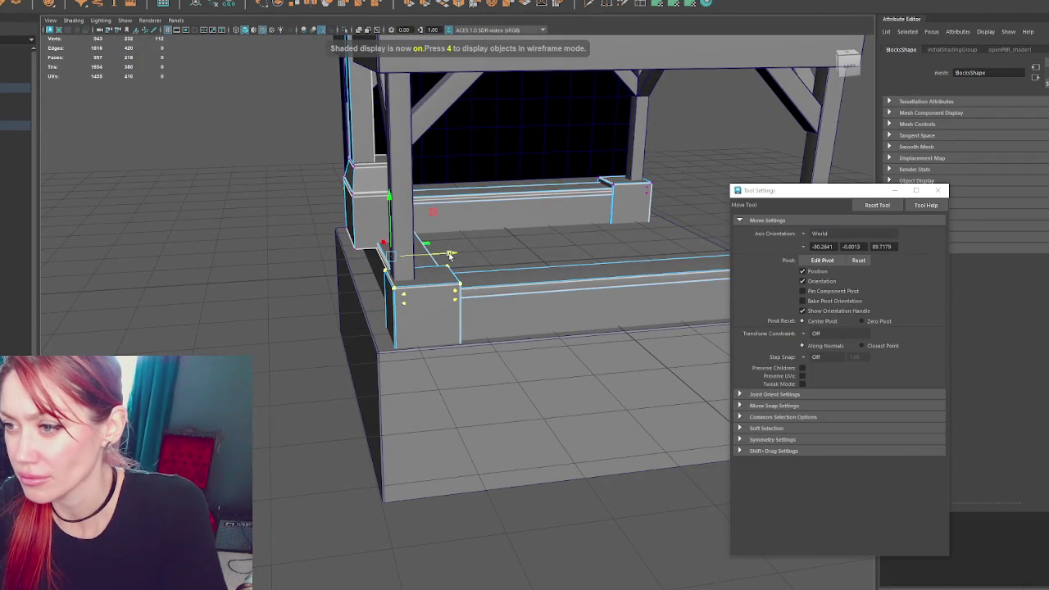
pyautogui.press('F8')
pyautogui.hotkey('ctrl', '1')
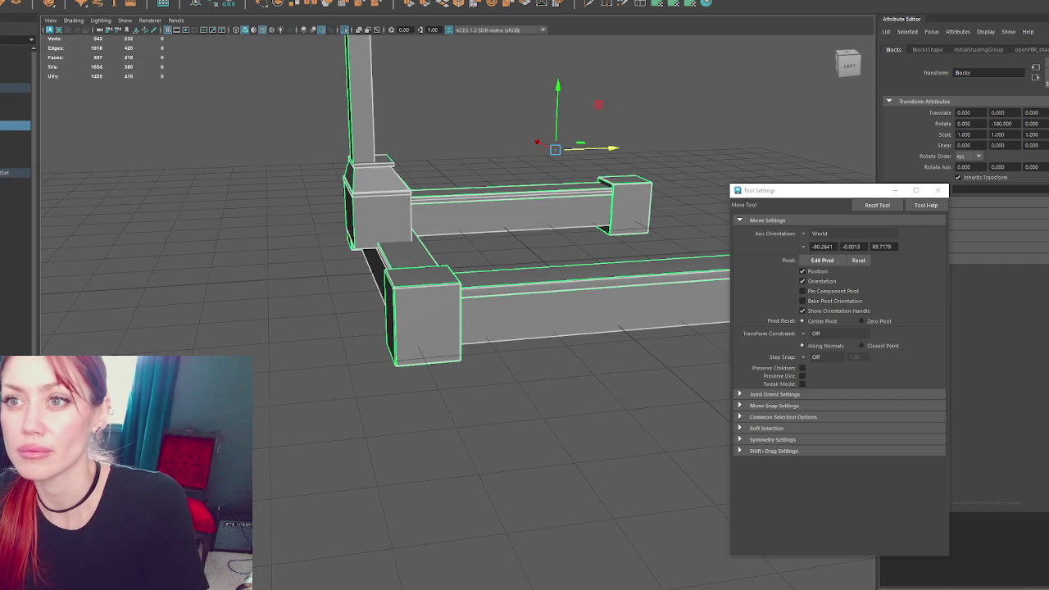
pyautogui.click(90, 6)
pyautogui.keyDown('alt'); pyautogui.moveTo(492, 246); pyautogui.dragTo(360, 131); pyautogui.keyUp('alt')
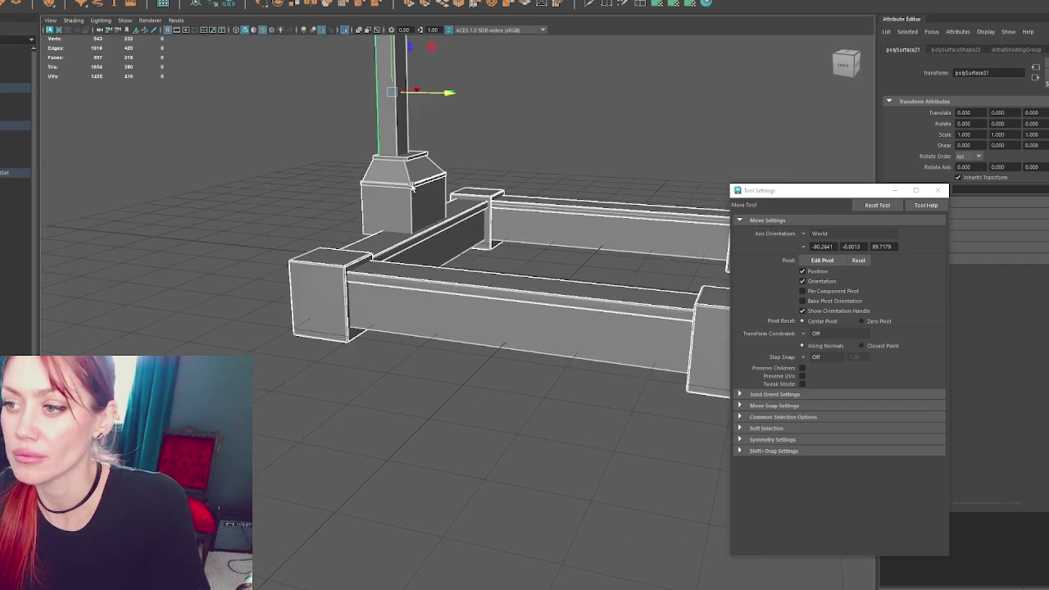
pyautogui.press('q')
pyautogui.click(360, 131)
pyautogui.click(90, 4)
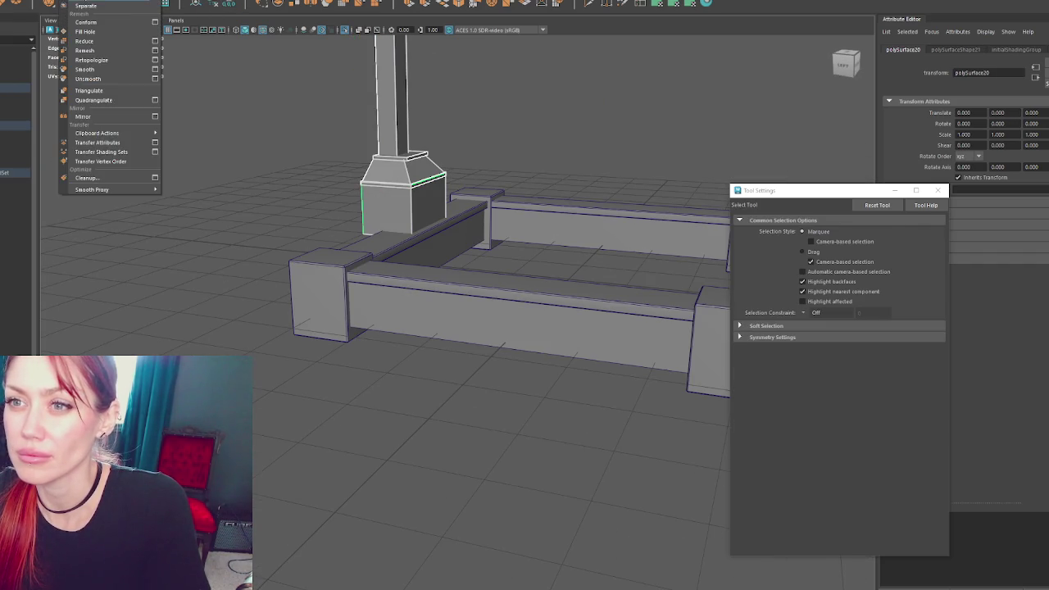
# Combine and delete the post pieces, then delete the front and back beams
pyautogui.click(90, 20)
pyautogui.press('Delete')
pyautogui.keyDown('alt'); pyautogui.moveTo(410, 246); pyautogui.dragTo(321, 175); pyautogui.keyUp('alt')
pyautogui.moveTo(276, 122); pyautogui.dragTo(904, 501)
pyautogui.click(319, 267)
pyautogui.moveTo(319, 267)
pyautogui.keyDown('alt'); pyautogui.mouseDown()
pyautogui.moveTo(464, 245)
pyautogui.moveTo(536, 216)
pyautogui.moveTo(422, 157)
pyautogui.mouseUp(); pyautogui.keyUp('alt')
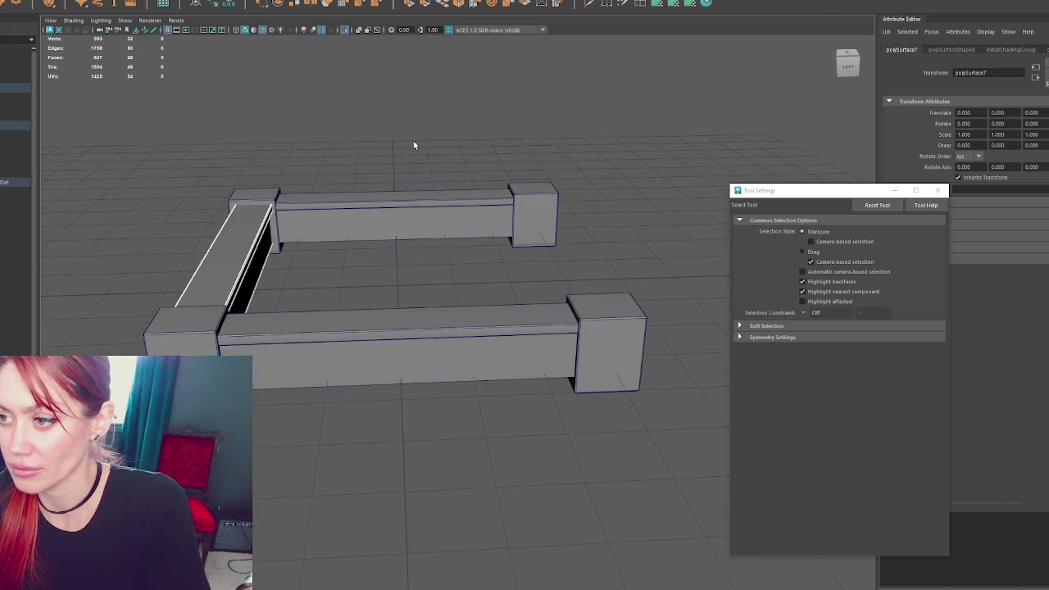
pyautogui.press('Delete')
# Move an edge of the long beam to widen its grey face
pyautogui.scroll(3, 366, 465)
pyautogui.moveTo(365, 465)
pyautogui.keyDown('alt'); pyautogui.mouseDown()
pyautogui.moveTo(401, 251)
pyautogui.moveTo(468, 271)
pyautogui.moveTo(538, 262)
pyautogui.moveTo(626, 274)
pyautogui.moveTo(616, 274)
pyautogui.moveTo(662, 249)
pyautogui.moveTo(645, 233)
pyautogui.mouseUp(); pyautogui.keyUp('alt')
pyautogui.click(352, 258)
pyautogui.moveTo(498, 308)
pyautogui.keyDown('alt'); pyautogui.mouseDown()
pyautogui.moveTo(386, 304)
pyautogui.moveTo(450, 284)
pyautogui.moveTo(458, 294)
pyautogui.moveTo(532, 300)
pyautogui.moveTo(550, 290)
pyautogui.moveTo(515, 296)
pyautogui.moveTo(525, 292)
pyautogui.mouseUp(); pyautogui.keyUp('alt')
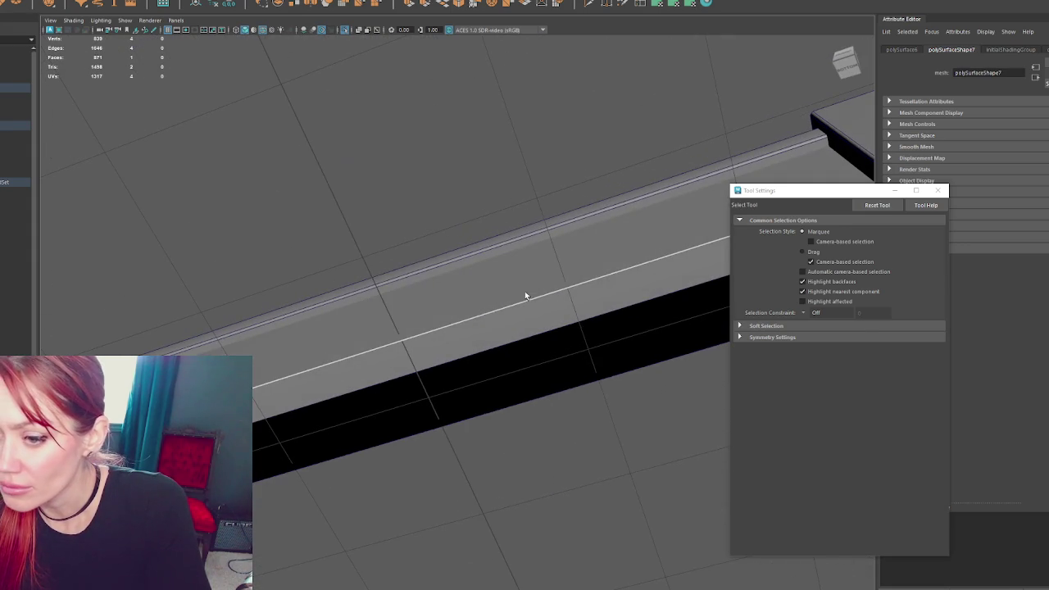
pyautogui.press('w')
pyautogui.moveTo(379, 285)
pyautogui.keyDown('alt'); pyautogui.mouseDown()
pyautogui.moveTo(471, 265)
pyautogui.moveTo(486, 247)
pyautogui.mouseUp(); pyautogui.keyUp('alt')
pyautogui.moveTo(418, 432); pyautogui.dragTo(471, 354)
pyautogui.moveTo(461, 399); pyautogui.dragTo(459, 403)
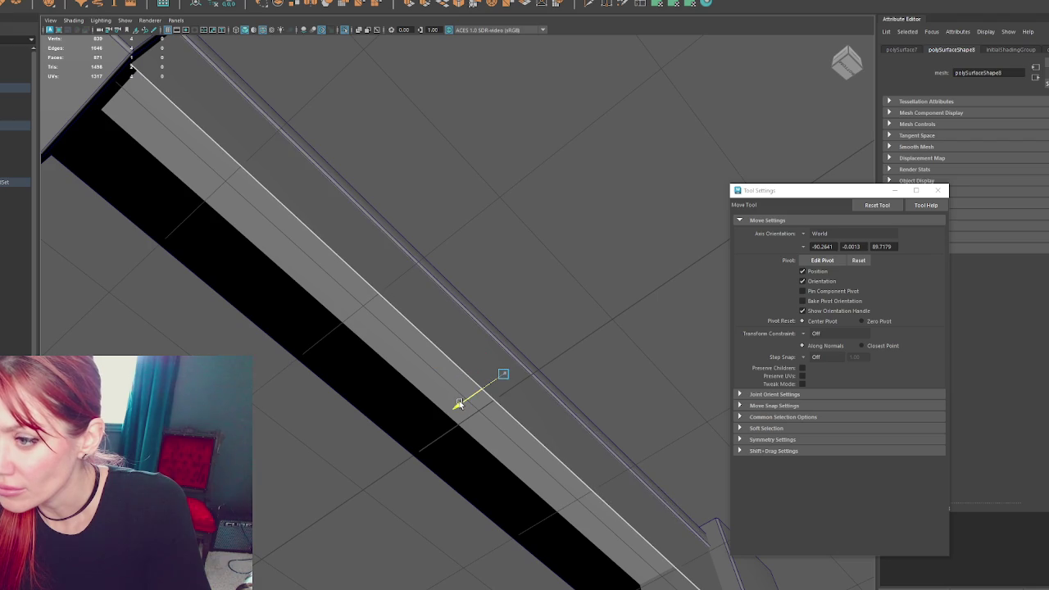
pyautogui.moveTo(512, 358)
pyautogui.keyDown('alt'); pyautogui.mouseDown()
pyautogui.moveTo(617, 363)
pyautogui.moveTo(476, 275)
pyautogui.mouseUp(); pyautogui.keyUp('alt')
pyautogui.click(373, 321)
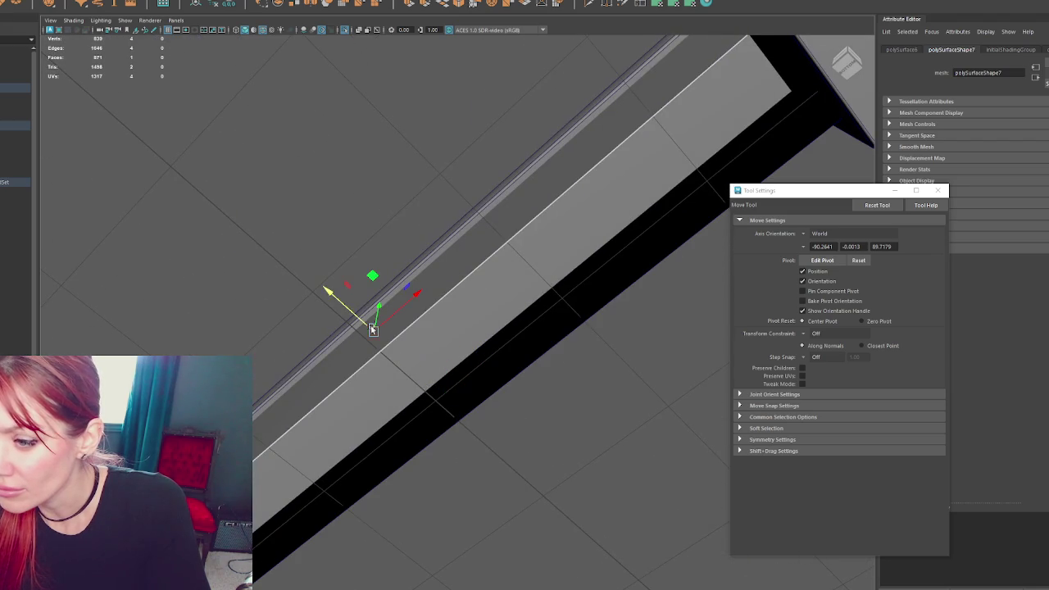
pyautogui.keyDown('alt'); pyautogui.moveTo(358, 315); pyautogui.dragTo(218, 351); pyautogui.keyUp('alt')
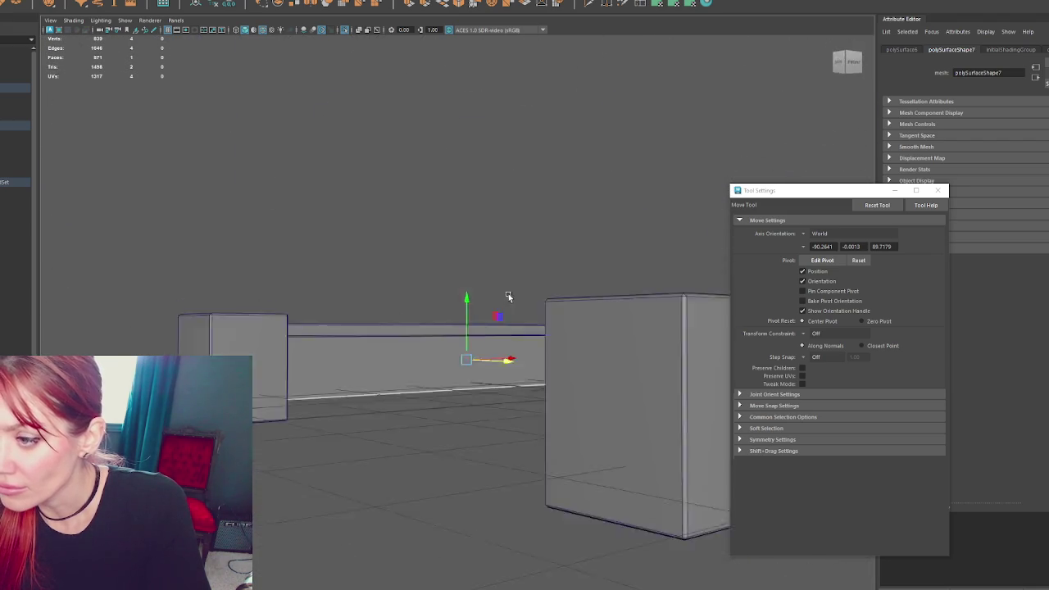
pyautogui.click(410, 344)
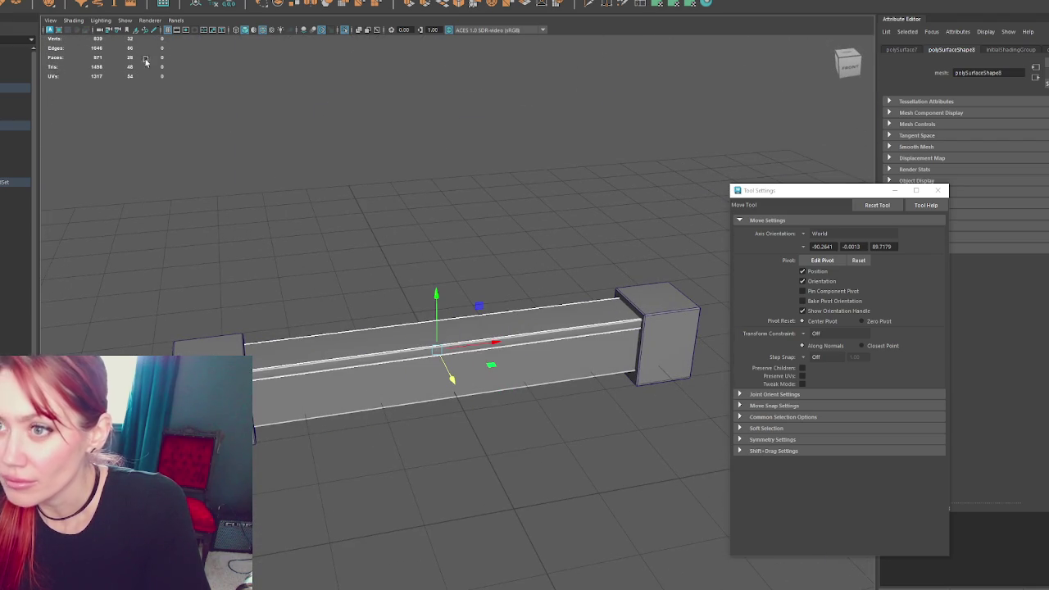
# Separate the plank into its own object and delete its end-cap faces in wireframe
pyautogui.click(98, 1)
pyautogui.click(96, 5)
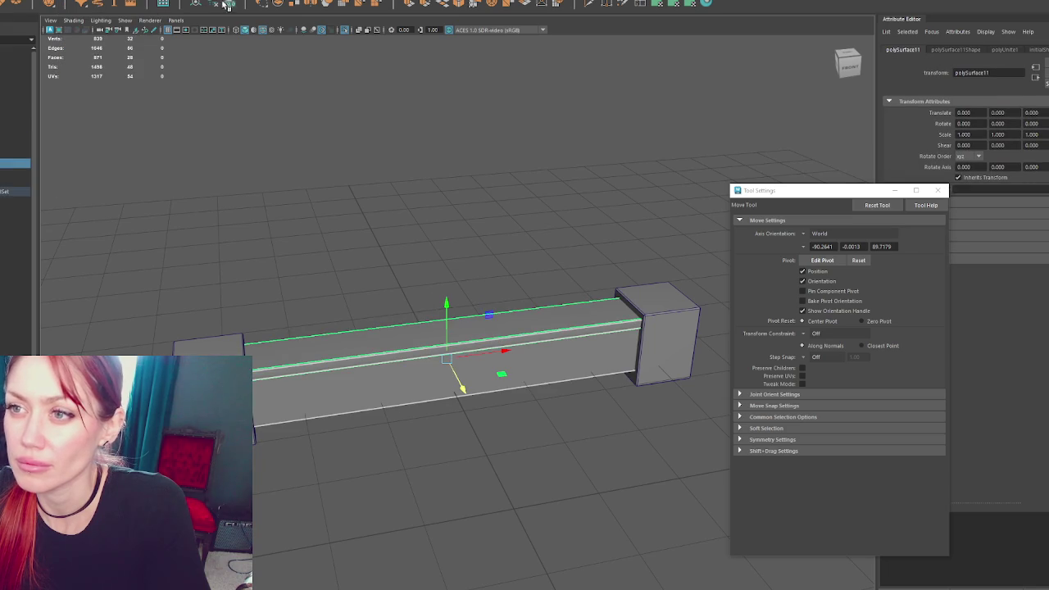
pyautogui.press('4')
pyautogui.moveTo(323, 290); pyautogui.dragTo(122, 574)
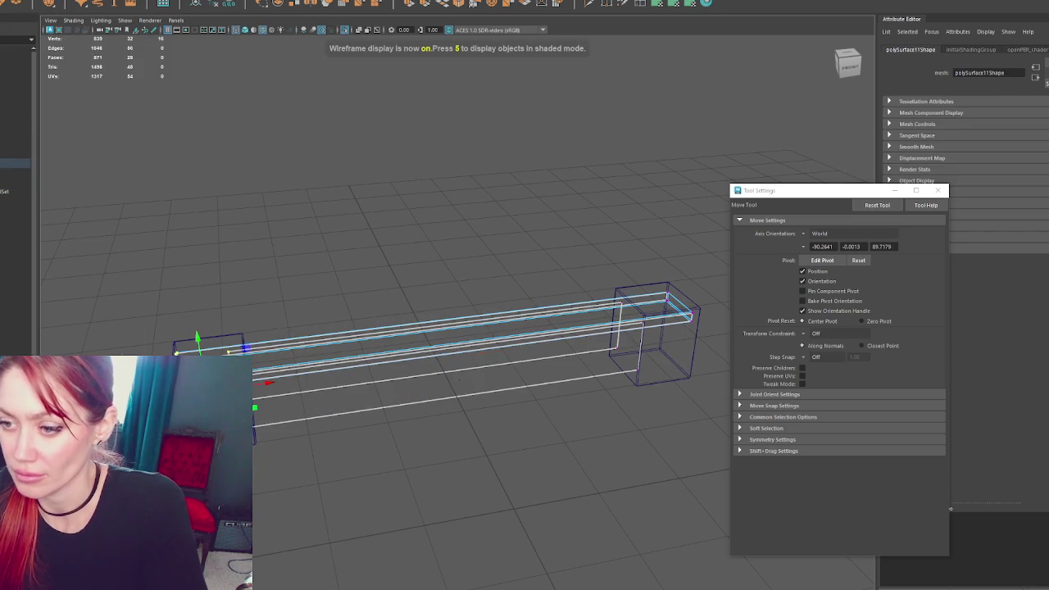
pyautogui.press('q')
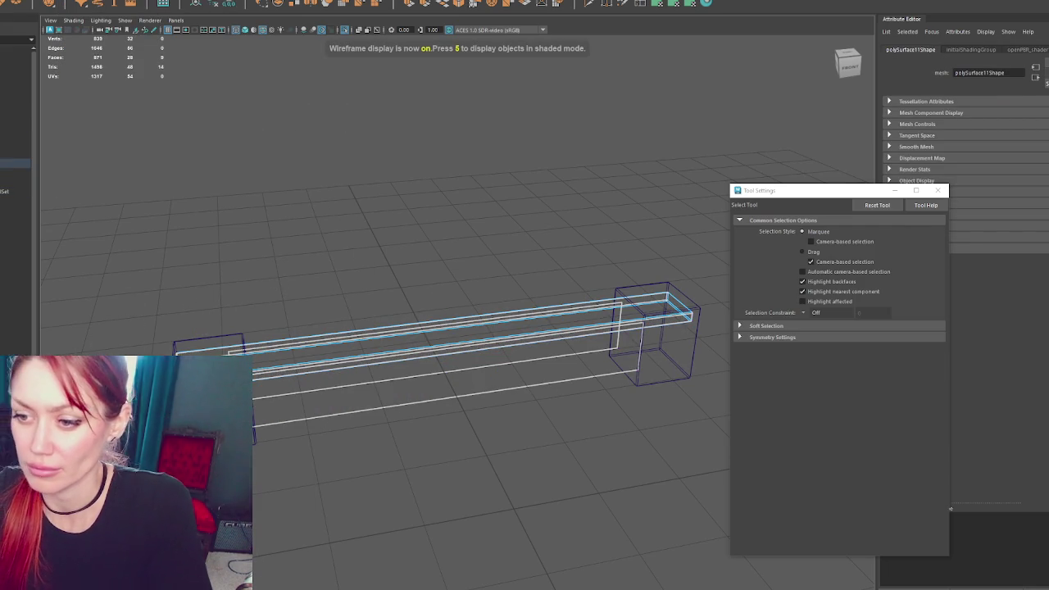
pyautogui.keyDown('alt'); pyautogui.moveTo(328, 304); pyautogui.dragTo(238, 295, button='middle'); pyautogui.keyUp('alt')
pyautogui.moveTo(587, 320); pyautogui.dragTo(589, 321)
pyautogui.press('Delete')
# Scale and move the plank's left and right end vertices inside the end blocks, back in shaded view
pyautogui.moveTo(215, 164); pyautogui.dragTo(142, 316)
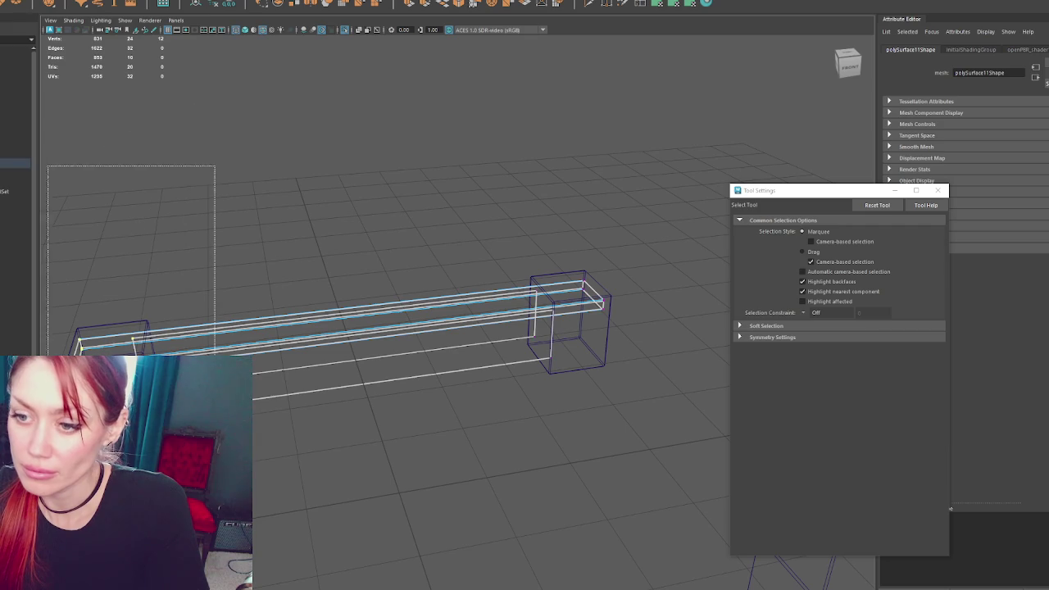
pyautogui.press('r')
pyautogui.press('w')
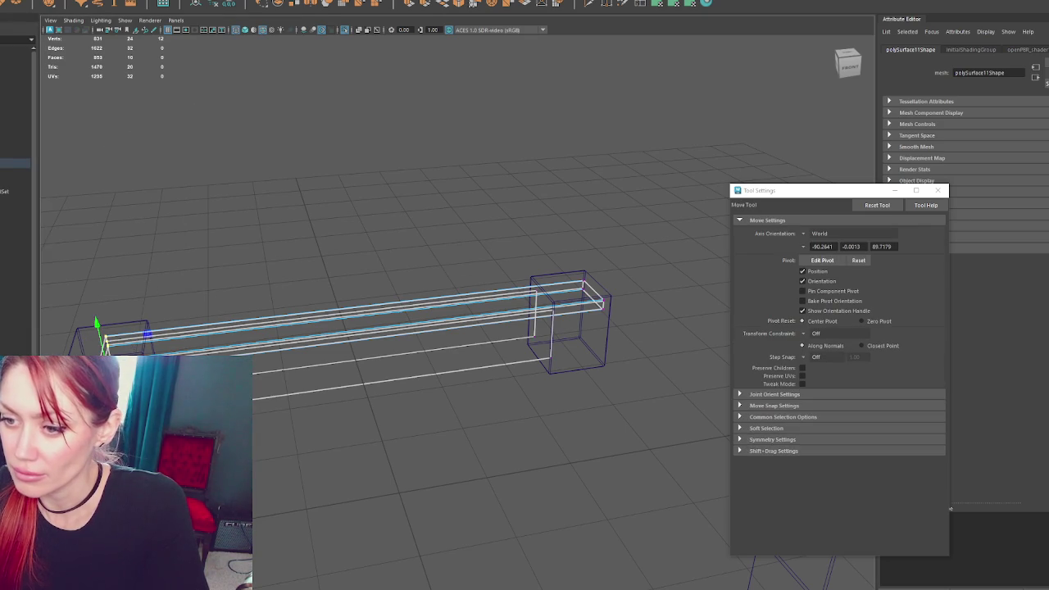
pyautogui.moveTo(485, 218); pyautogui.dragTo(686, 452)
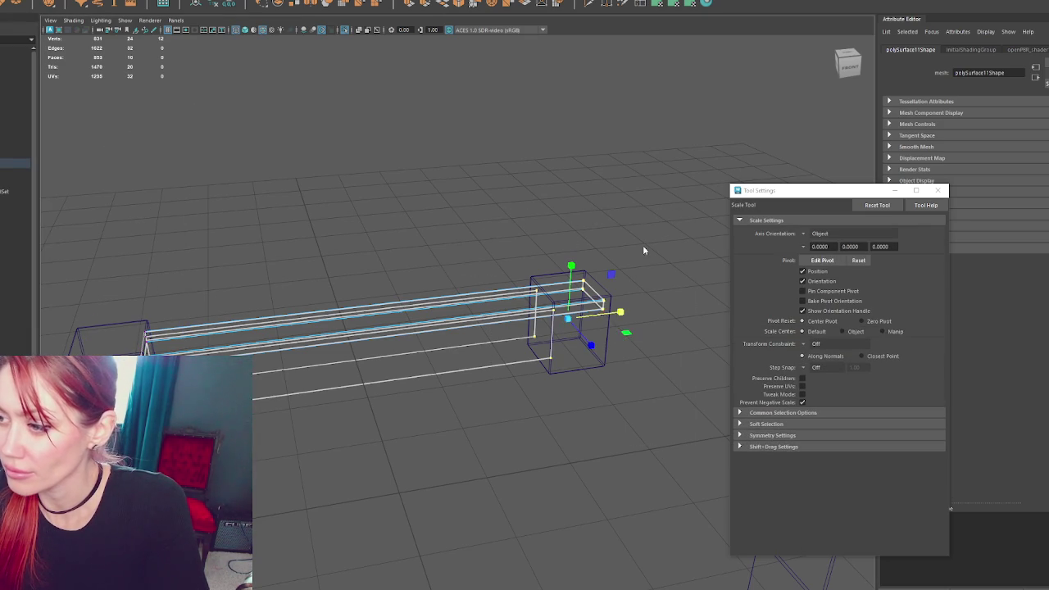
pyautogui.press('q')
pyautogui.moveTo(647, 231)
pyautogui.mouseDown()
pyautogui.moveTo(579, 347)
pyautogui.moveTo(583, 274)
pyautogui.mouseUp()
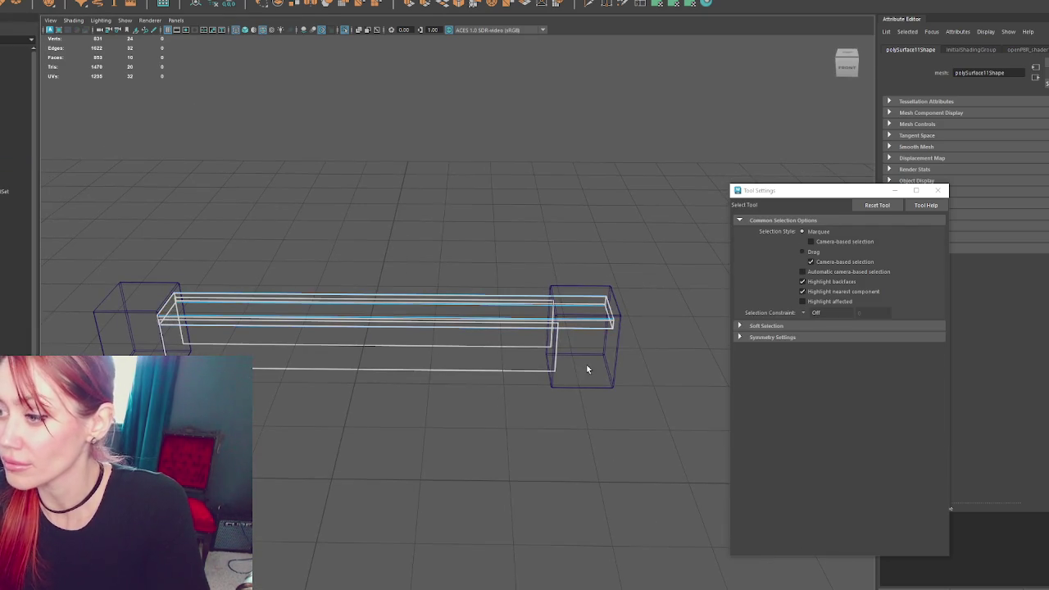
pyautogui.moveTo(647, 194); pyautogui.dragTo(516, 395)
pyautogui.press('r')
pyautogui.press('w')
pyautogui.press('5')
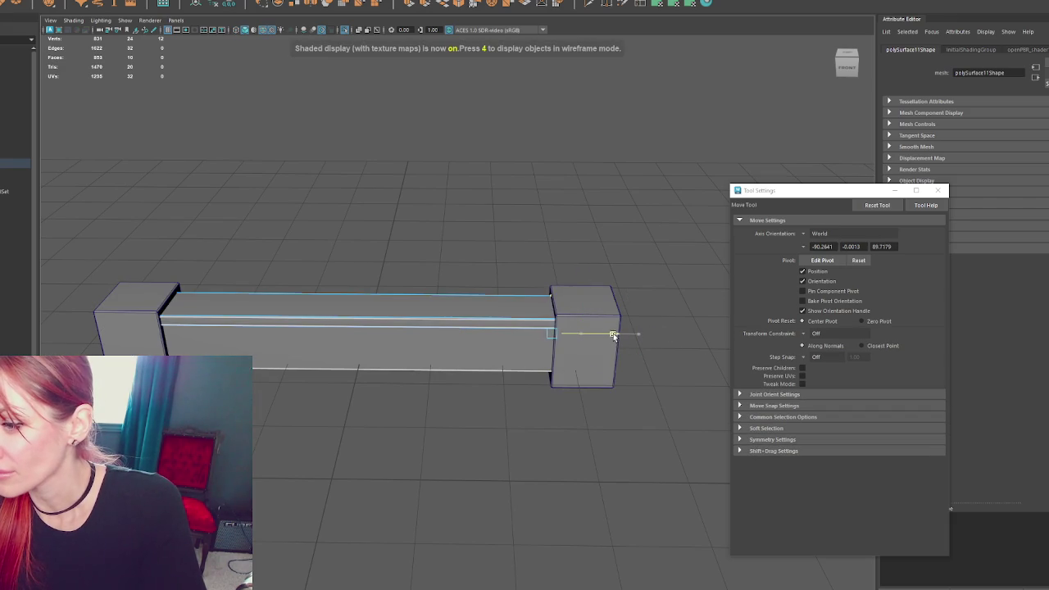
pyautogui.click(410, 180)
# Apply planar UV projections to the plank's faces
pyautogui.moveTo(410, 181)
pyautogui.keyDown('alt'); pyautogui.mouseDown()
pyautogui.moveTo(314, 178)
pyautogui.moveTo(448, 196)
pyautogui.moveTo(369, 344)
pyautogui.mouseUp(); pyautogui.keyUp('alt')
pyautogui.click(369, 344)
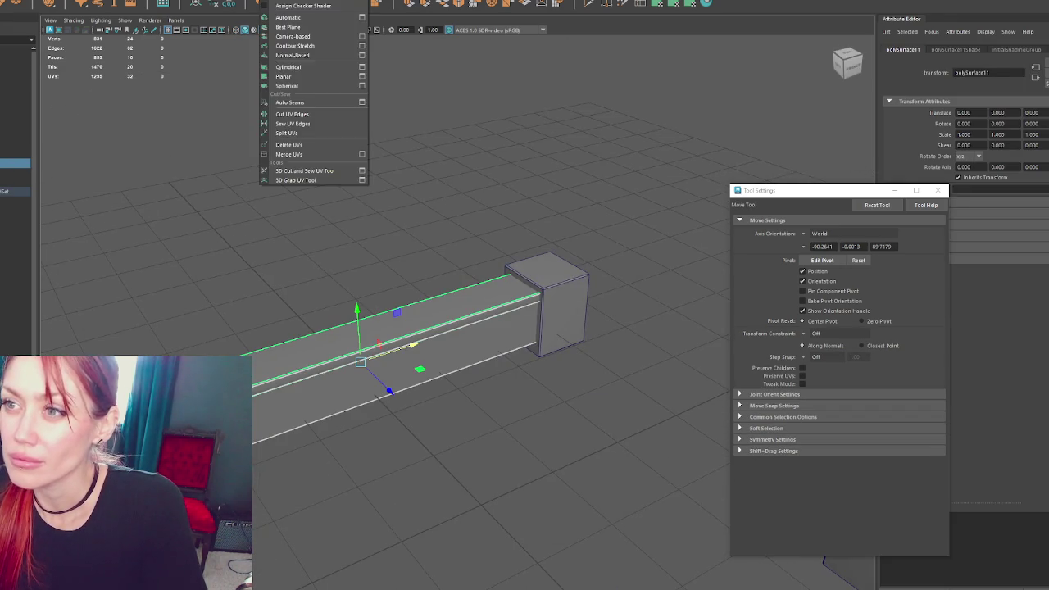
pyautogui.click(353, 176)
pyautogui.moveTo(386, 214); pyautogui.dragTo(386, 246, button='right')
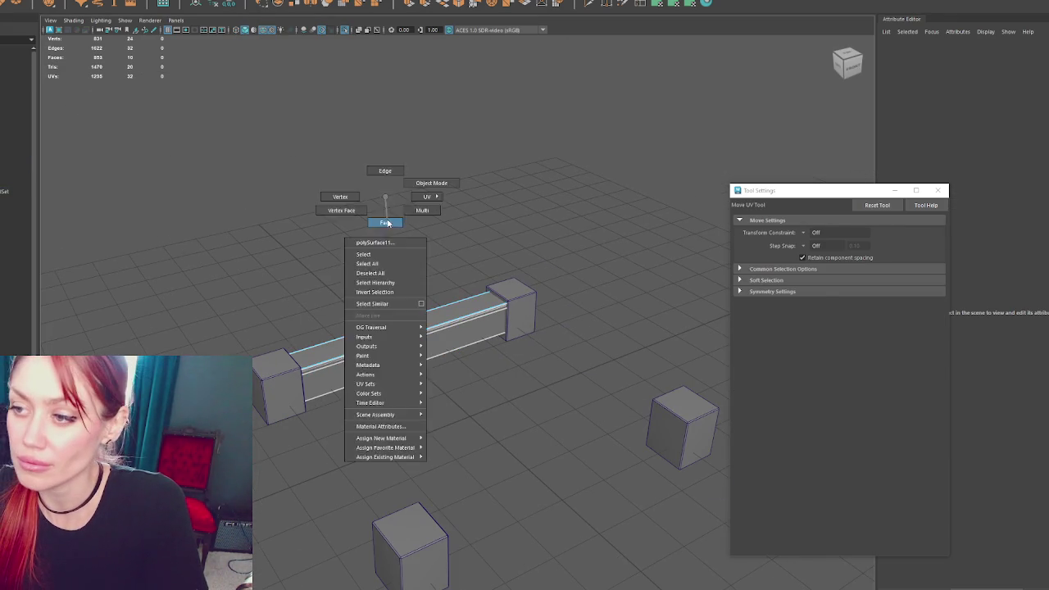
pyautogui.click(680, 4)
pyautogui.moveTo(450, 393)
pyautogui.keyDown('alt'); pyautogui.mouseDown()
pyautogui.moveTo(449, 432)
pyautogui.moveTo(426, 385)
pyautogui.mouseUp(); pyautogui.keyUp('alt')
pyautogui.press('F8')
pyautogui.click(661, 6)
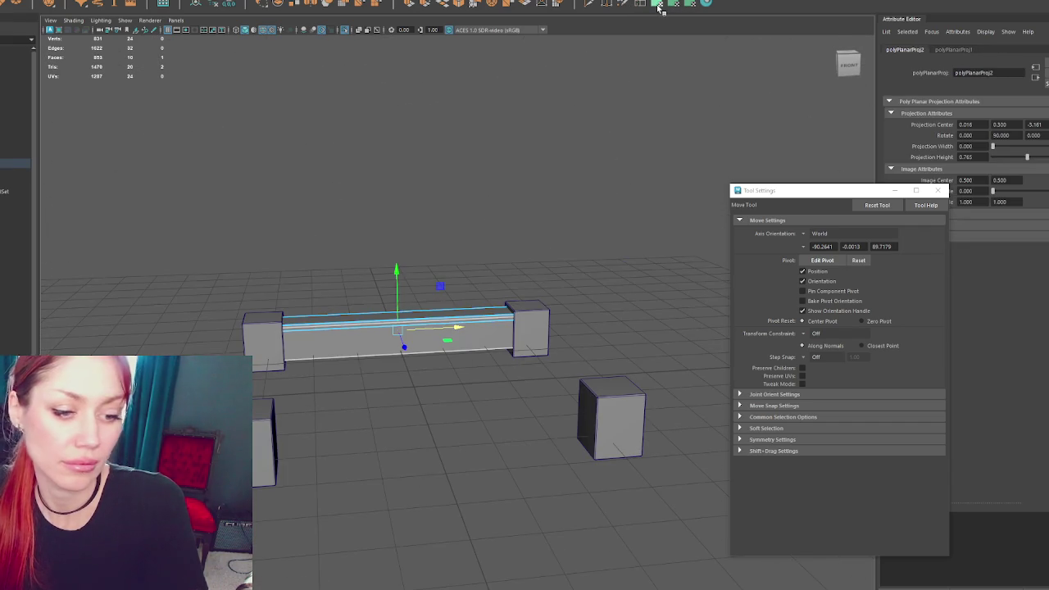
pyautogui.click(687, 7)
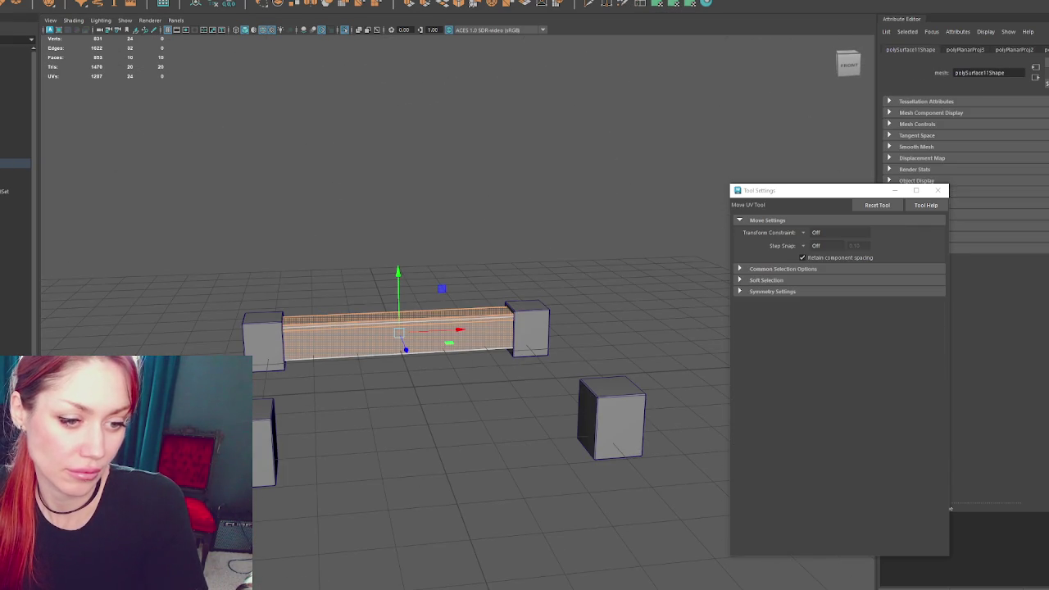
pyautogui.press('w')
# Cut UV seams along the plank's long edges and reselect its faces to lay out the UV shells
pyautogui.scroll(5, 214, 254)
pyautogui.keyDown('alt'); pyautogui.moveTo(235, 331); pyautogui.dragTo(497, 206); pyautogui.keyUp('alt')
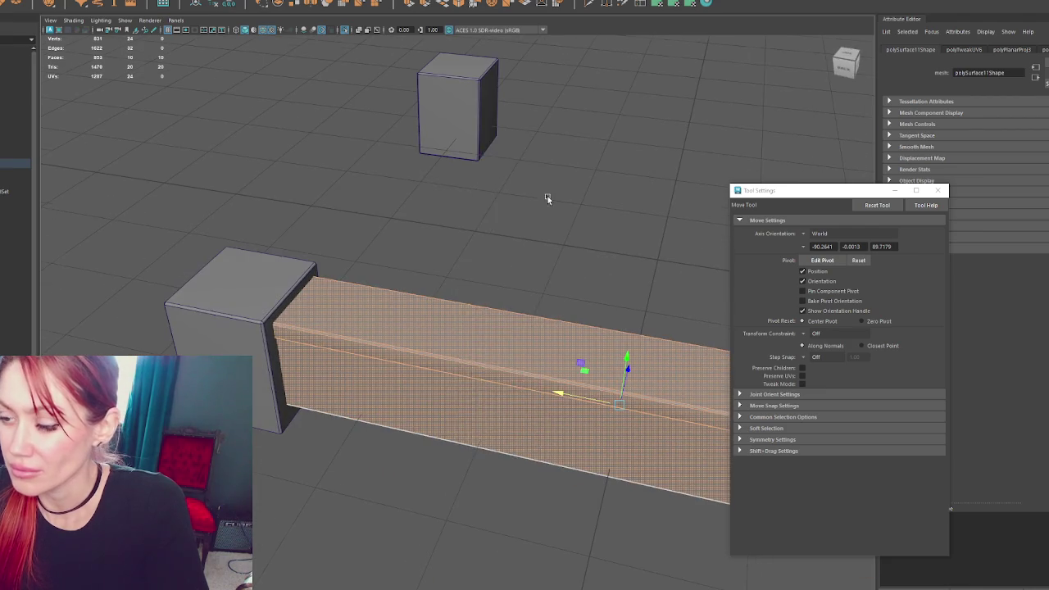
pyautogui.scroll(3, 463, 304)
pyautogui.keyDown('shift'); pyautogui.moveTo(461, 343); pyautogui.dragTo(492, 377, button='right'); pyautogui.keyUp('shift')
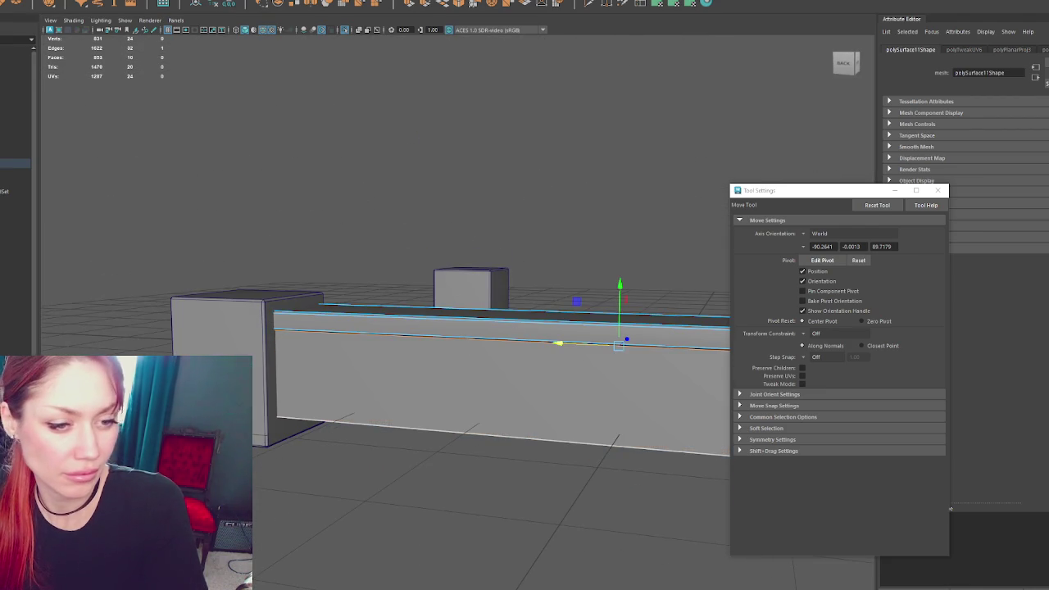
pyautogui.hotkey('ctrl', 'F11')
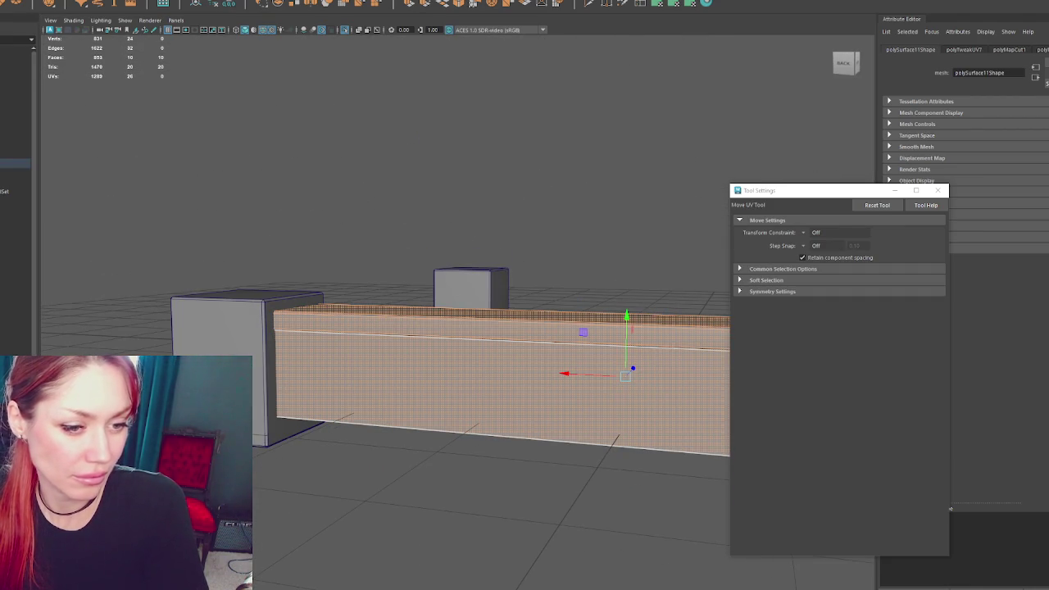
pyautogui.hotkey('ctrl', 'F12')
pyautogui.press('w')
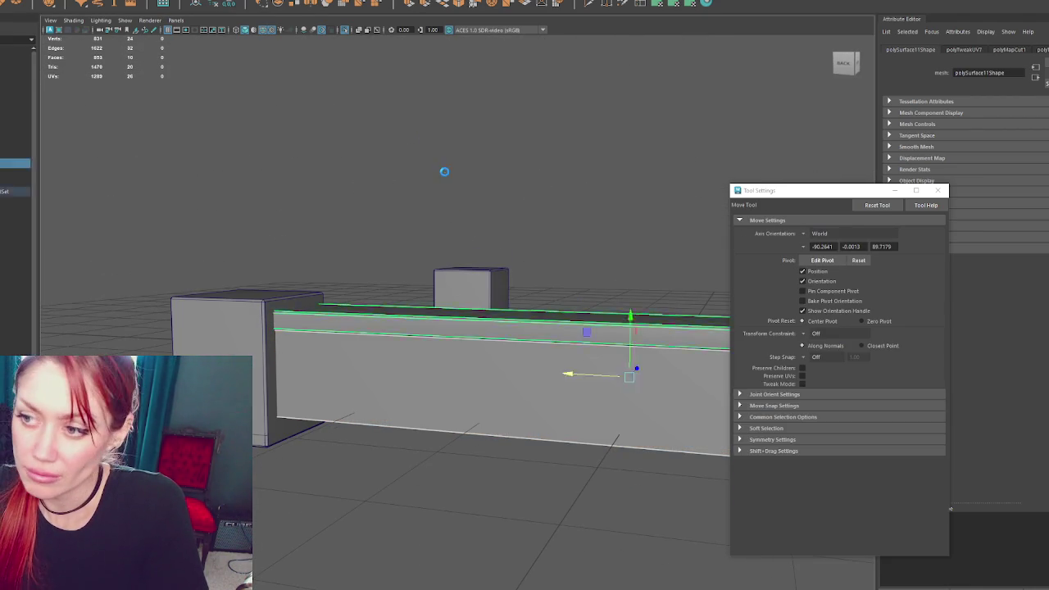
pyautogui.hotkey('ctrl', 'F11')
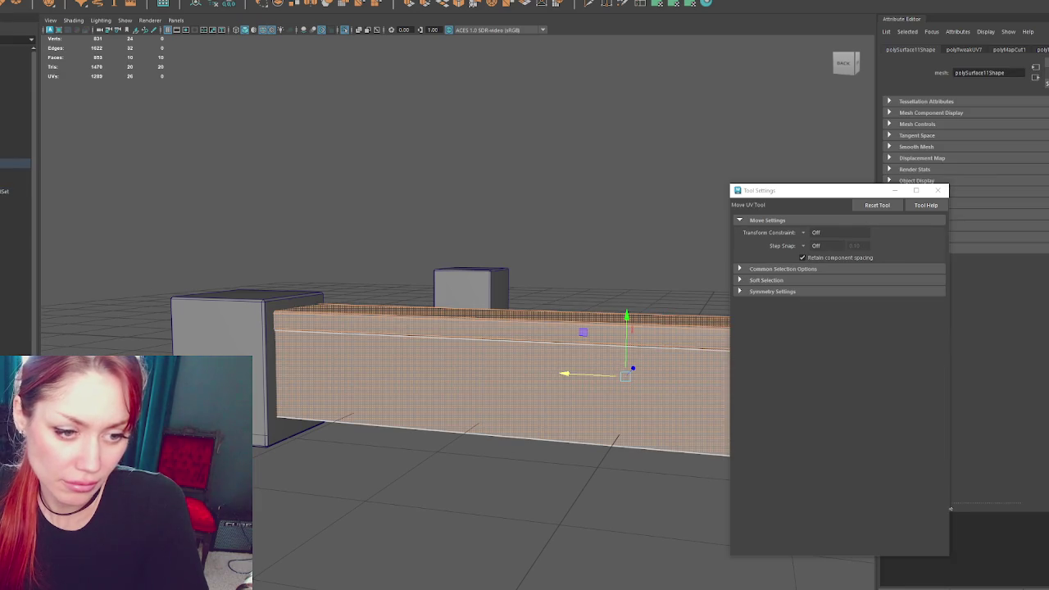
pyautogui.hotkey('ctrl', 'F12')
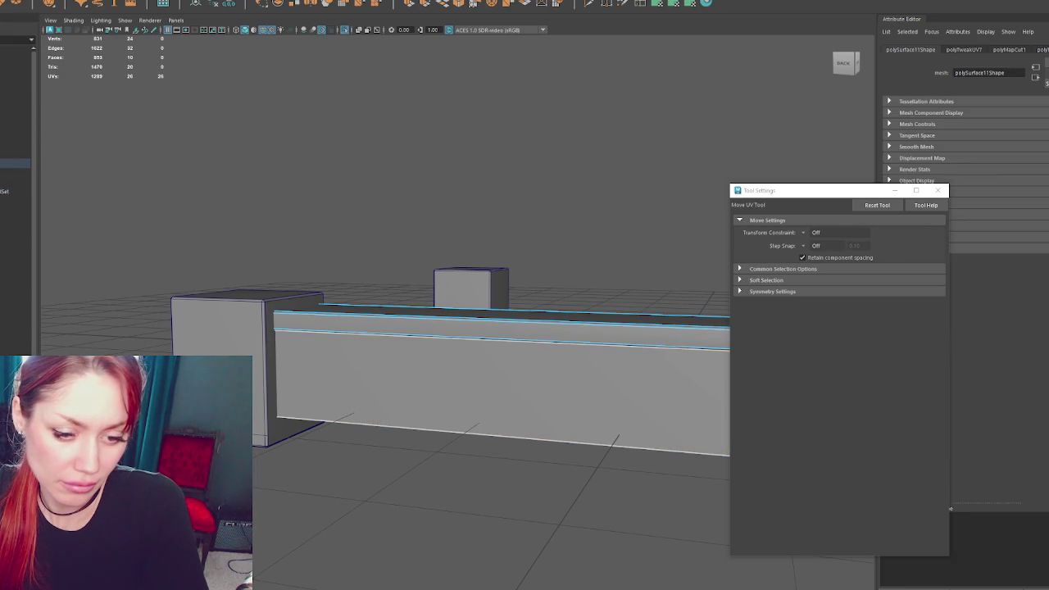
pyautogui.hotkey('ctrl', 'F11')
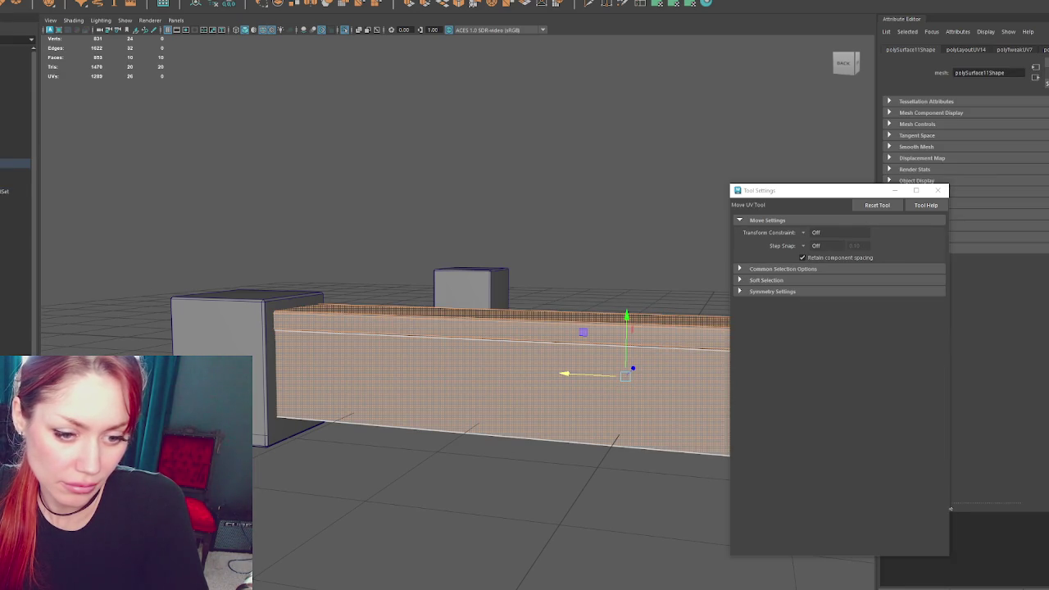
pyautogui.hotkey('ctrl', 'F12')
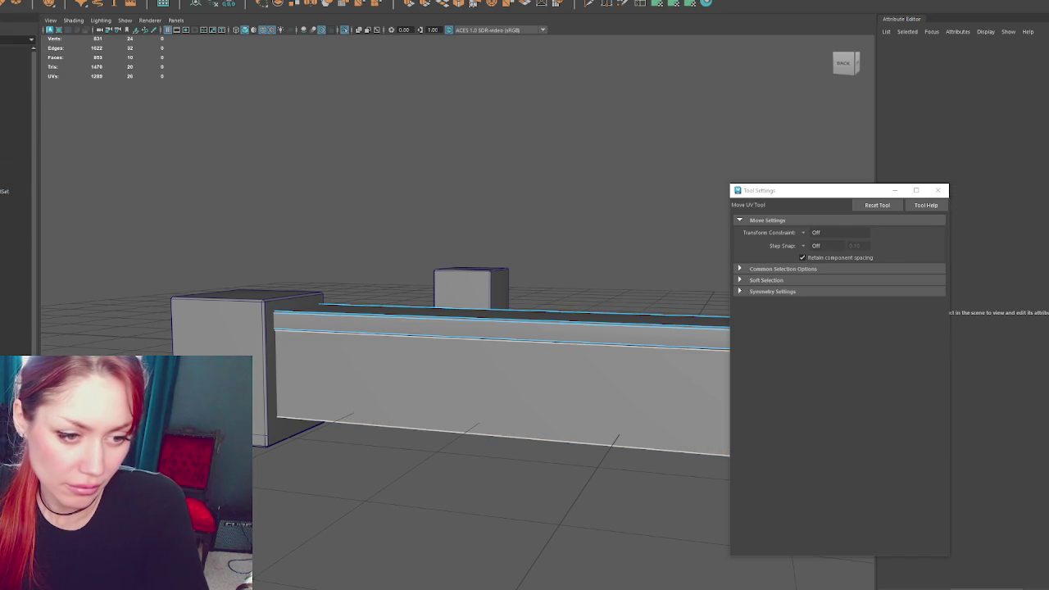
pyautogui.hotkey('ctrl', 'F11')
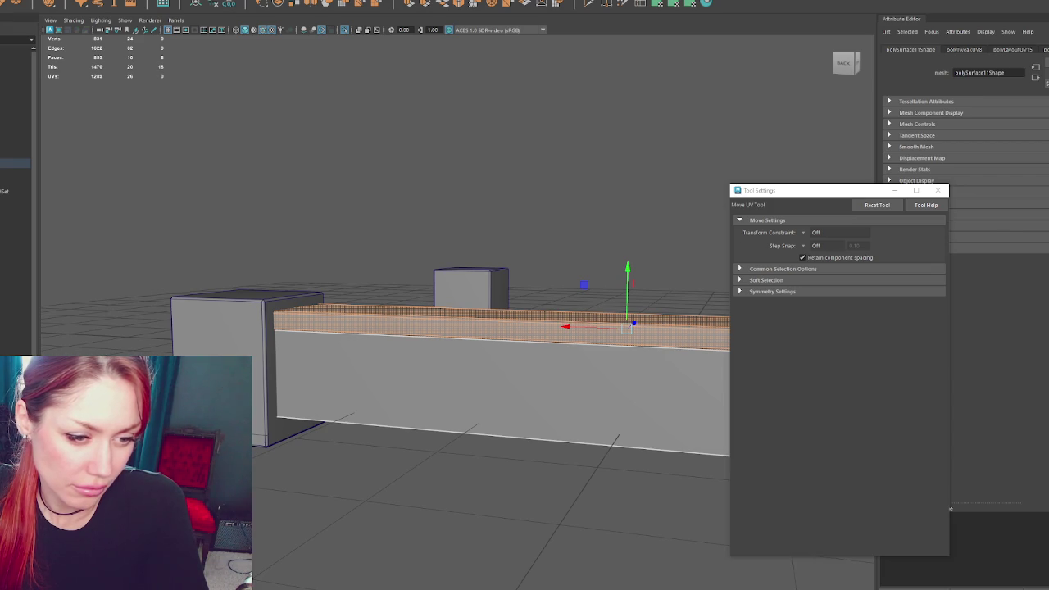
pyautogui.click(582, 386)
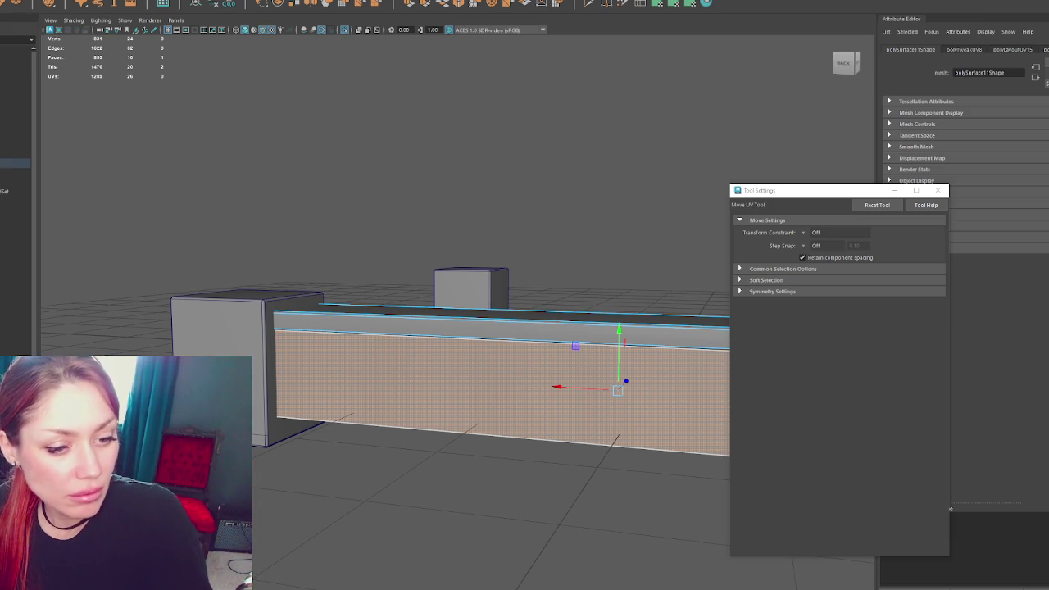
pyautogui.click(573, 326)
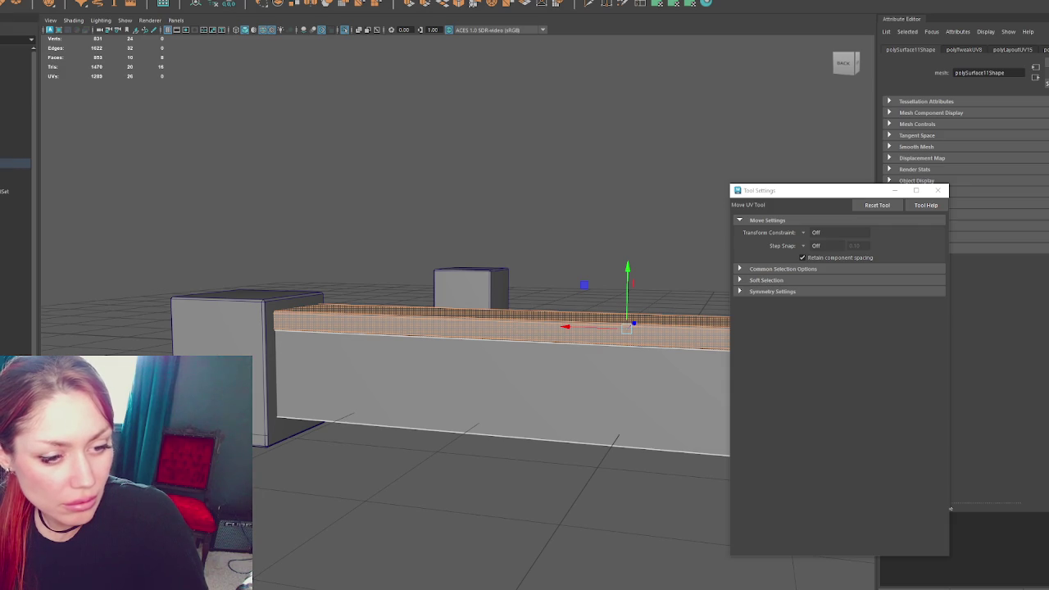
pyautogui.press('F8')
pyautogui.press('w')
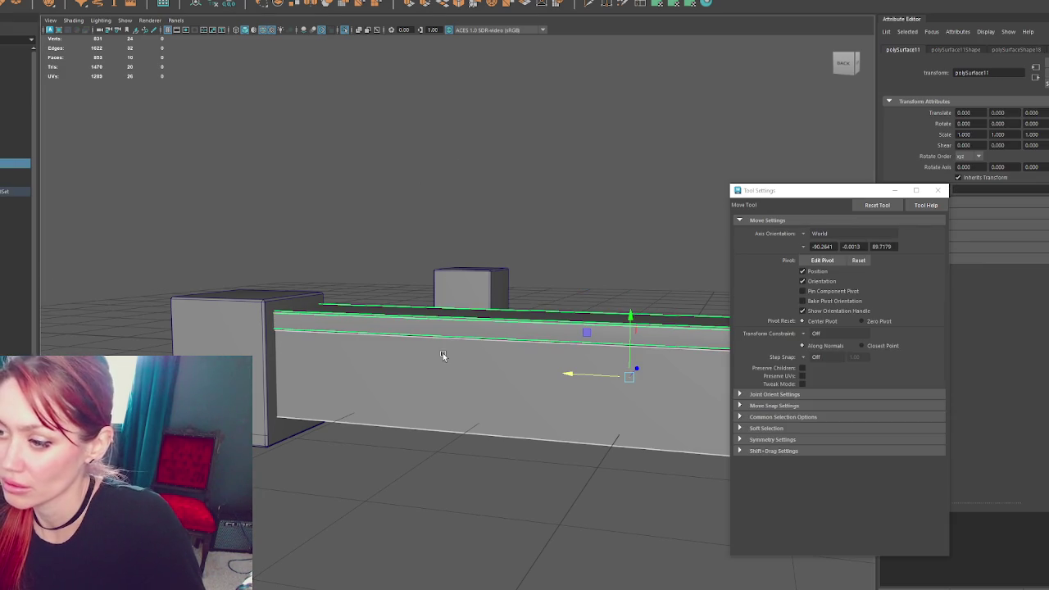
pyautogui.press('F8')
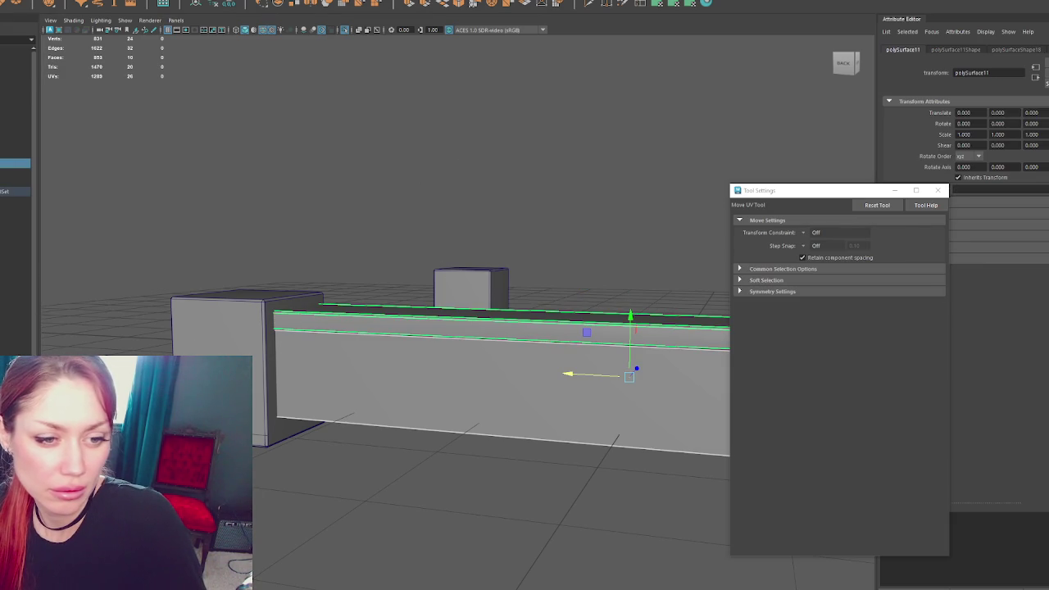
pyautogui.click(492, 394)
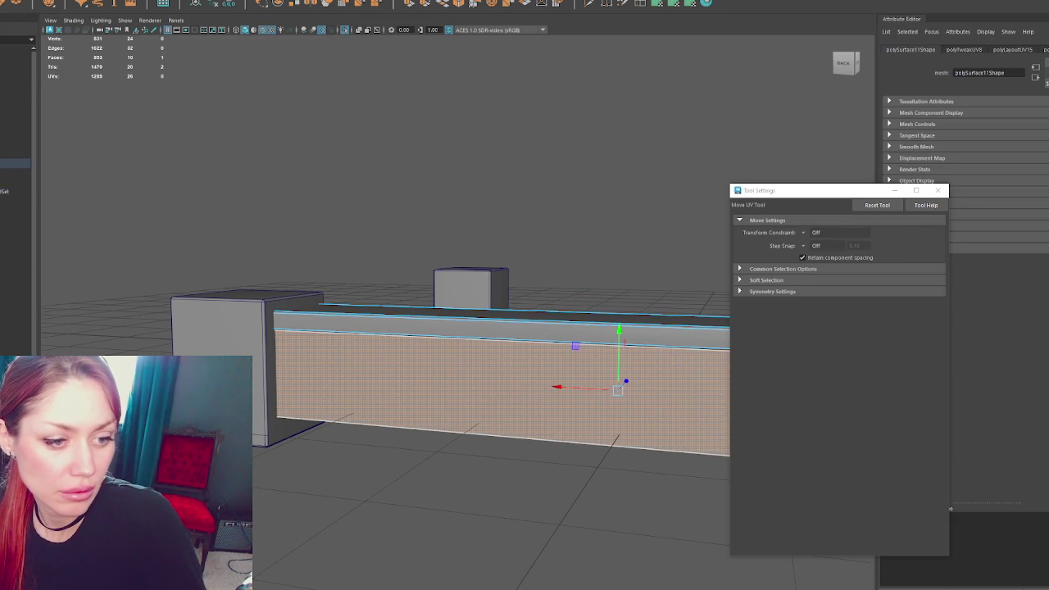
pyautogui.keyDown('alt'); pyautogui.moveTo(586, 169); pyautogui.dragTo(431, 173); pyautogui.keyUp('alt')
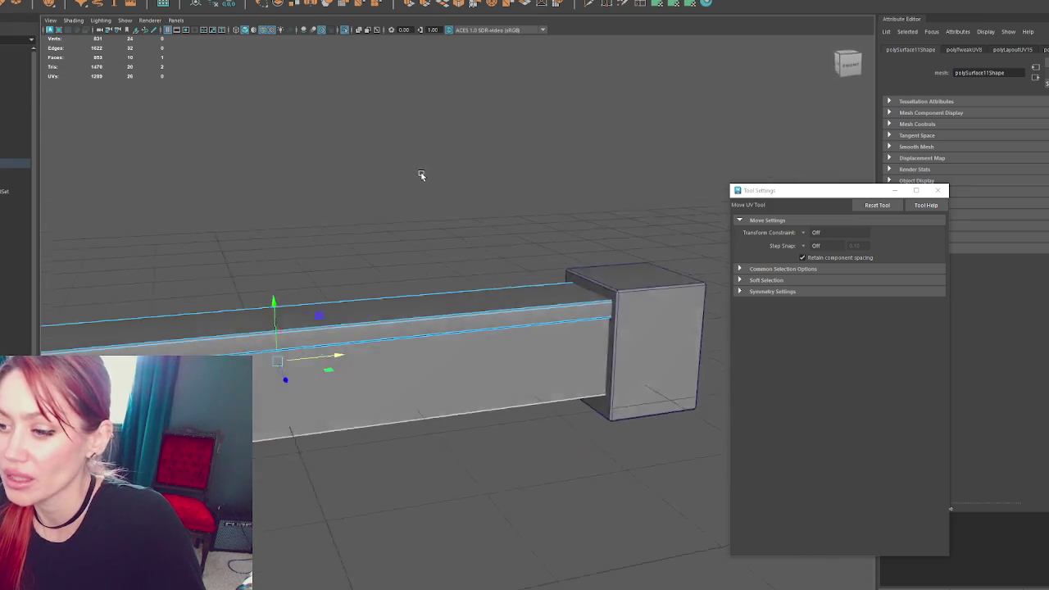
pyautogui.press('F8')
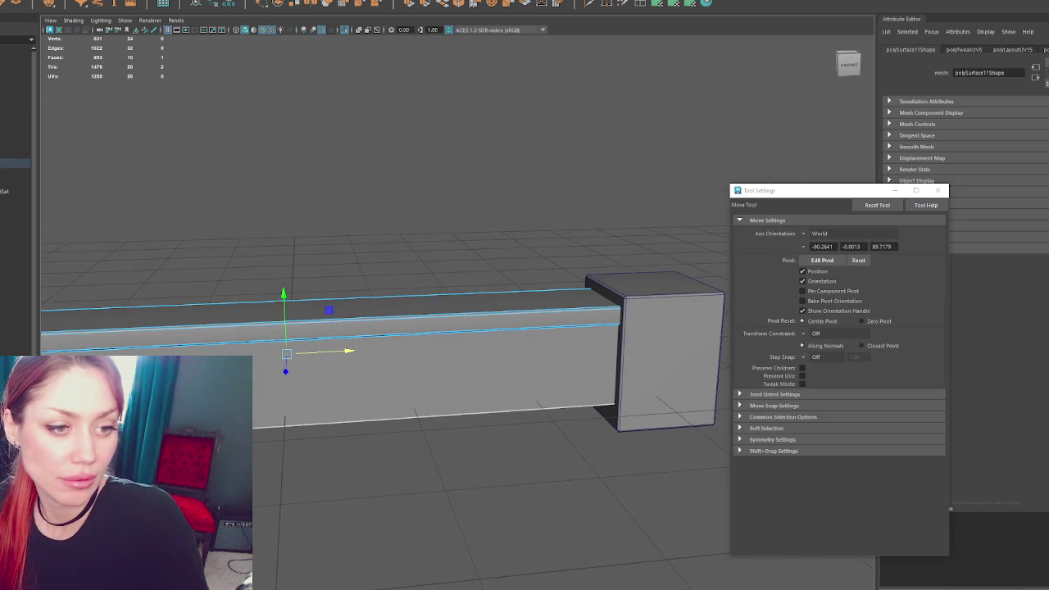